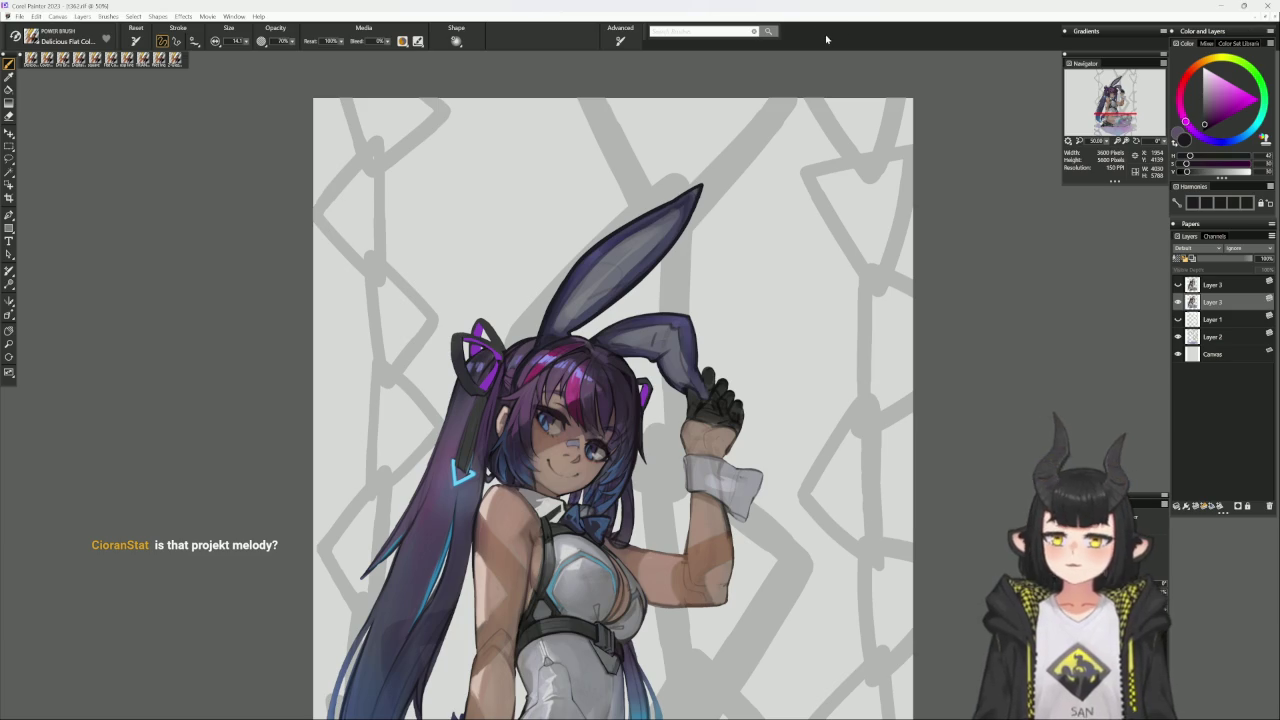
Zoom to 66.7% and frame the girl's face on screen.
key(ctrl+minus)
drag(838, 458, 857, 385)
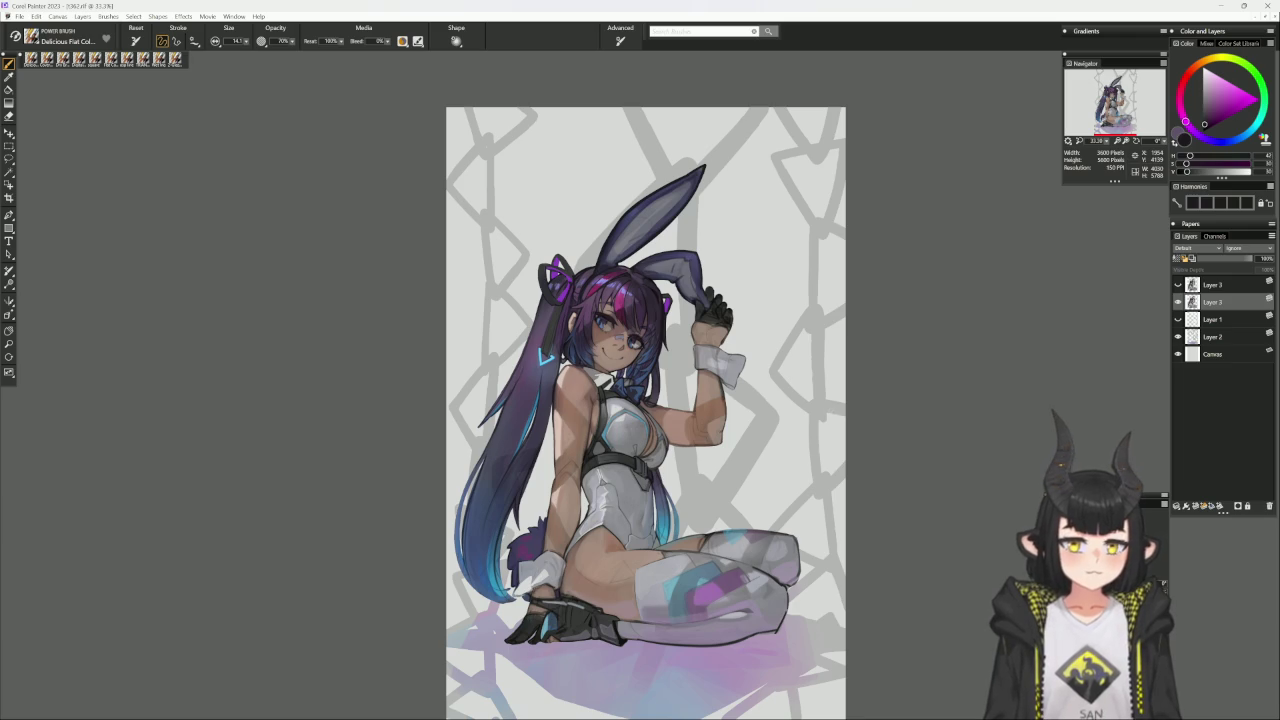
key(ctrl+plus)
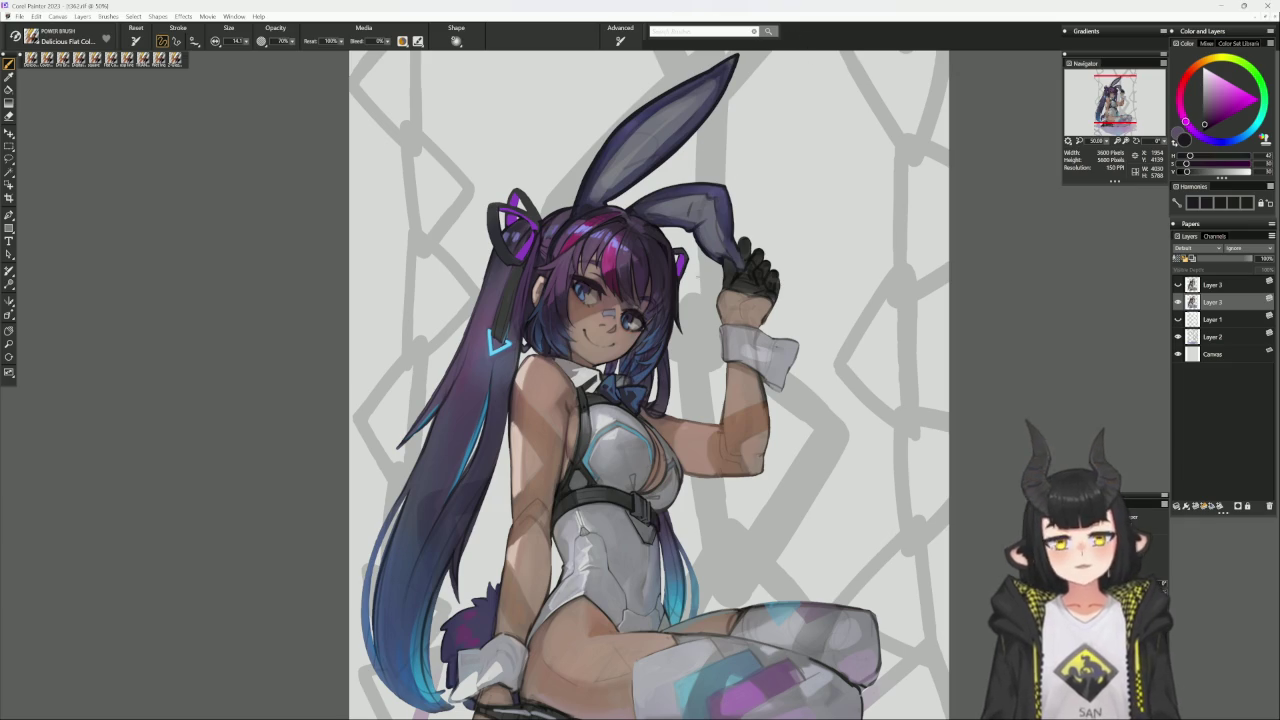
key(ctrl+plus)
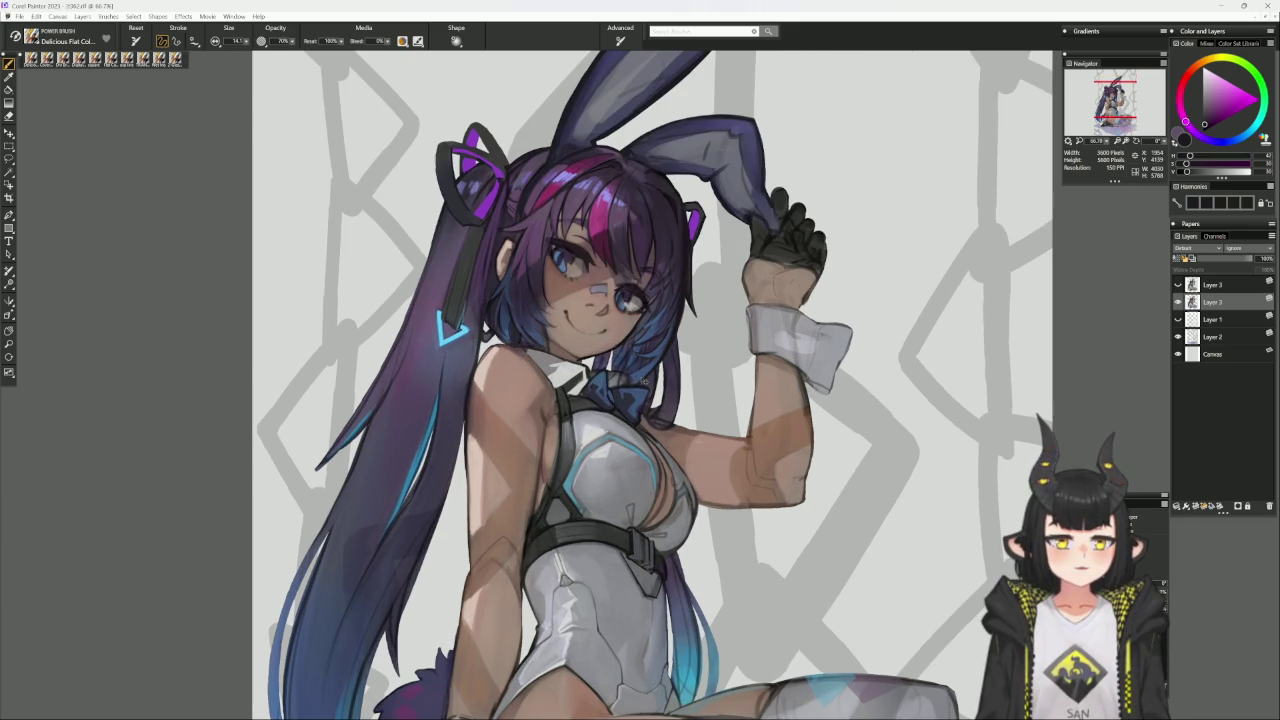
drag(661, 411, 657, 439)
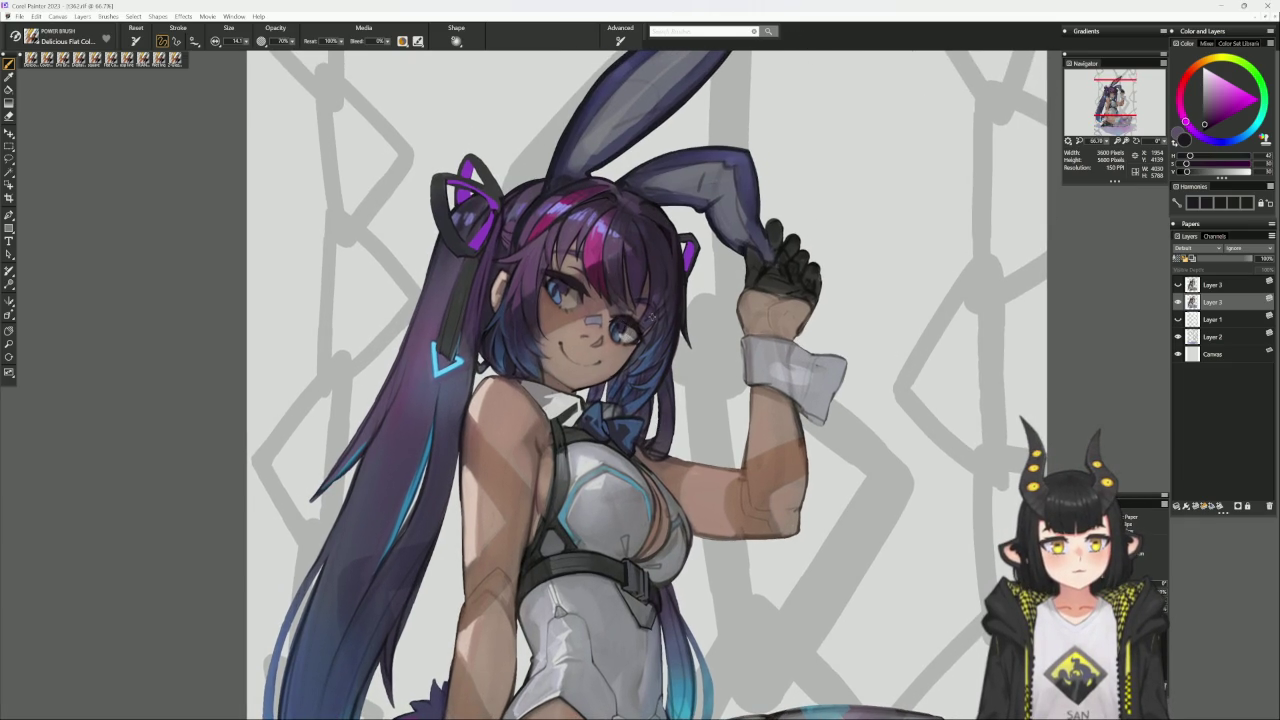
Sample a light bluish grey from the background and select the Cover Pencil brush.
alt+click(838, 236)
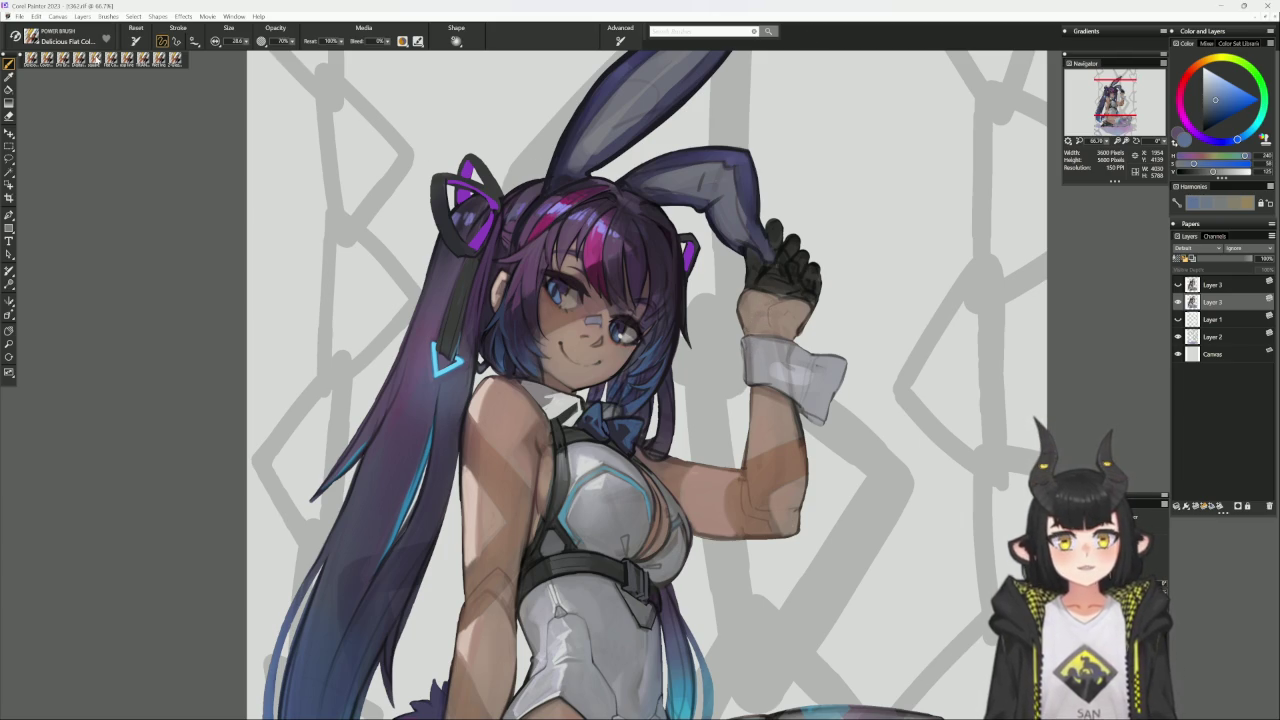
click(47, 58)
drag(688, 154, 648, 190)
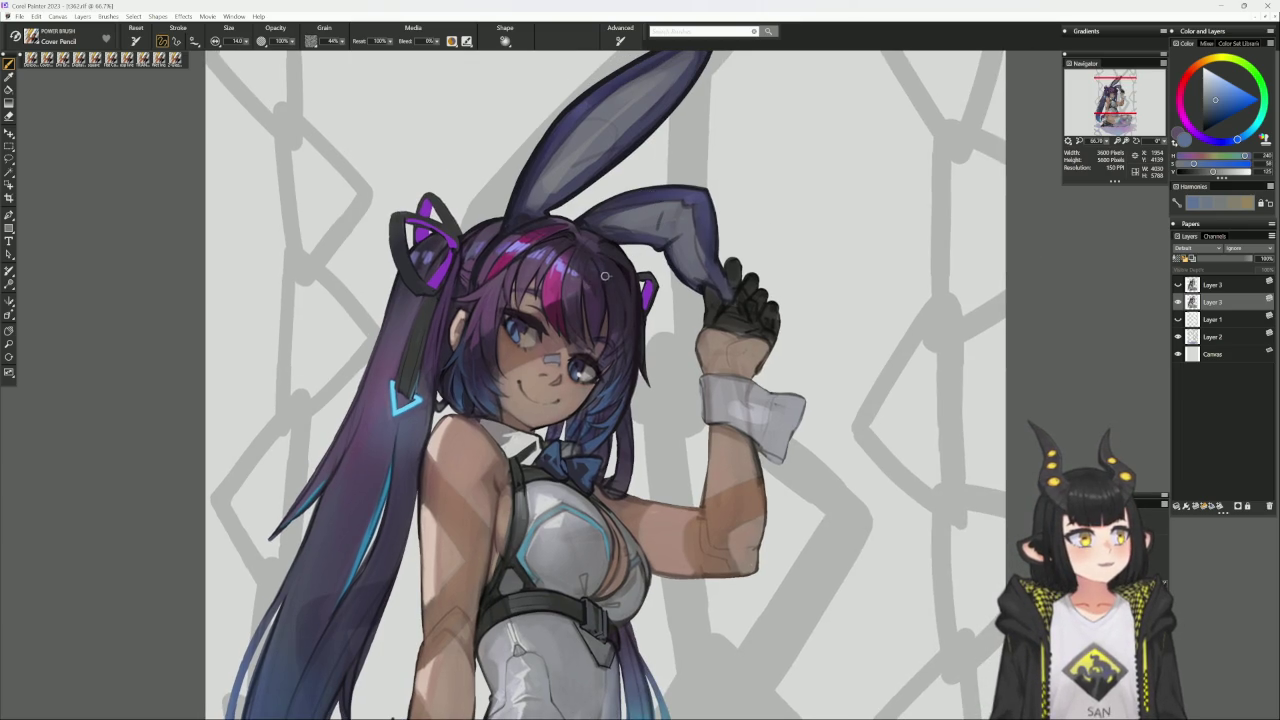
Work bluish tones into the face with dark purples and blues sampled from the hair.
drag(713, 295, 697, 303)
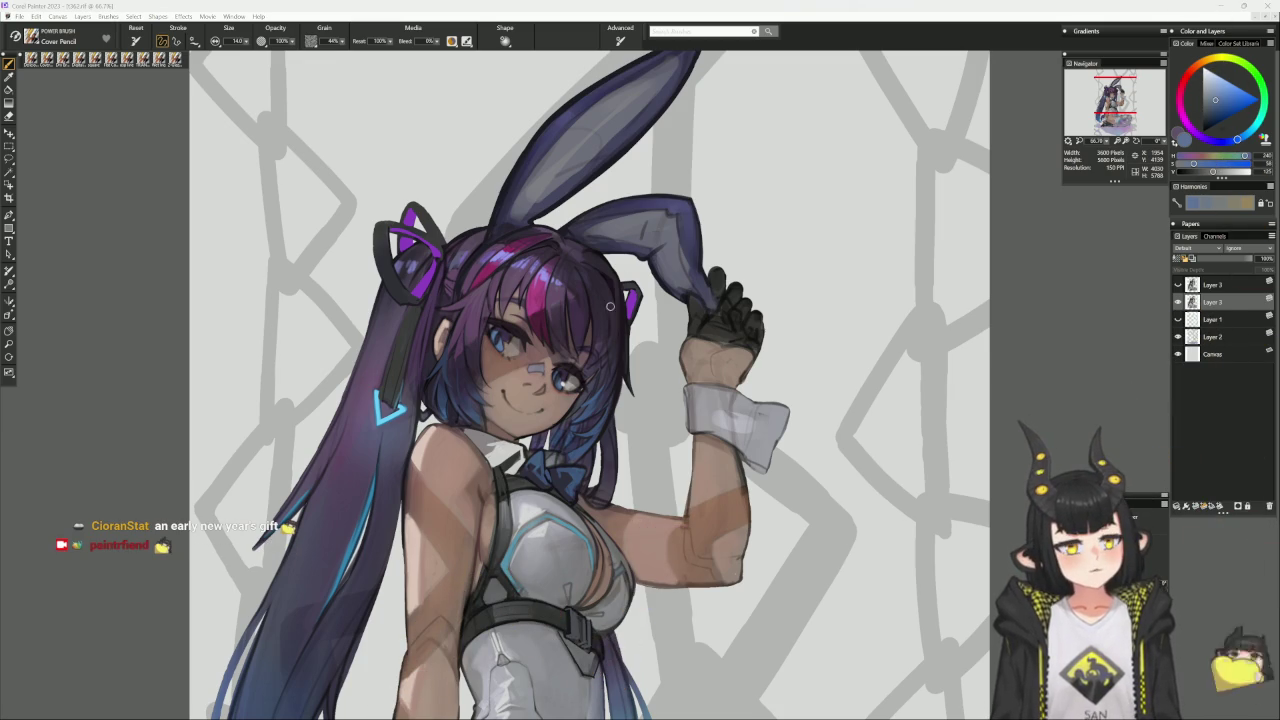
alt+click(618, 352)
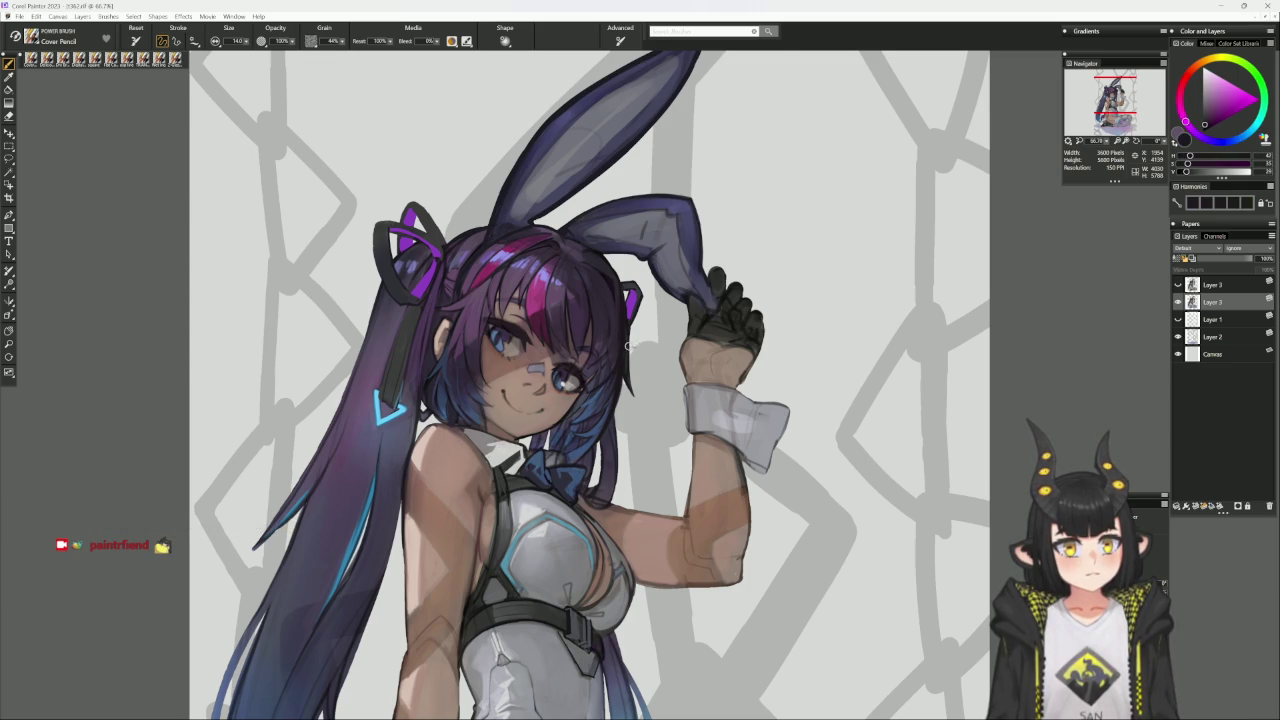
drag(626, 360, 618, 420)
alt+click(618, 420)
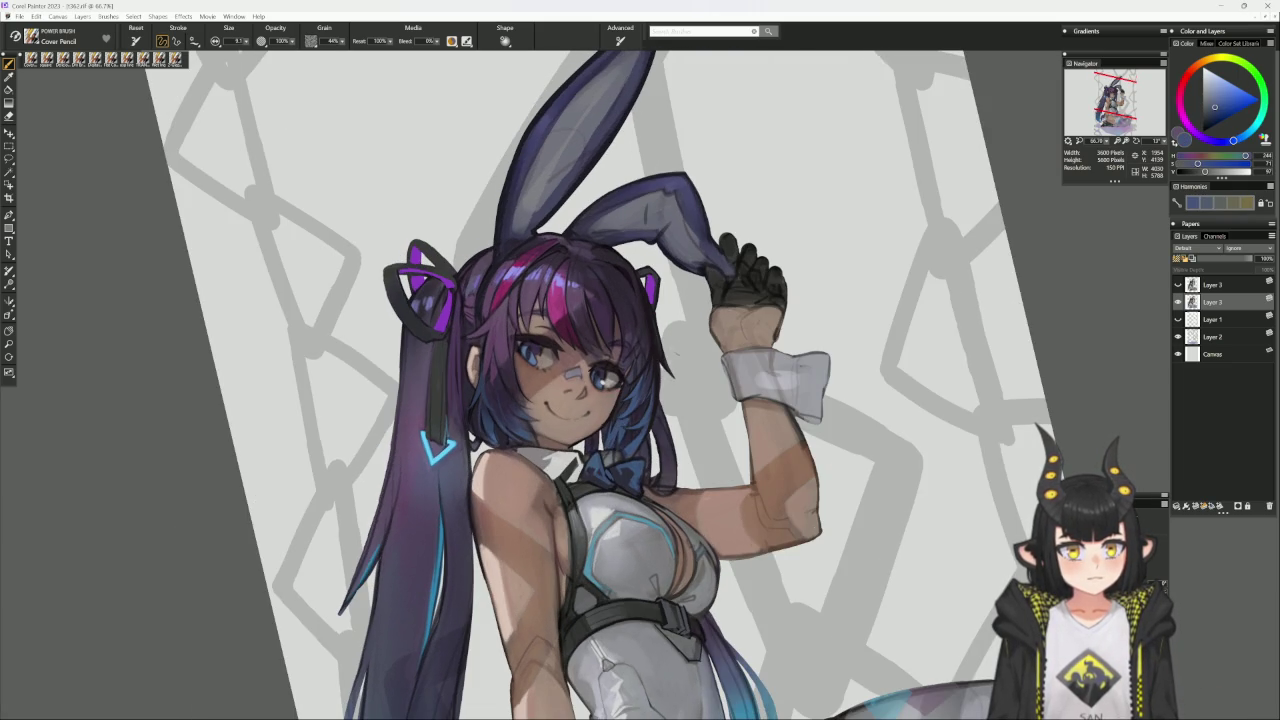
alt+click(620, 418)
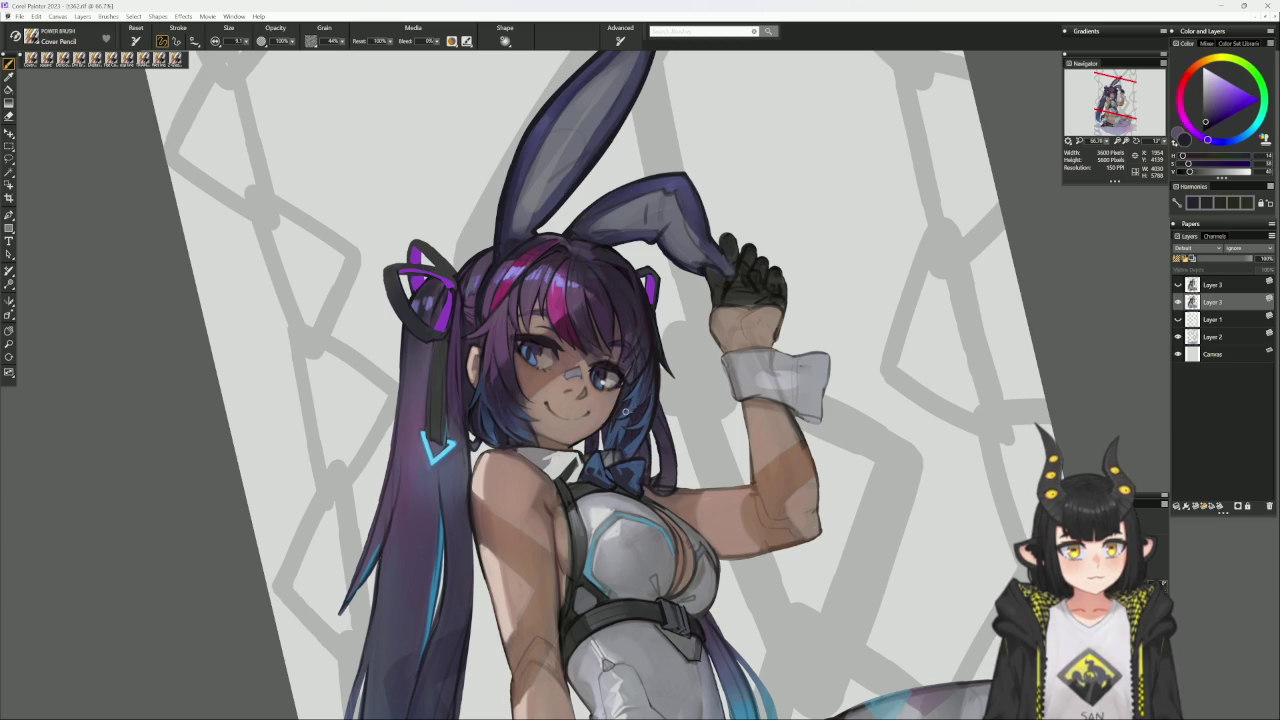
alt+click(616, 415)
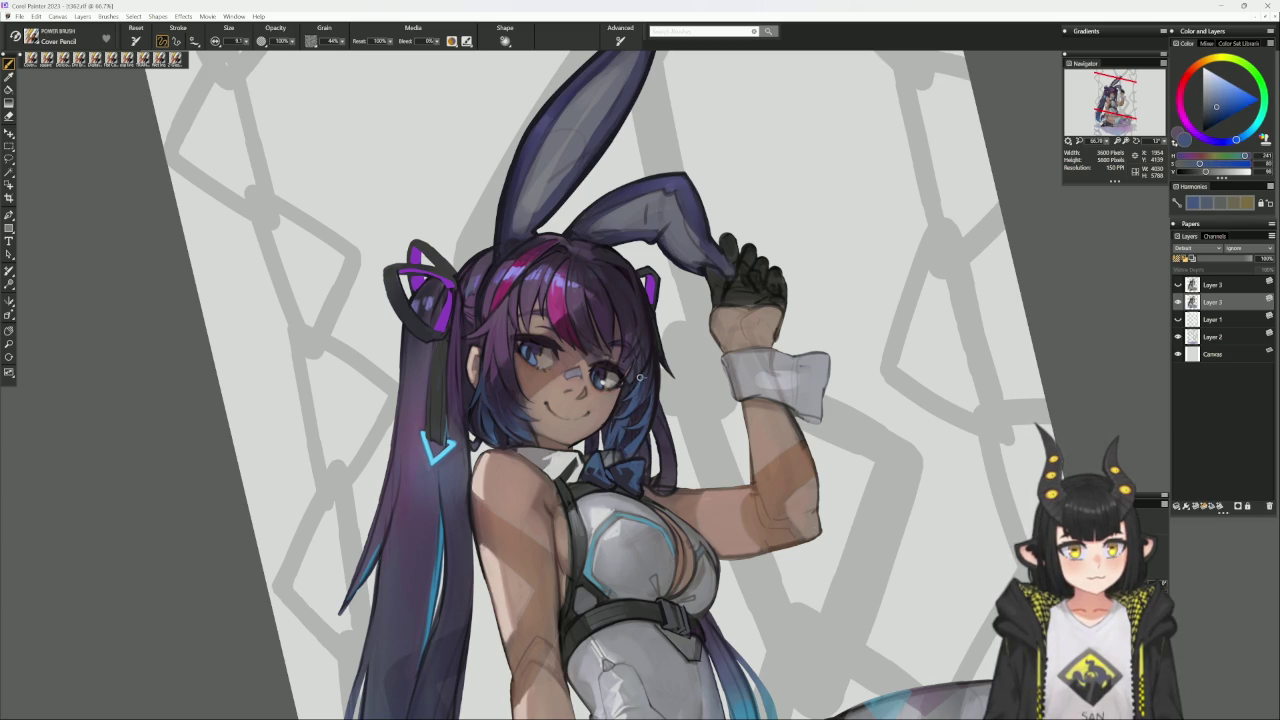
alt+click(630, 392)
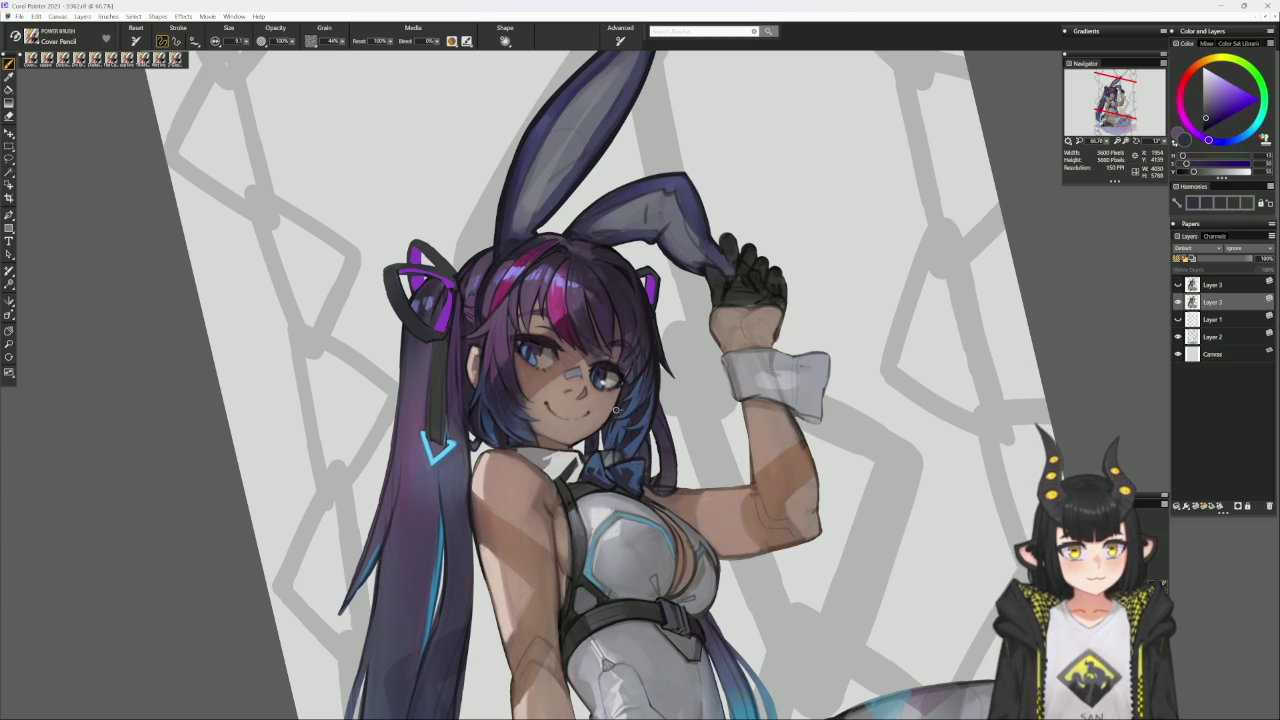
key(ctrl+alt+0)
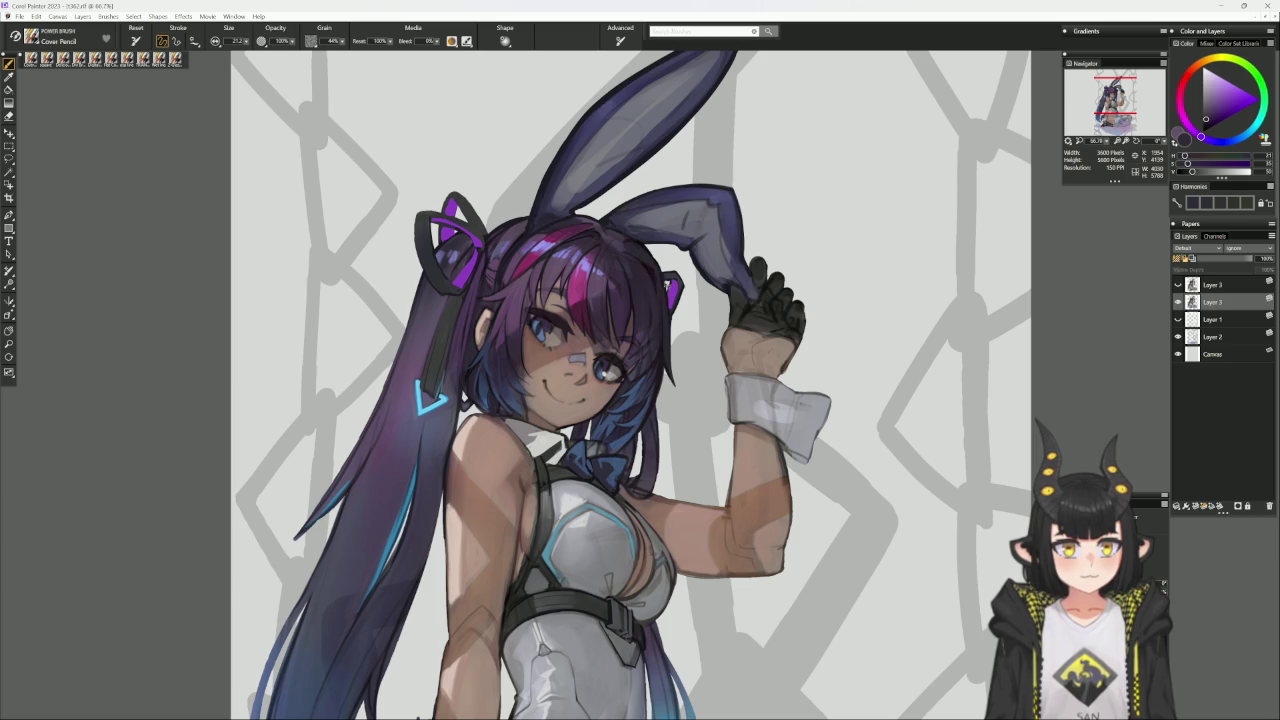
Paint a small purple ribbon beside the right ear in dark magenta and greyish purple, then view at 50%.
alt+click(658, 287)
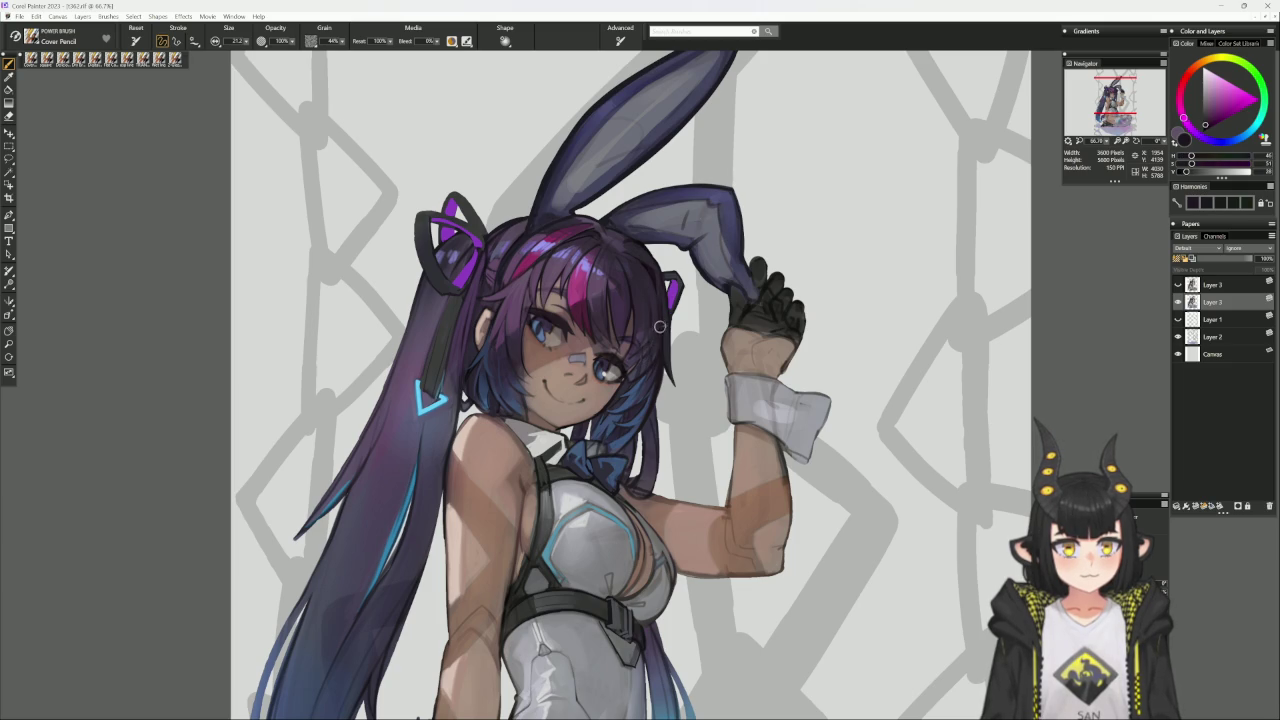
alt+click(655, 366)
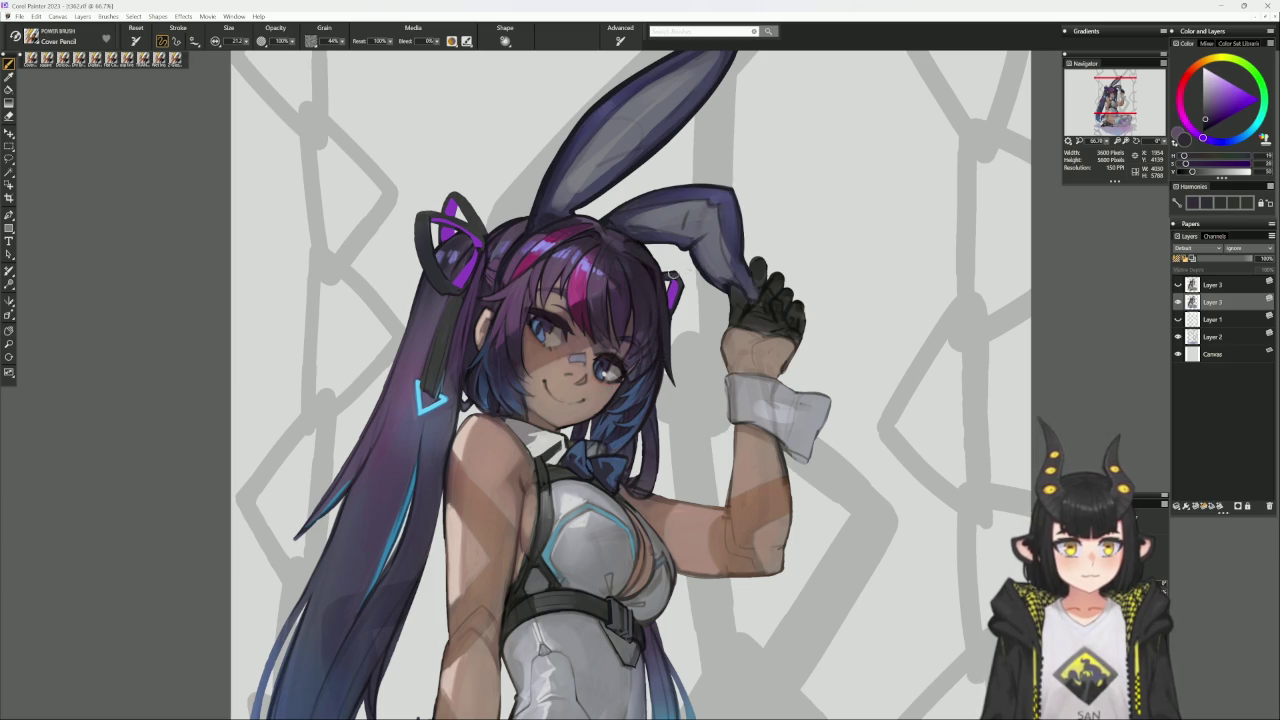
drag(648, 321, 638, 351)
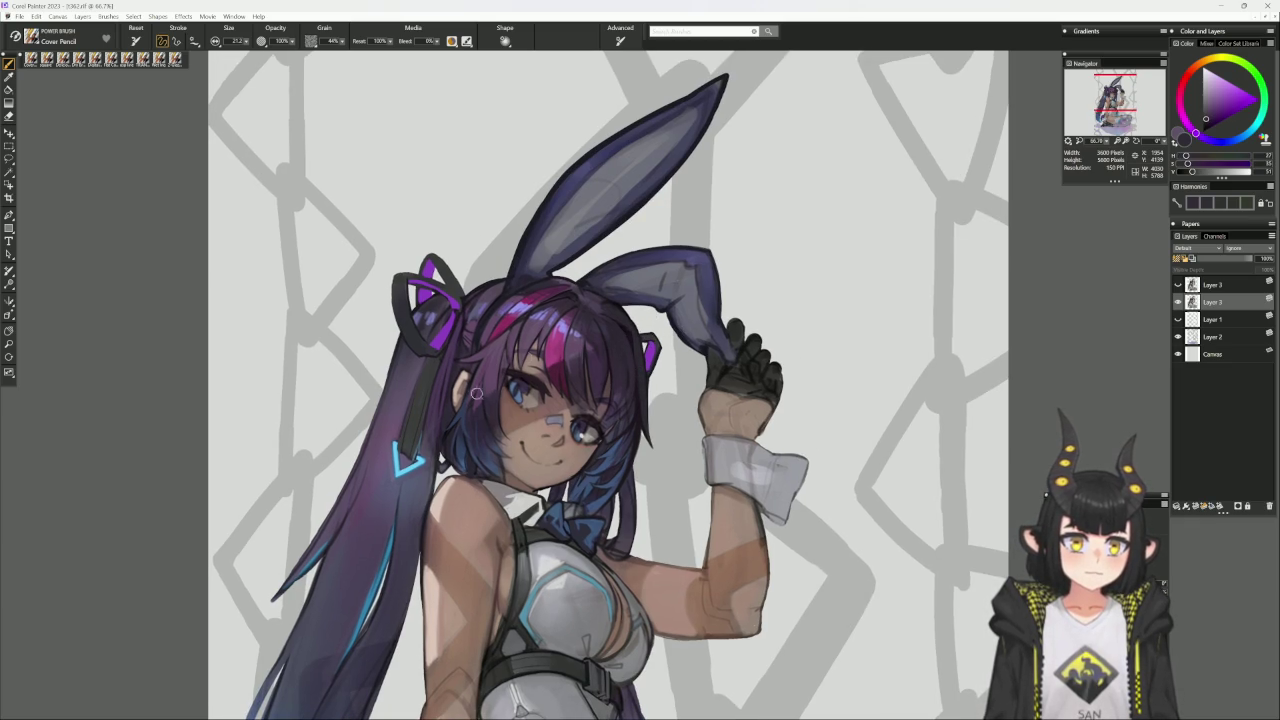
alt+click(678, 333)
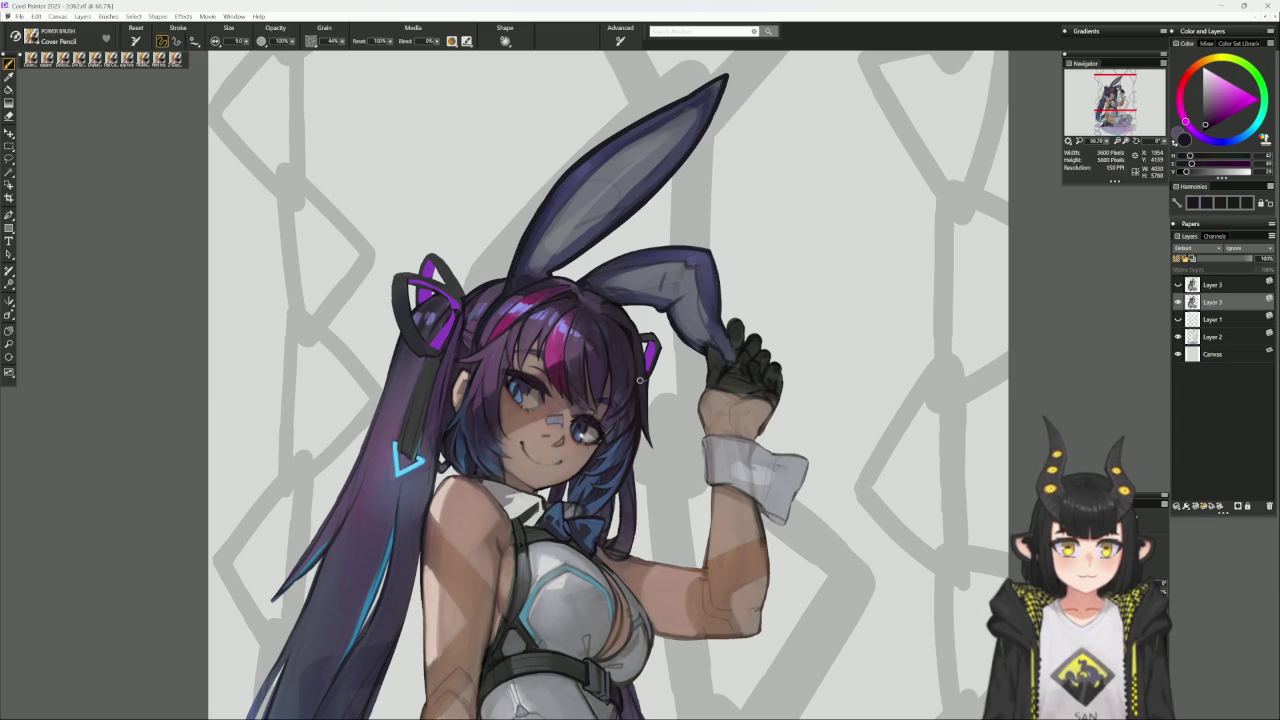
drag(418, 625, 468, 585)
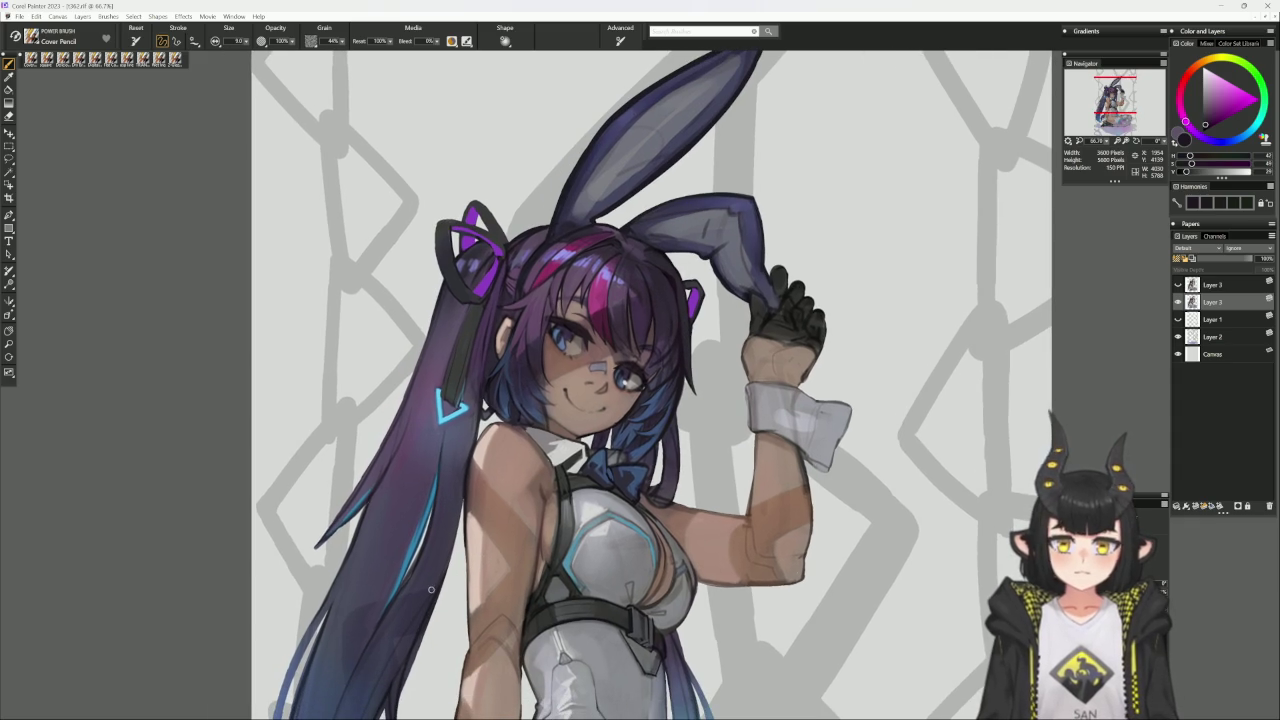
key(ctrl+minus)
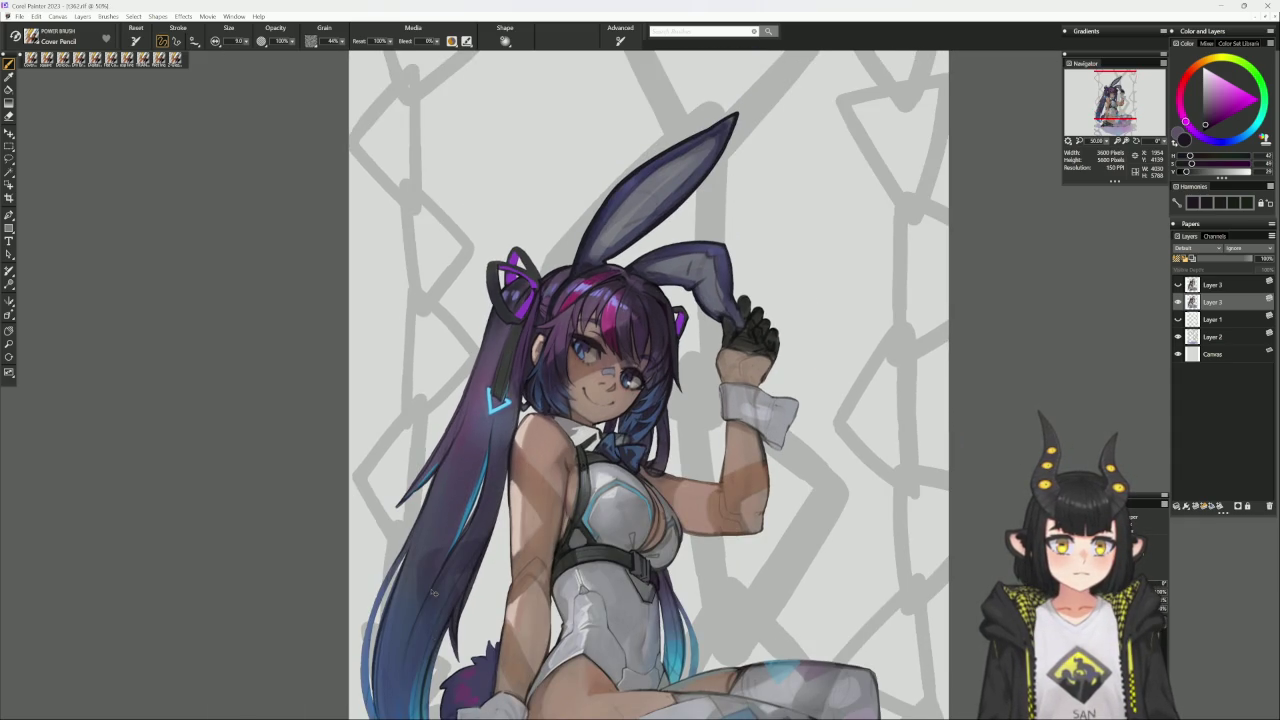
At 66.7%, touch up the right eye with sampled dark magenta and blue.
key(ctrl+plus)
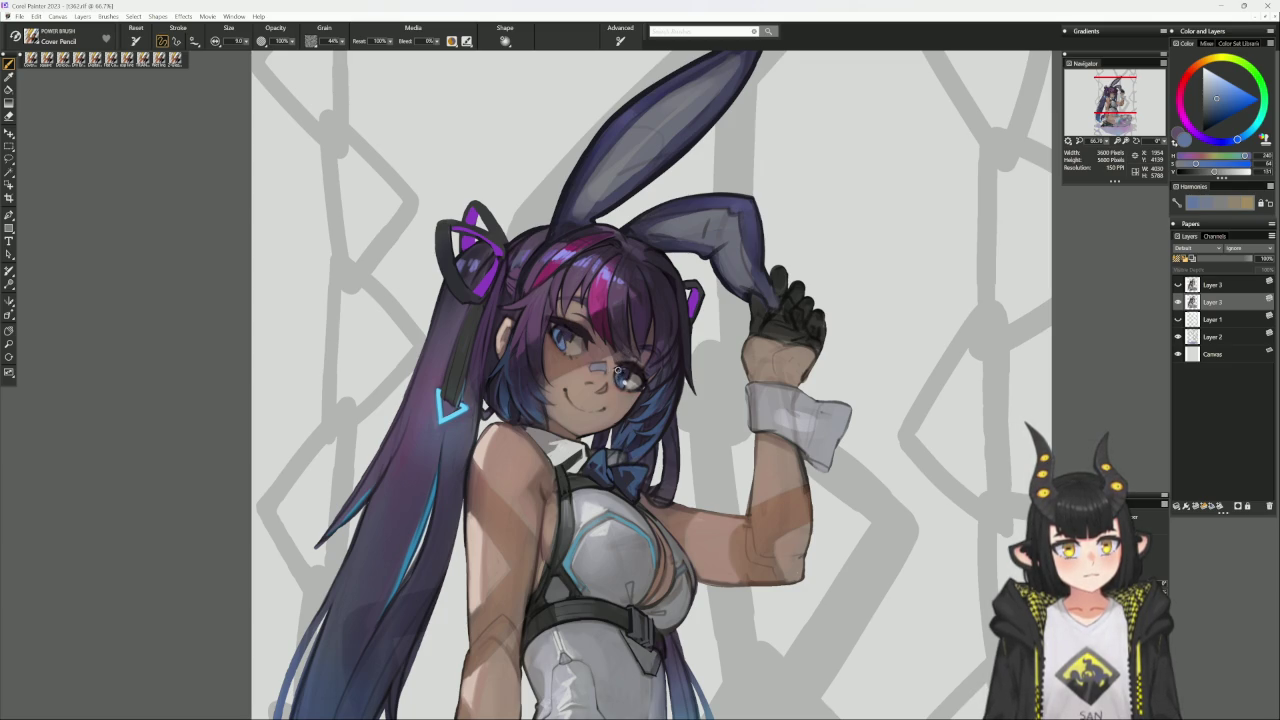
alt+click(621, 364)
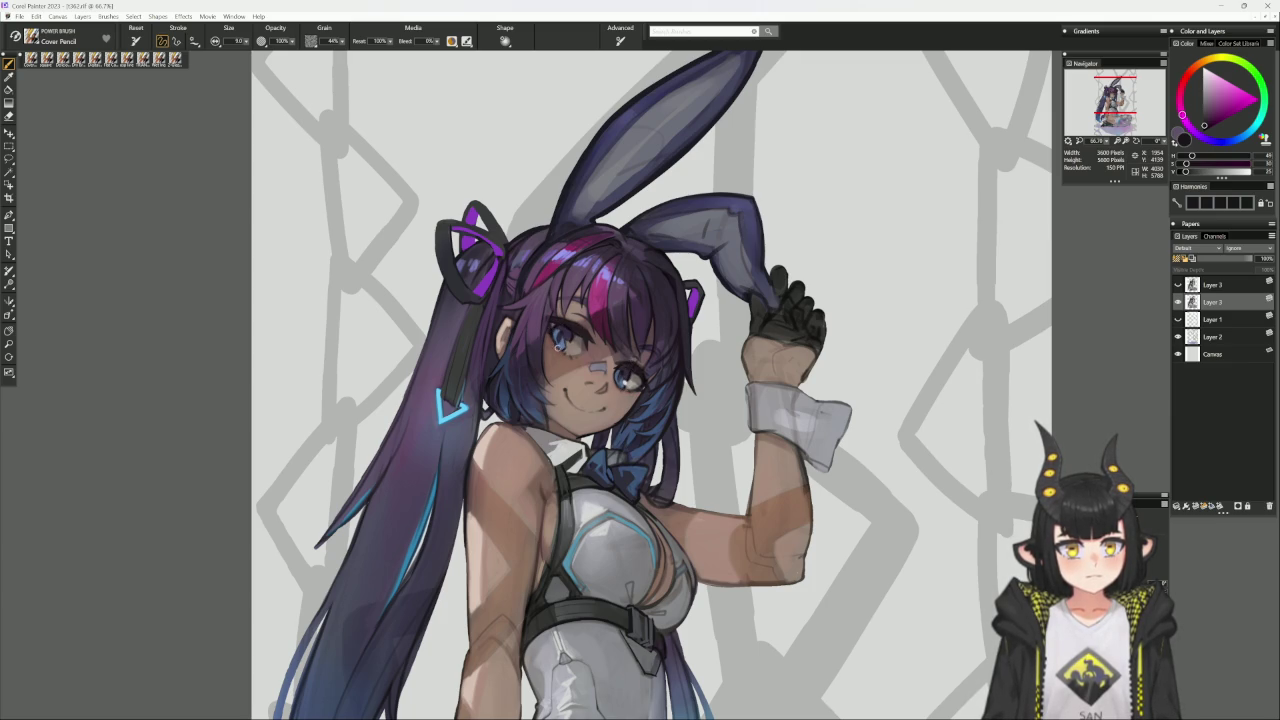
alt+click(556, 340)
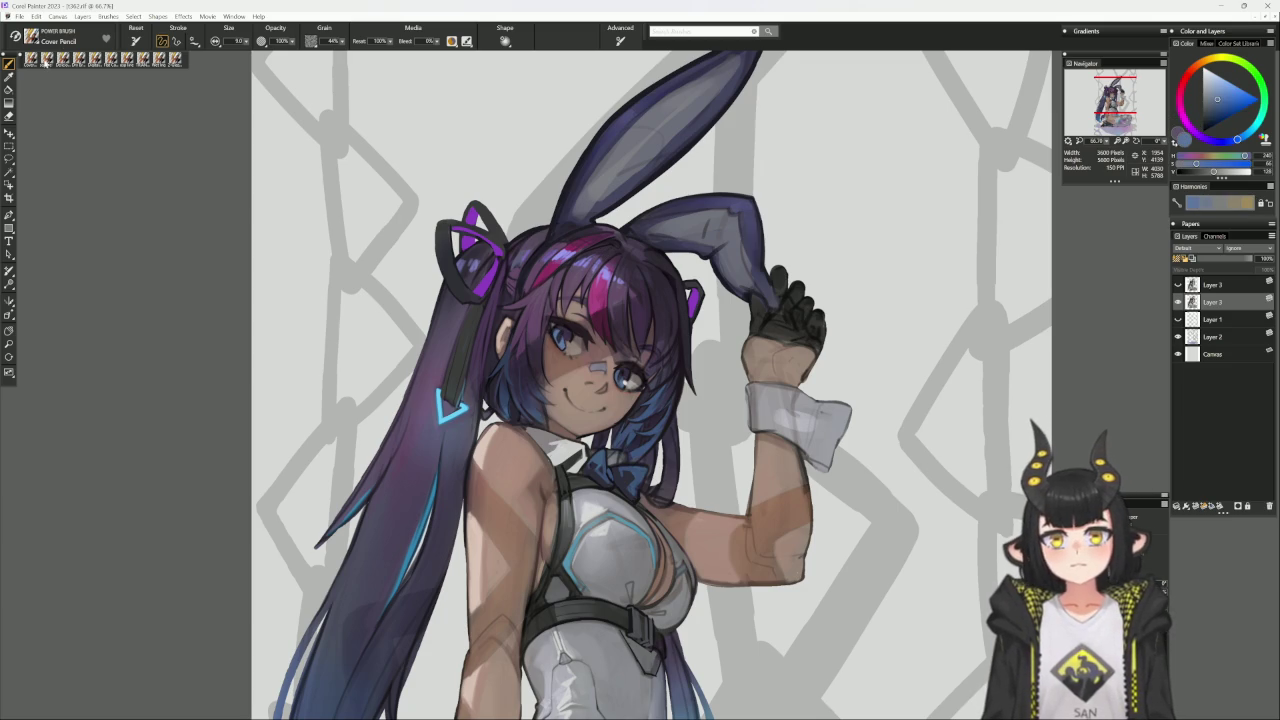
key(/)
Repaint eye and hair shading on a tilted canvas with near-black, muted purples and a reddish tone.
drag(756, 290, 670, 342)
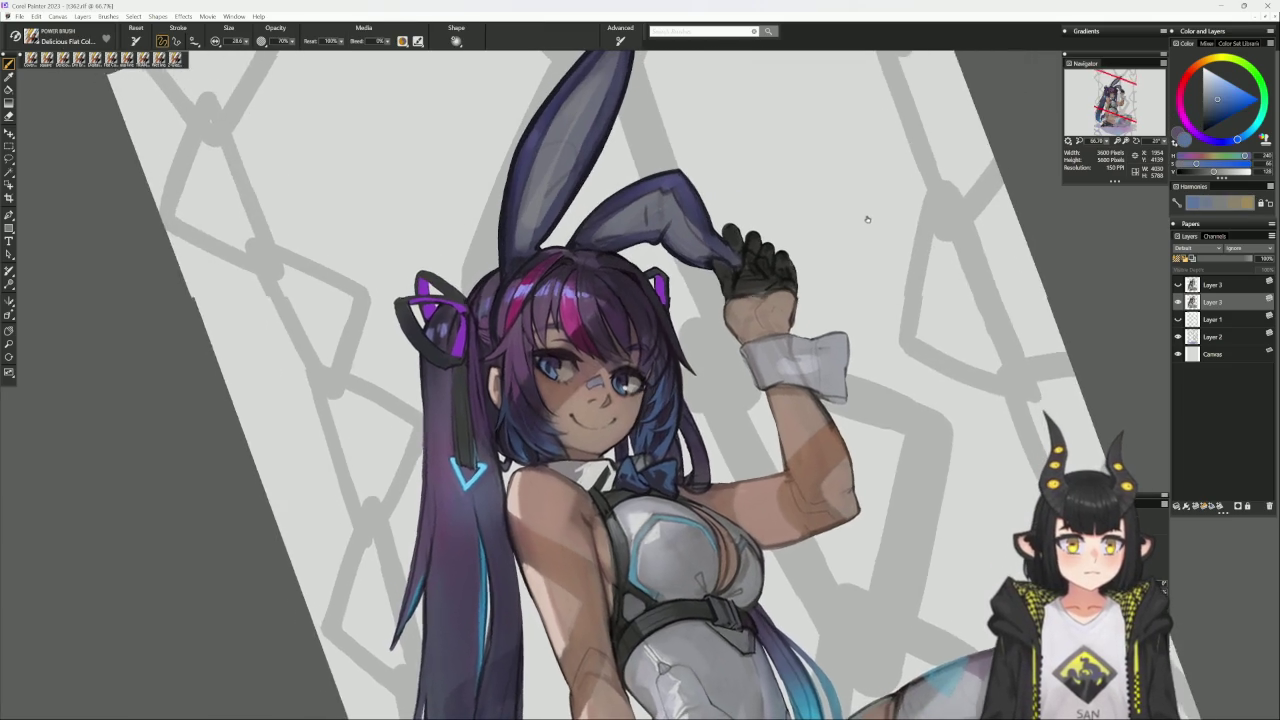
alt+click(733, 273)
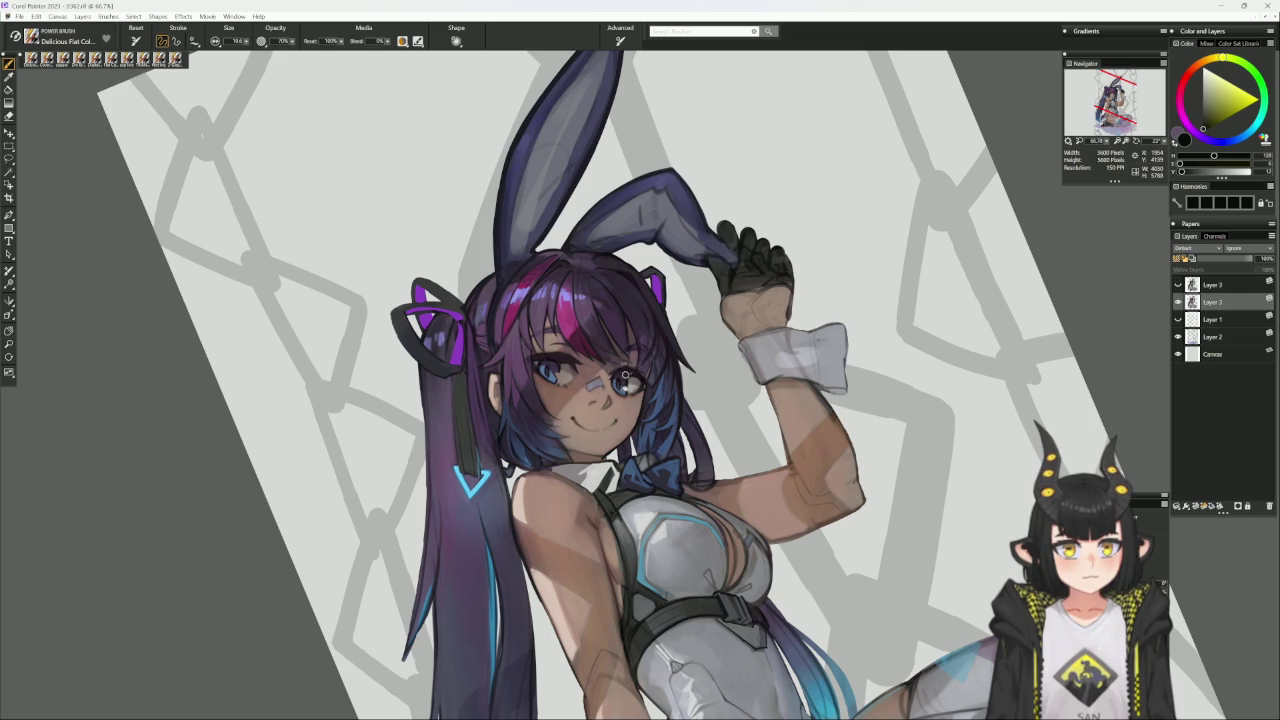
alt+click(626, 373)
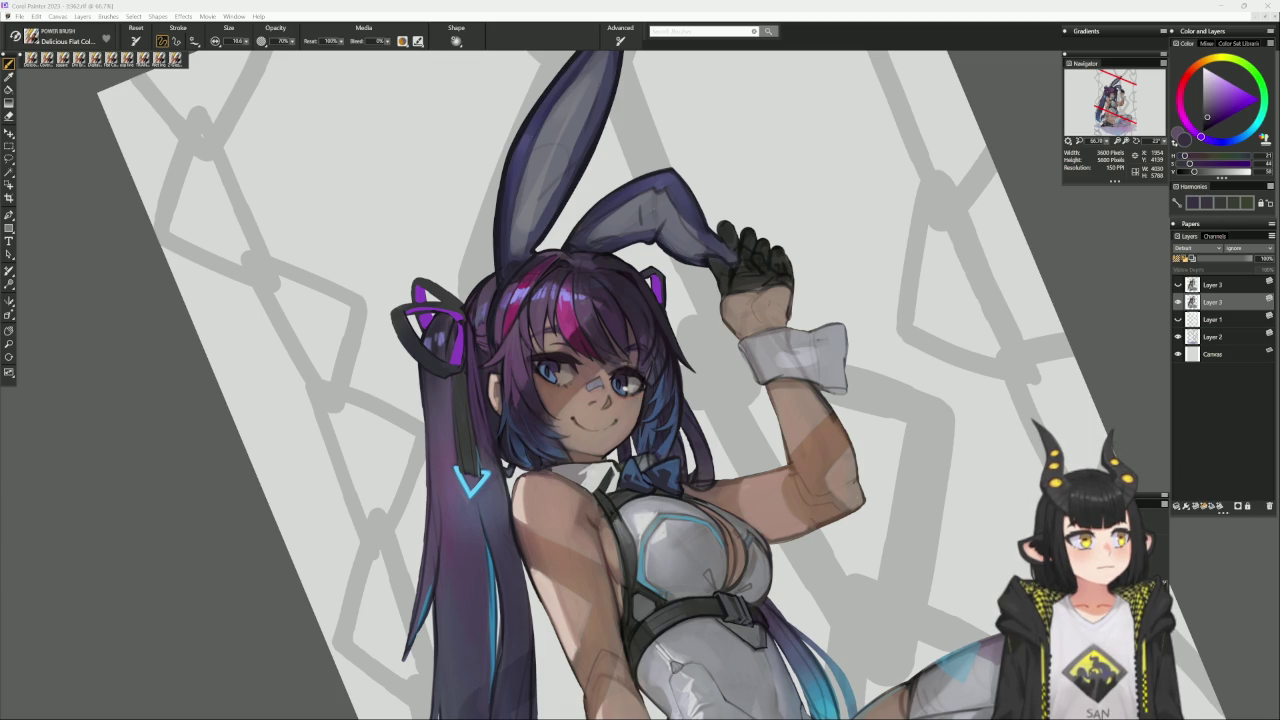
alt+click(549, 370)
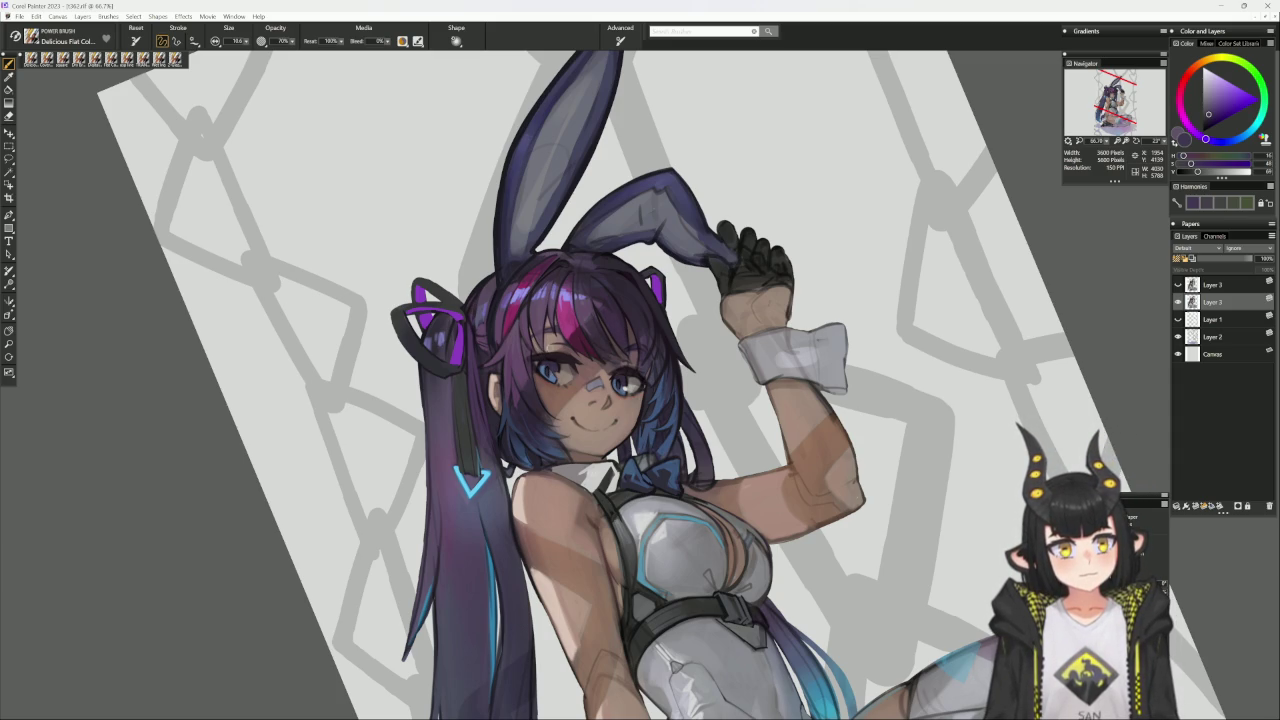
alt+click(537, 364)
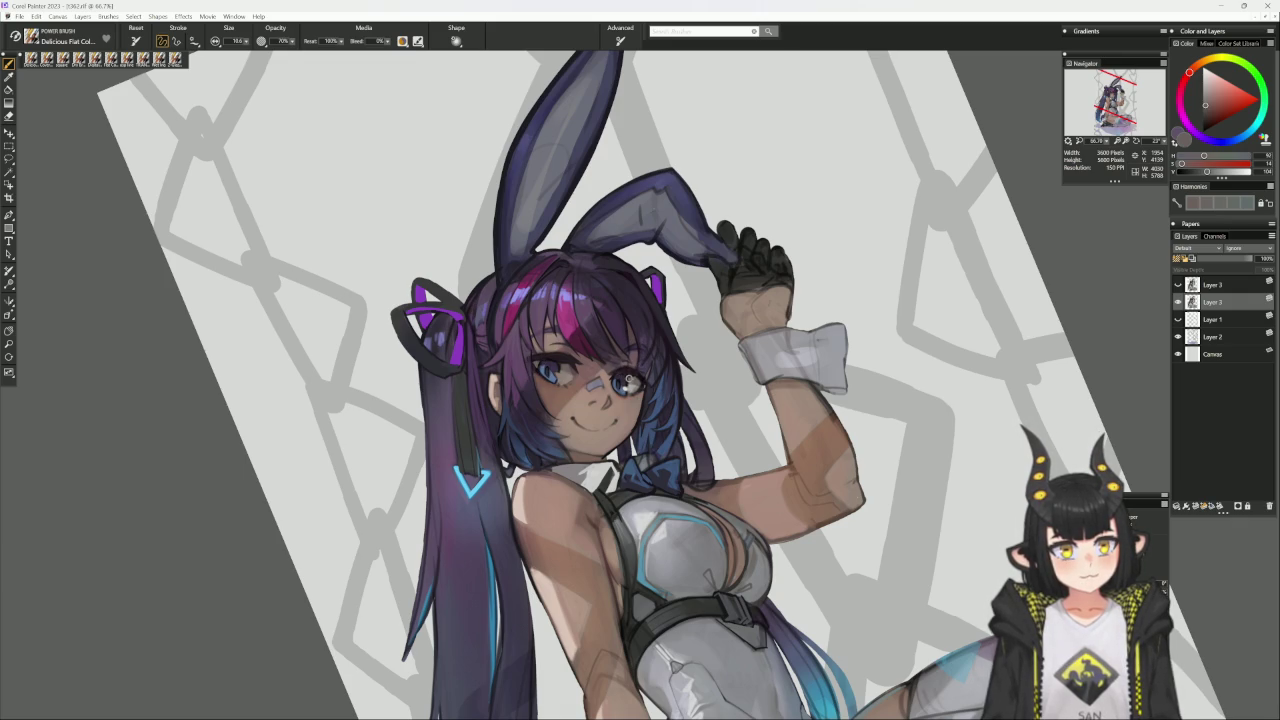
alt+click(633, 377)
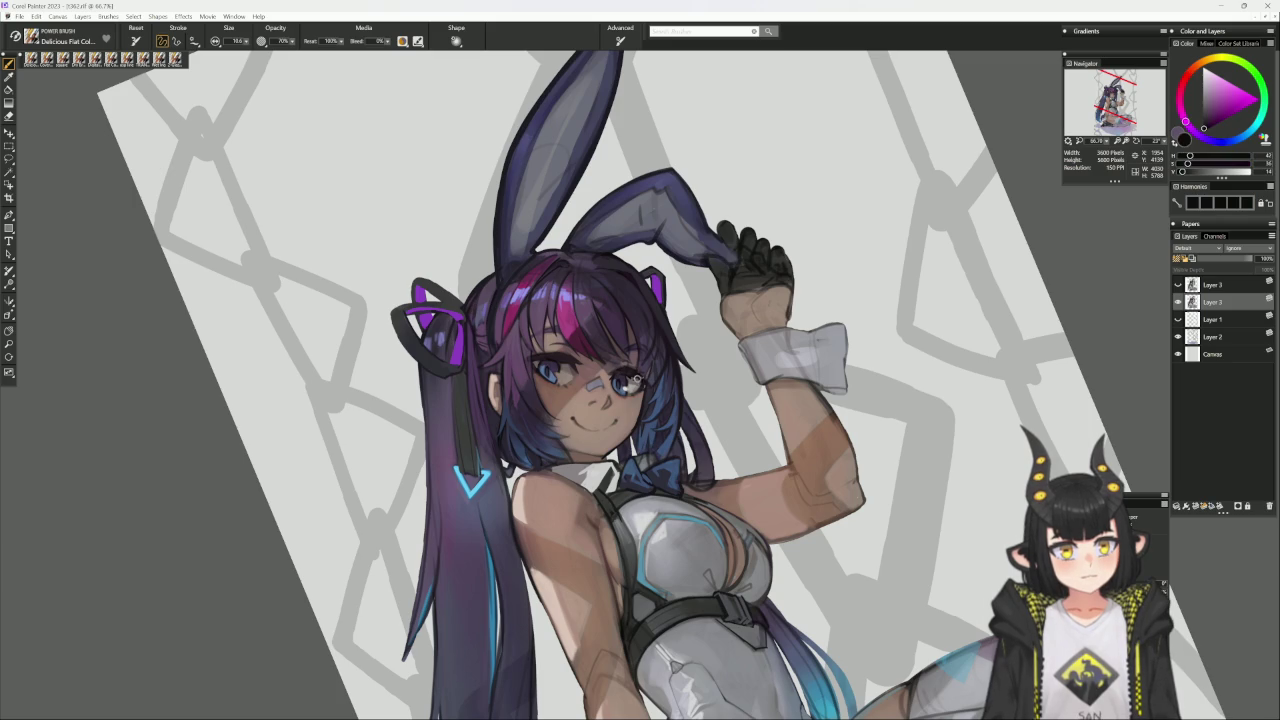
drag(633, 377, 675, 233)
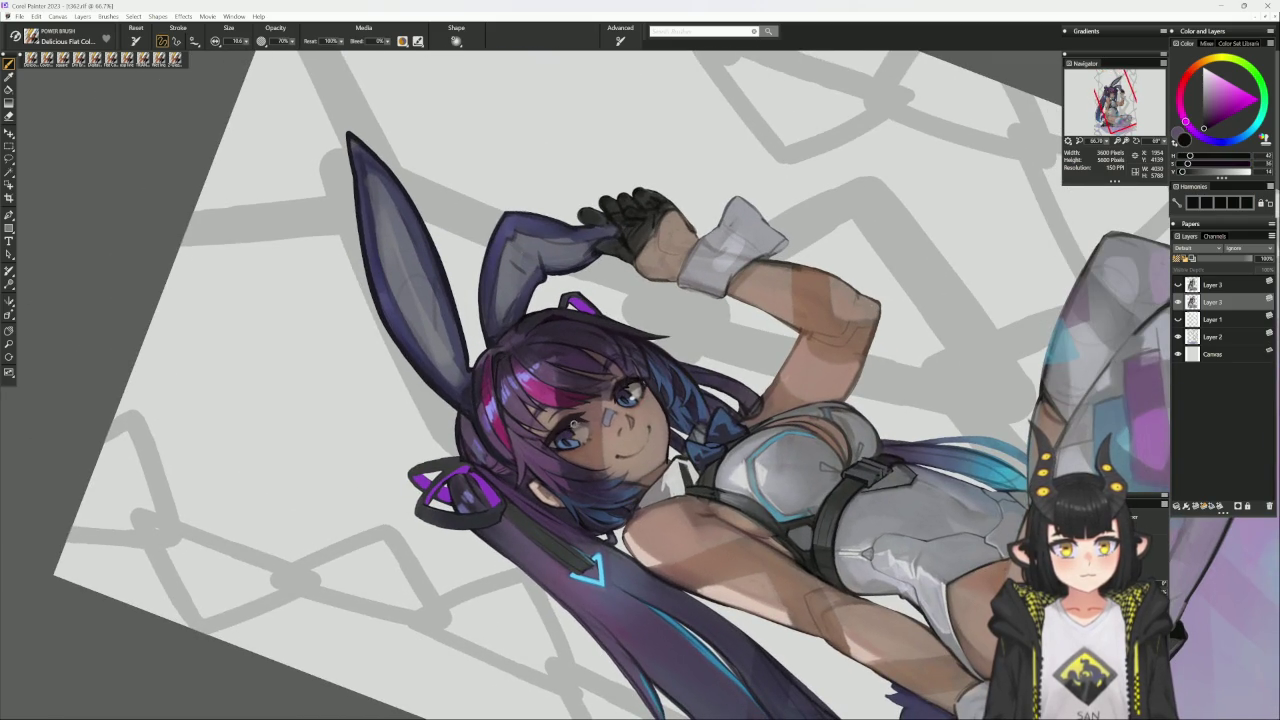
Shade around the eyes with sampled skin tones and a pinkish-purple, then straighten the canvas.
alt+click(578, 422)
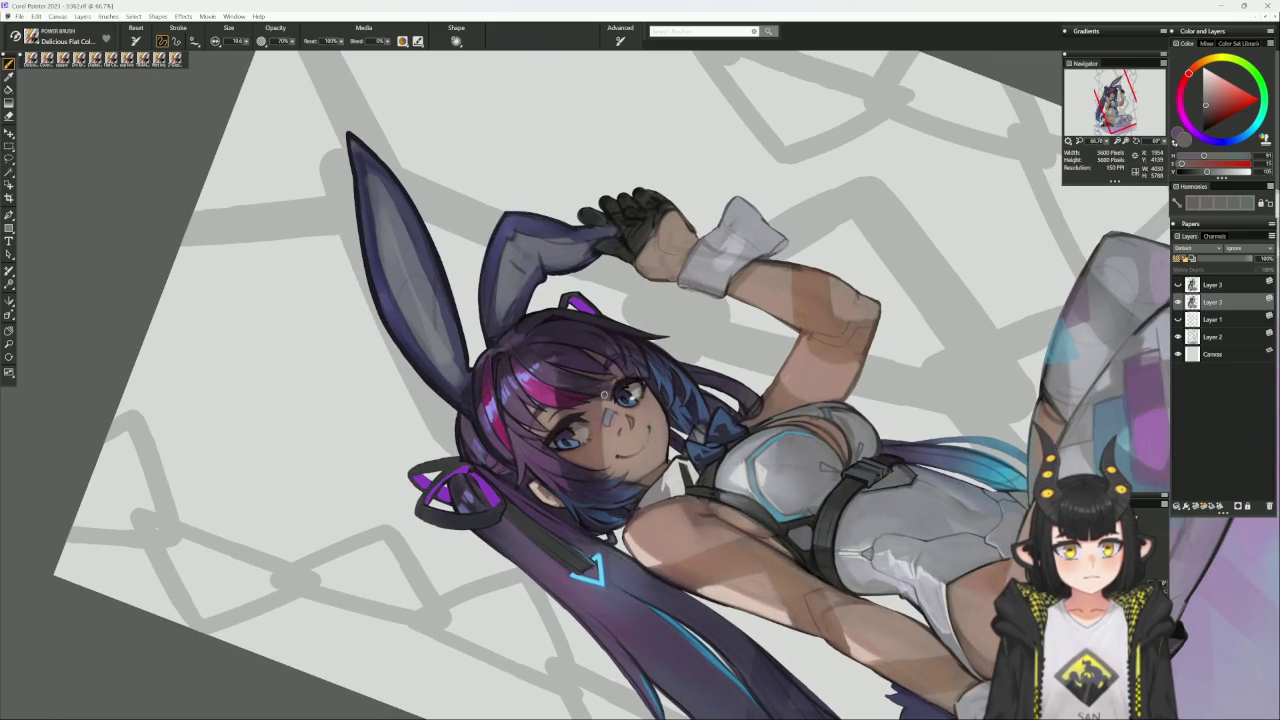
alt+click(578, 422)
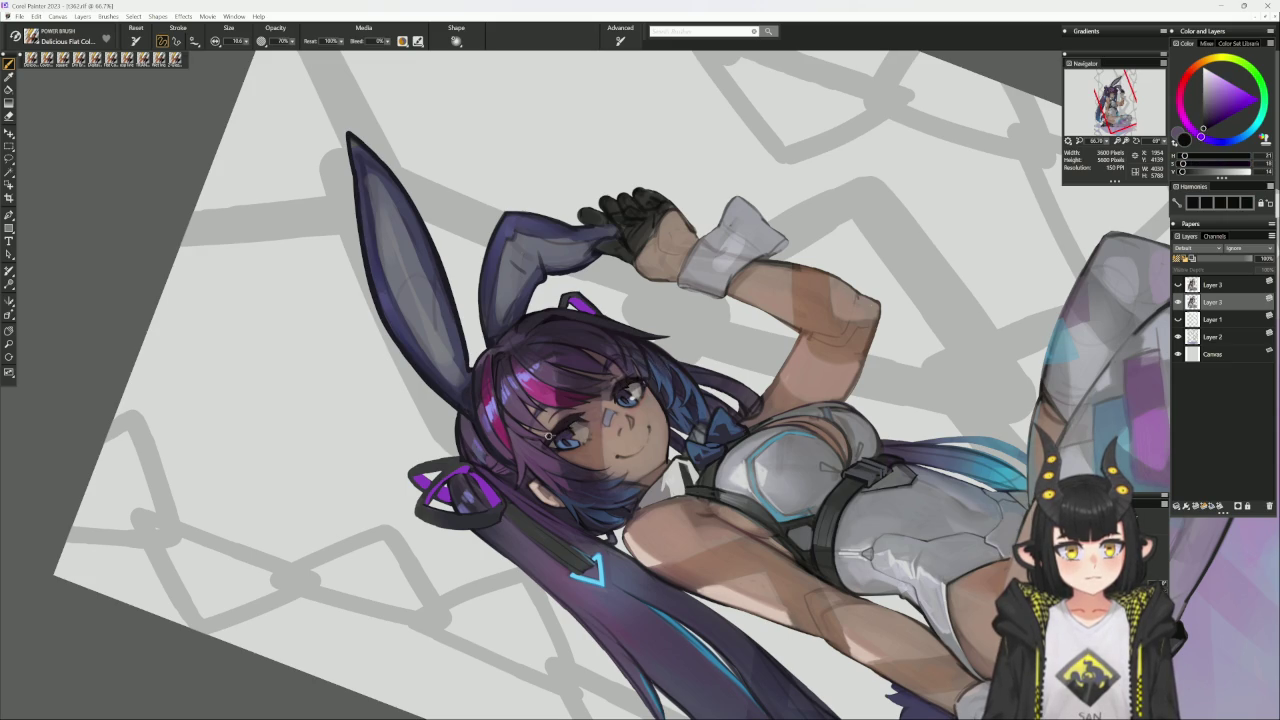
alt+click(547, 436)
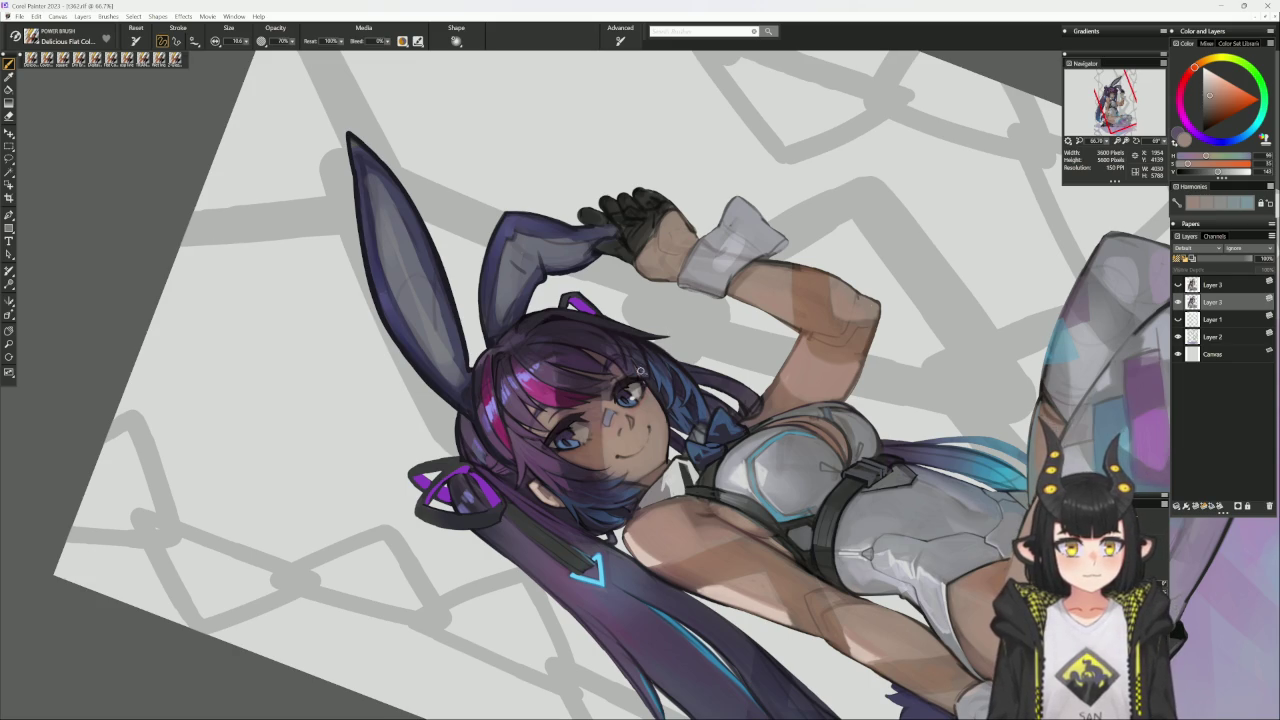
alt+click(617, 359)
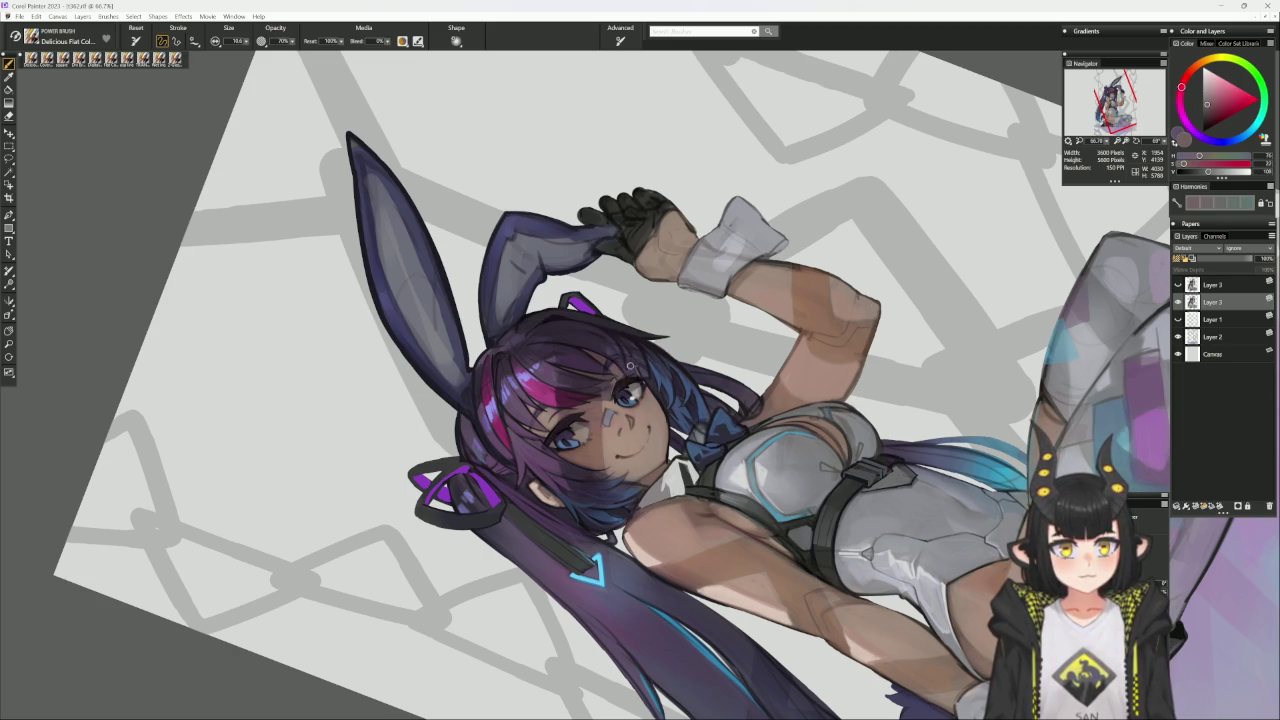
key(ctrl+alt+0)
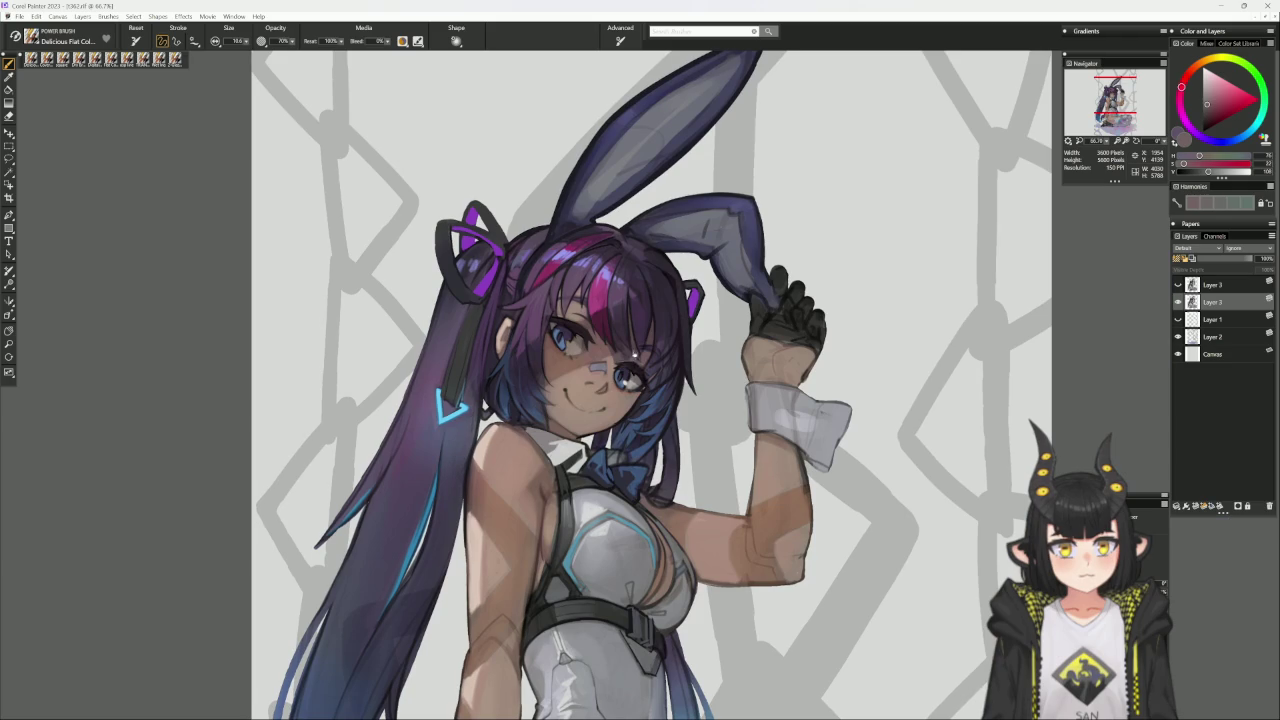
drag(713, 319, 704, 379)
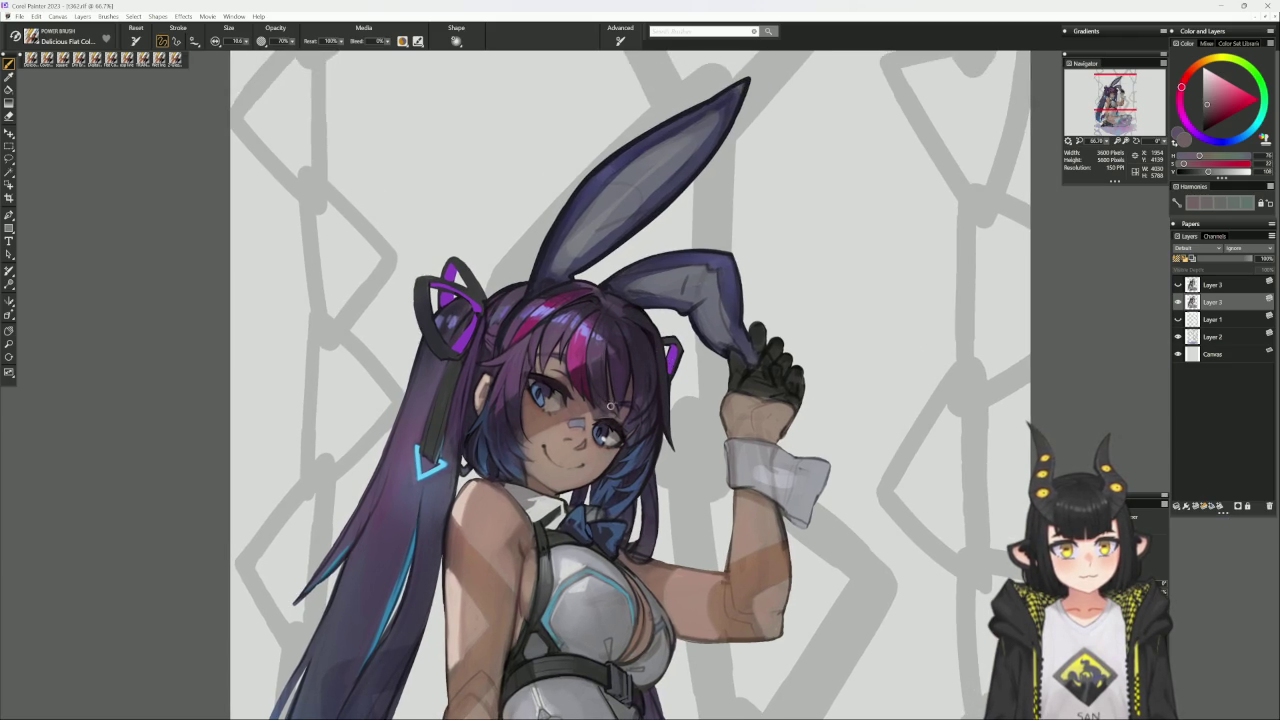
Add flat-colour touches to the cheek and hair above the eyes with mauve-pink and hair purples.
alt+click(564, 381)
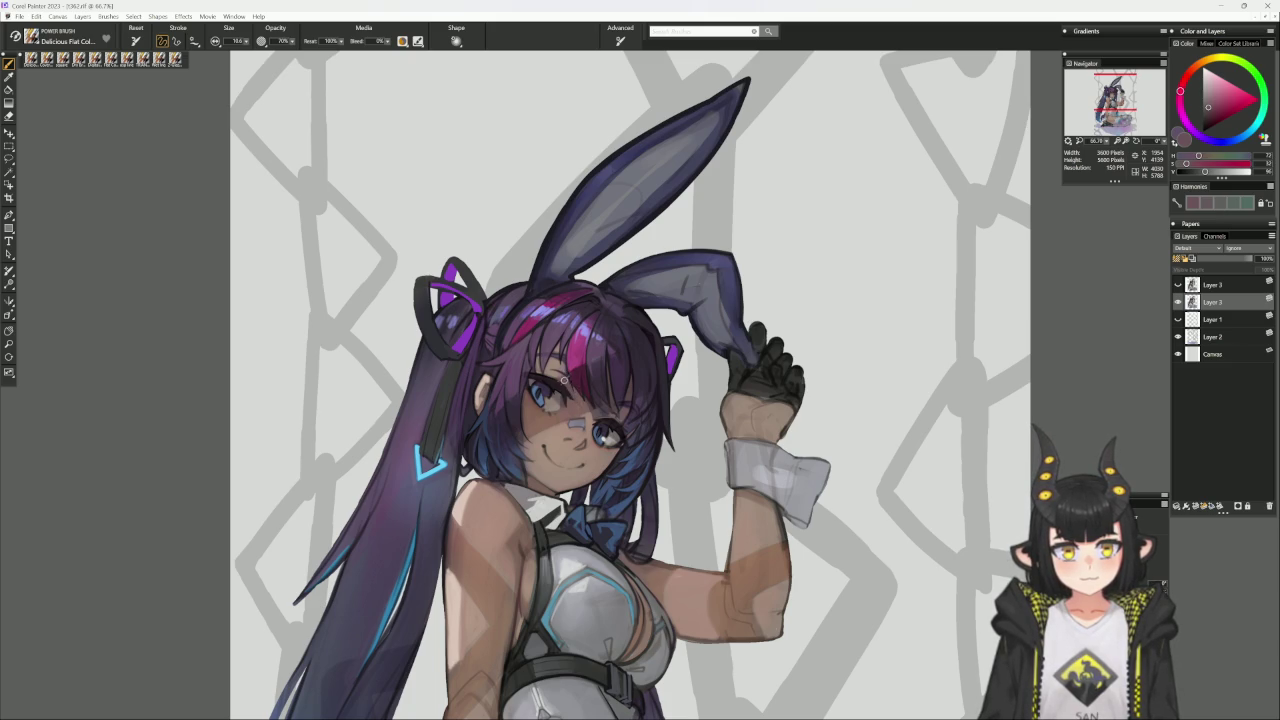
alt+click(565, 383)
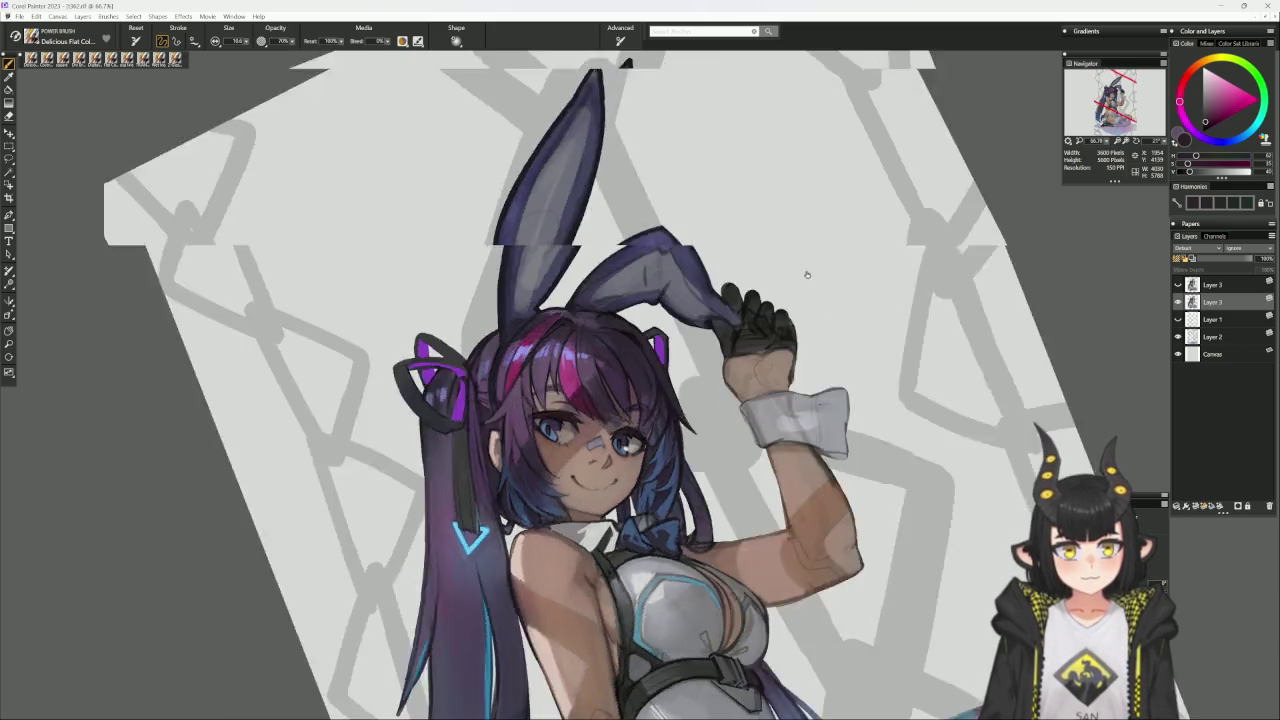
mouse_move(826, 358)
mouse_down()
mouse_move(695, 219)
mouse_move(672, 228)
mouse_up()
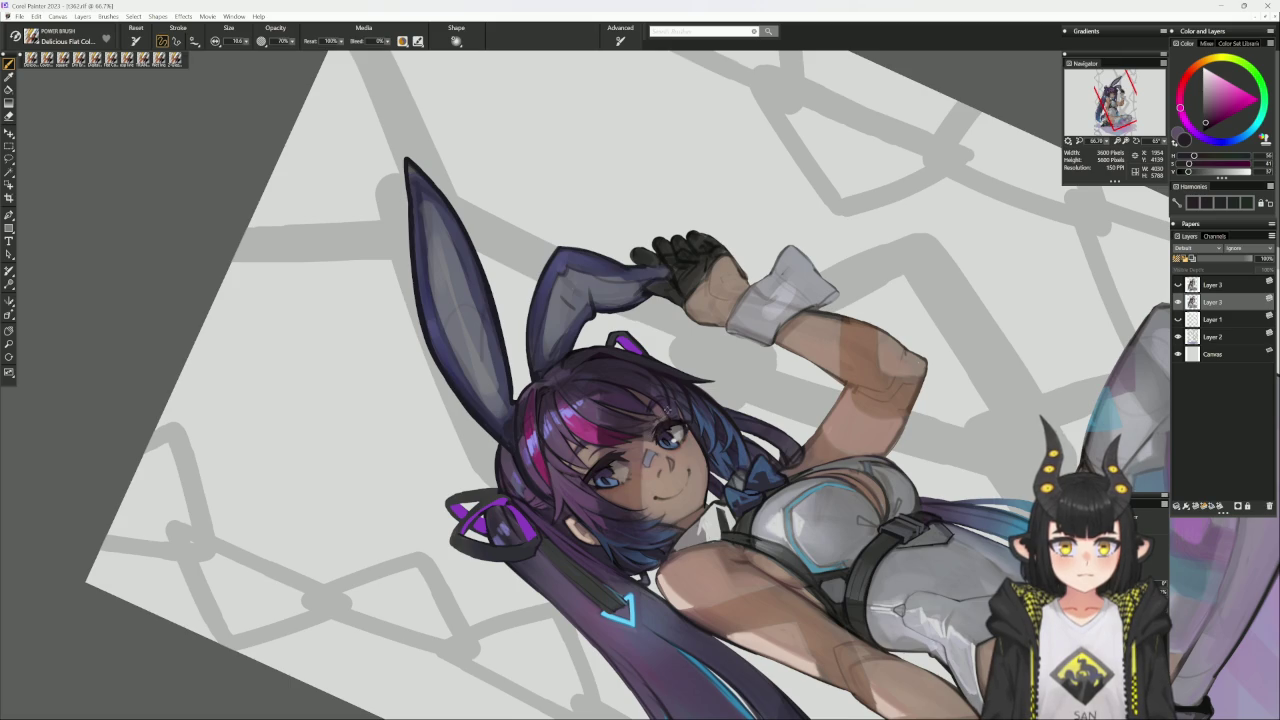
alt+click(664, 417)
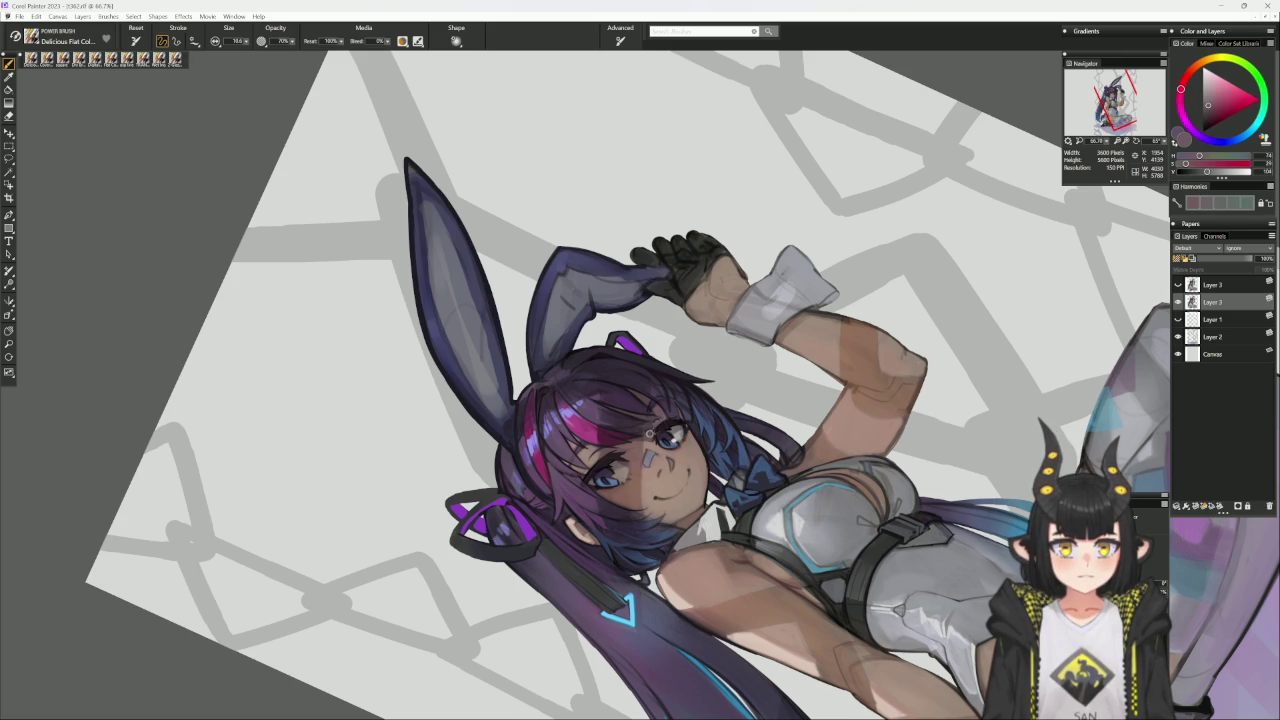
alt+click(666, 408)
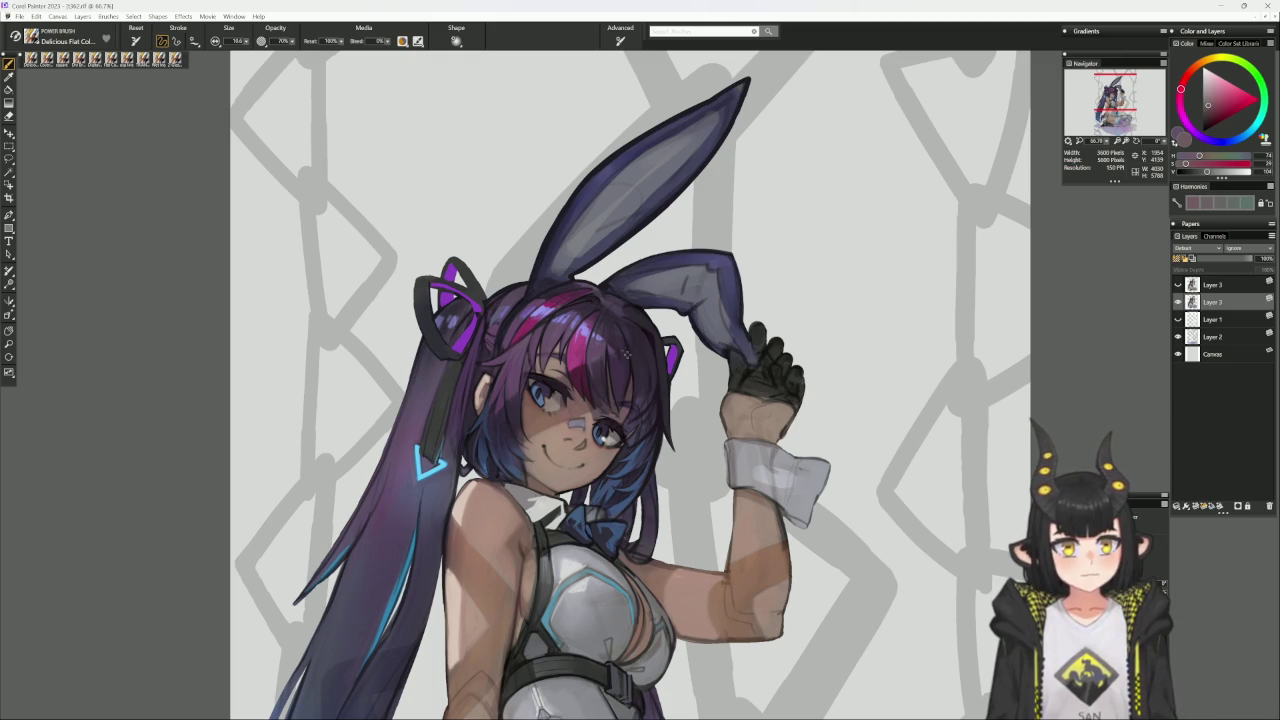
alt+click(632, 372)
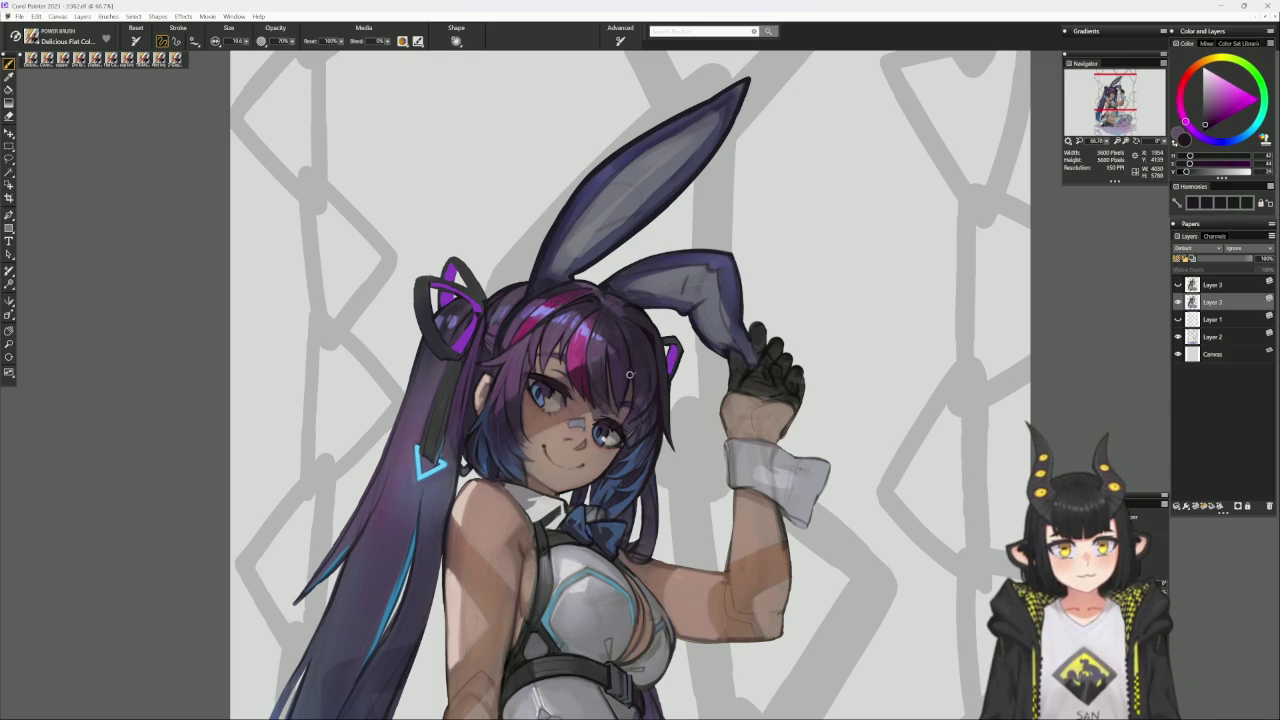
alt+click(630, 372)
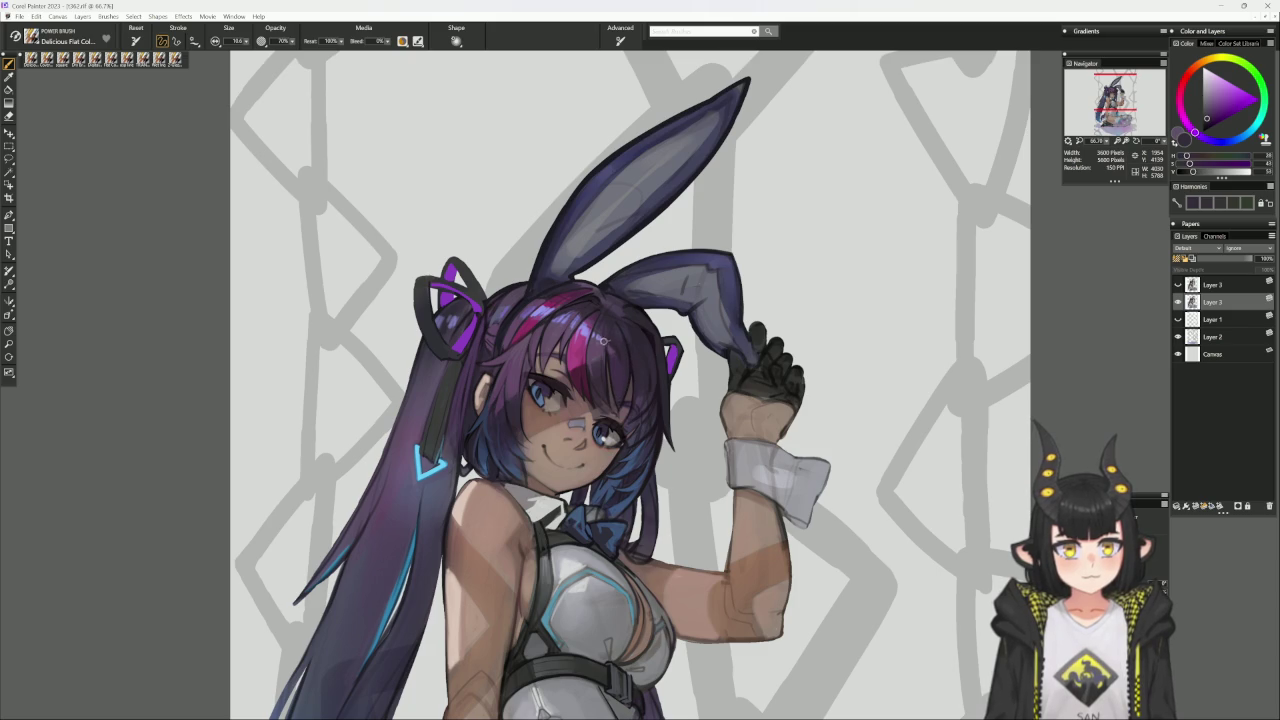
alt+click(608, 353)
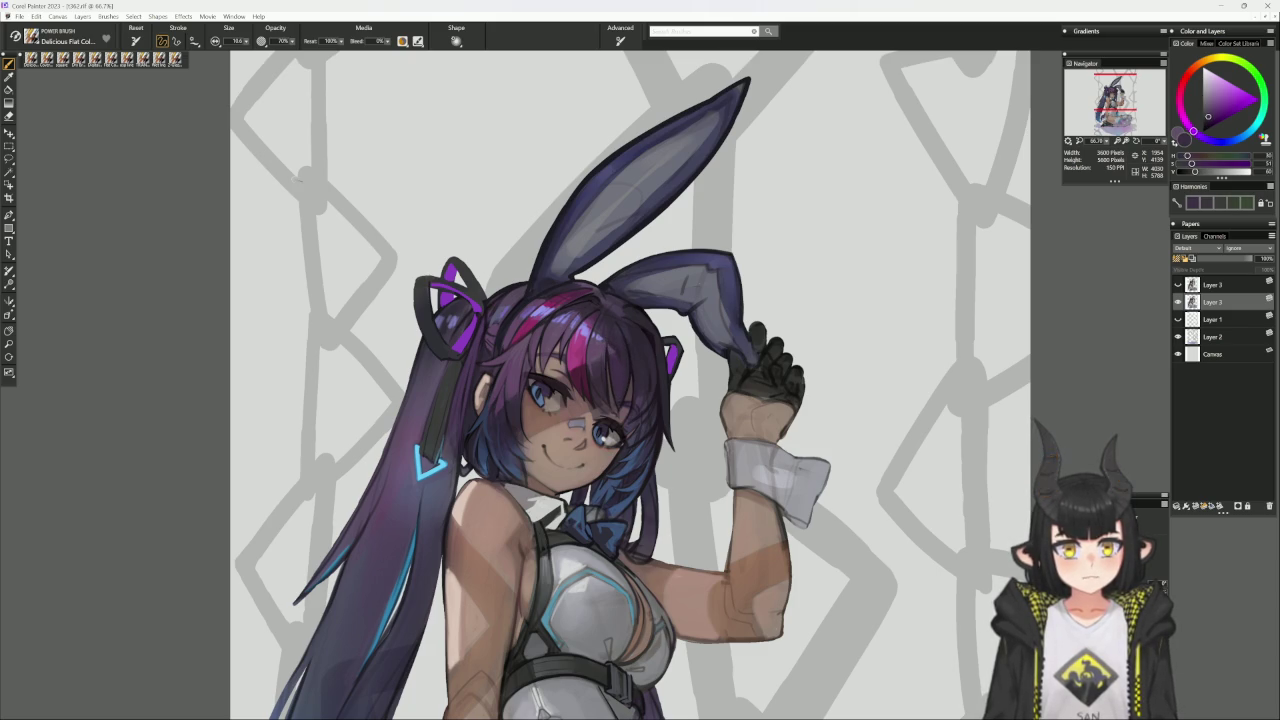
Add fine Cover Pencil detail strokes to the purple hair at brush size 36.0.
key(1)
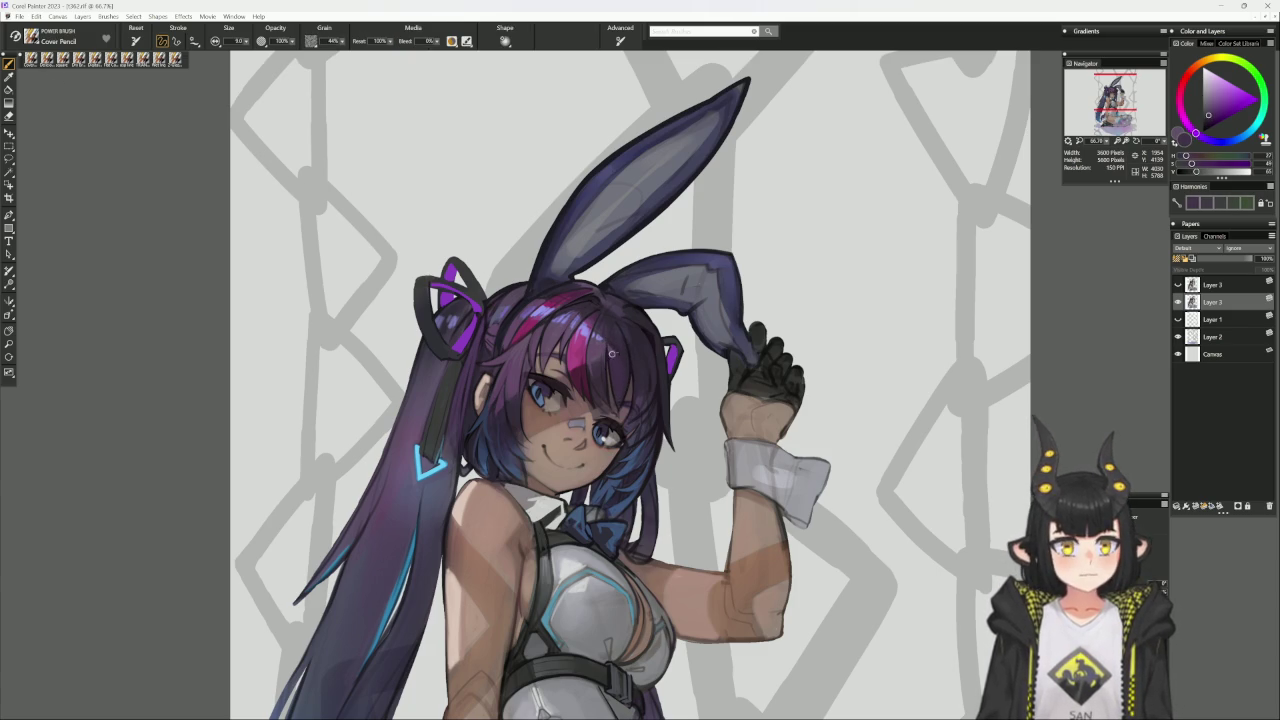
alt+click(611, 377)
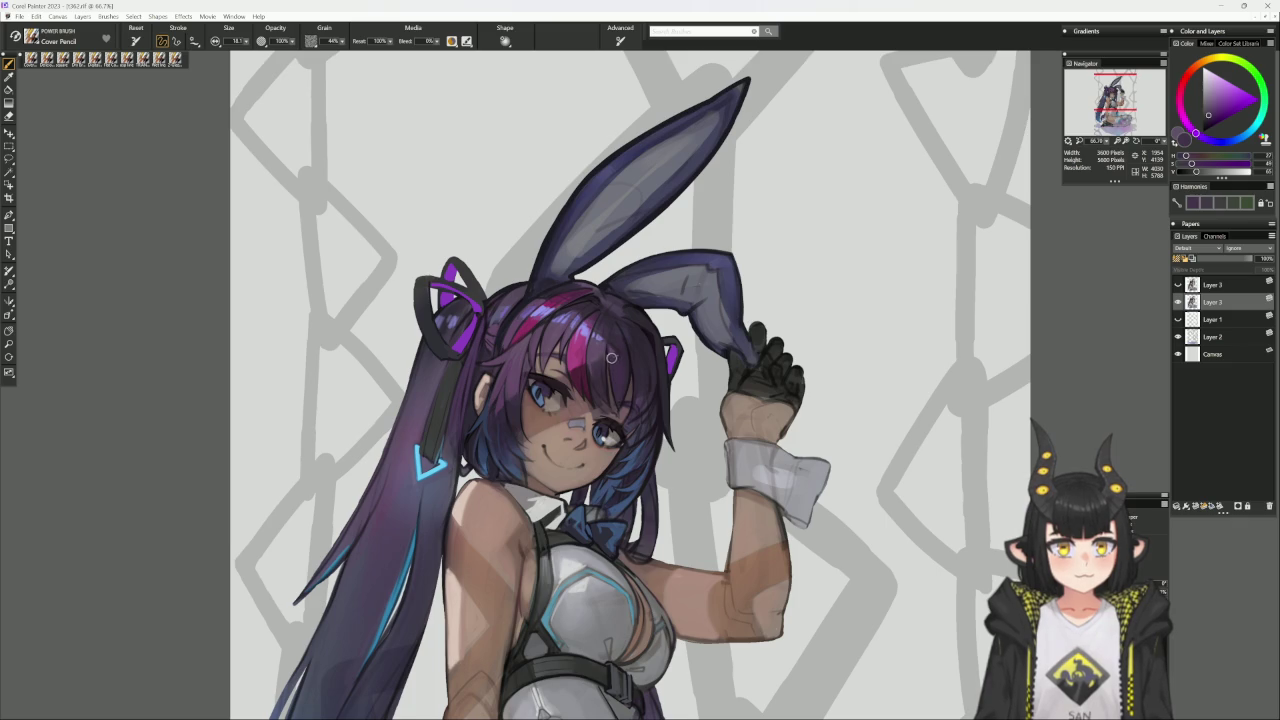
alt+click(603, 347)
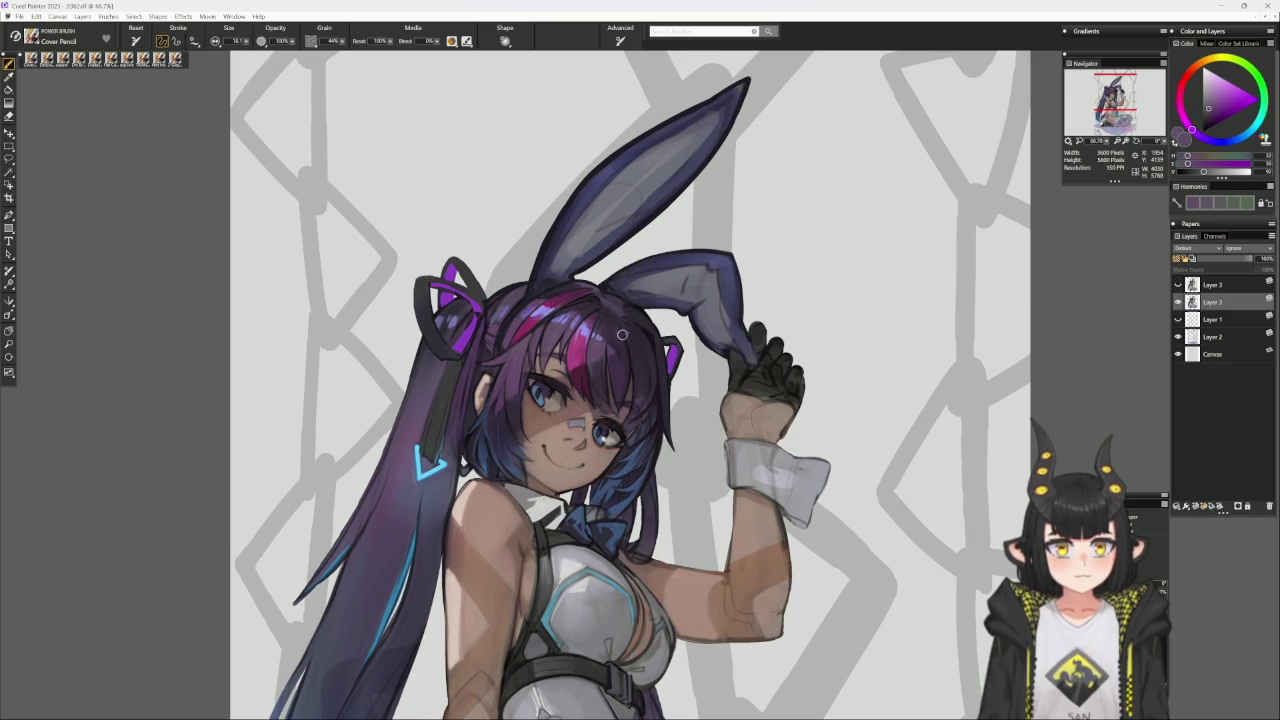
alt+click(622, 333)
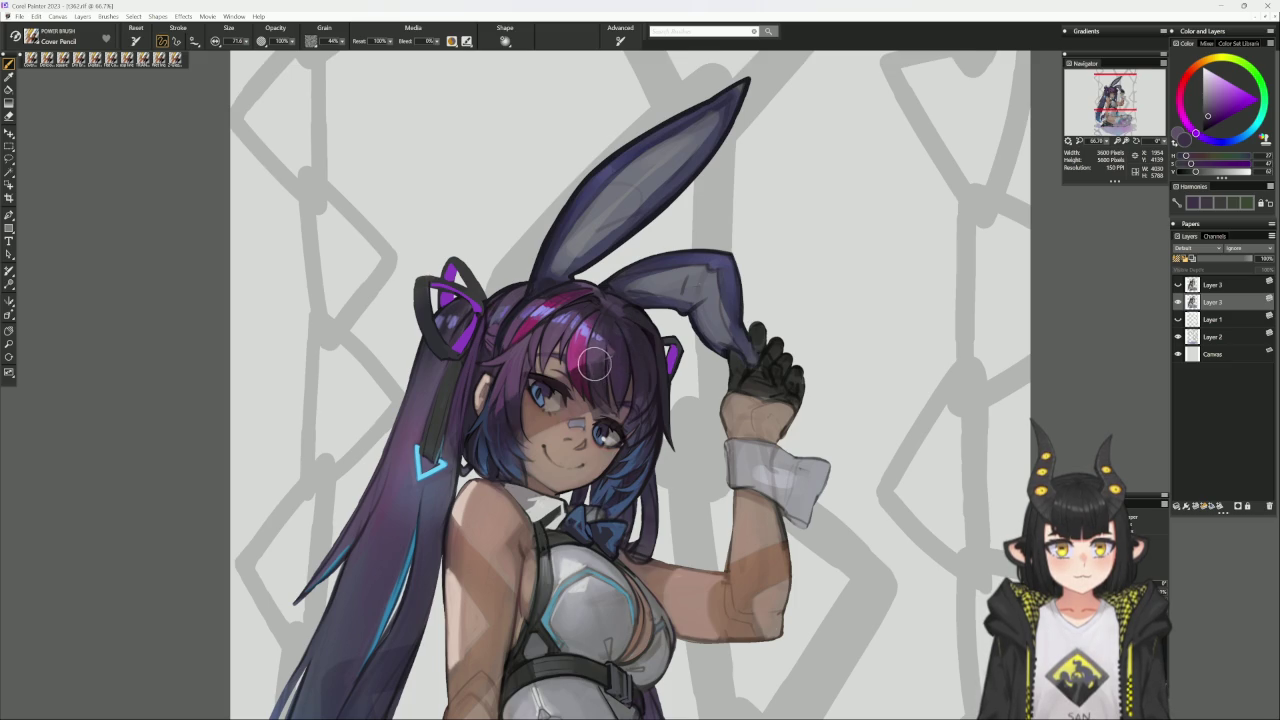
key(bracketleft)
key(bracketleft)
key(bracketleft)
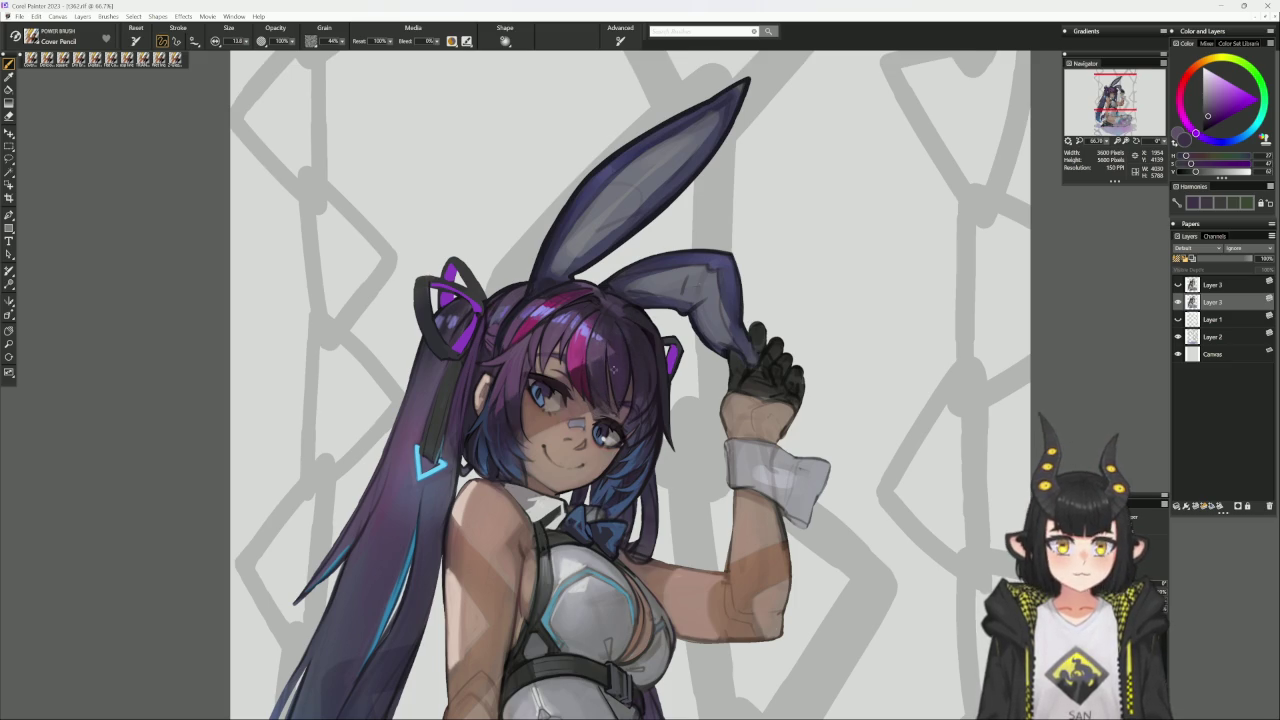
alt+click(594, 386)
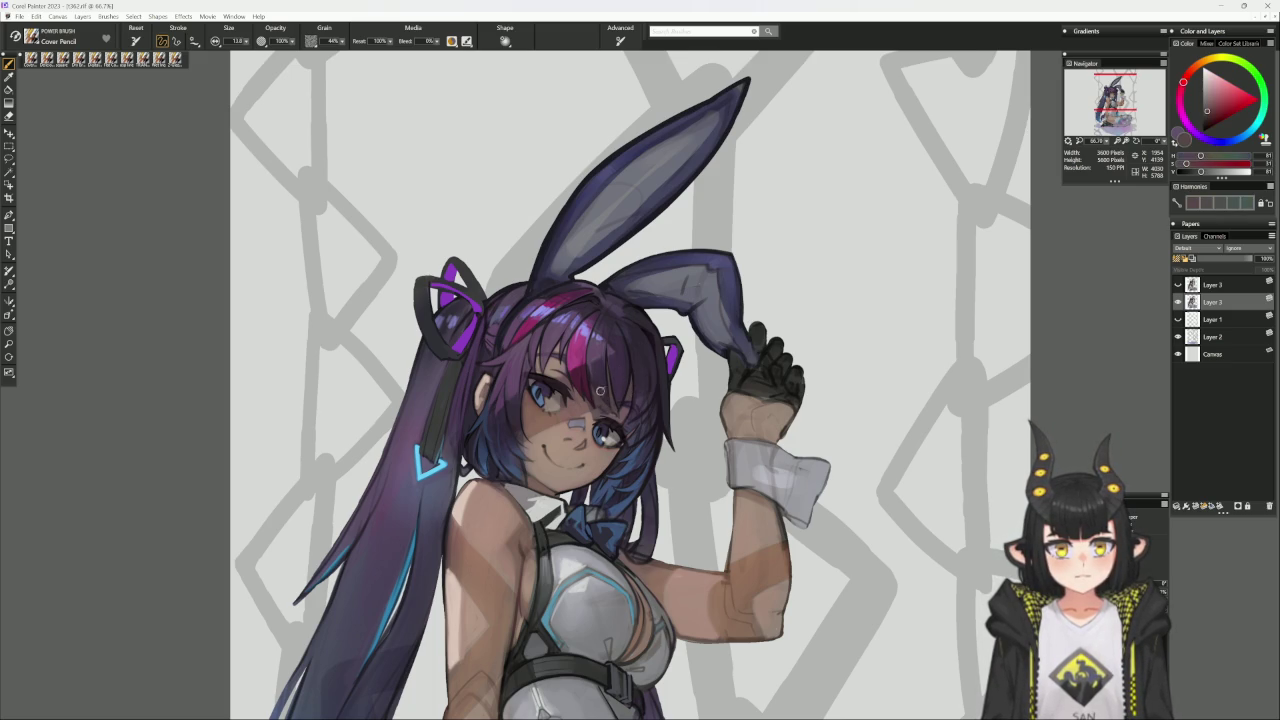
mouse_move(602, 401)
mouse_down()
mouse_move(857, 280)
mouse_move(751, 229)
mouse_move(704, 258)
mouse_up()
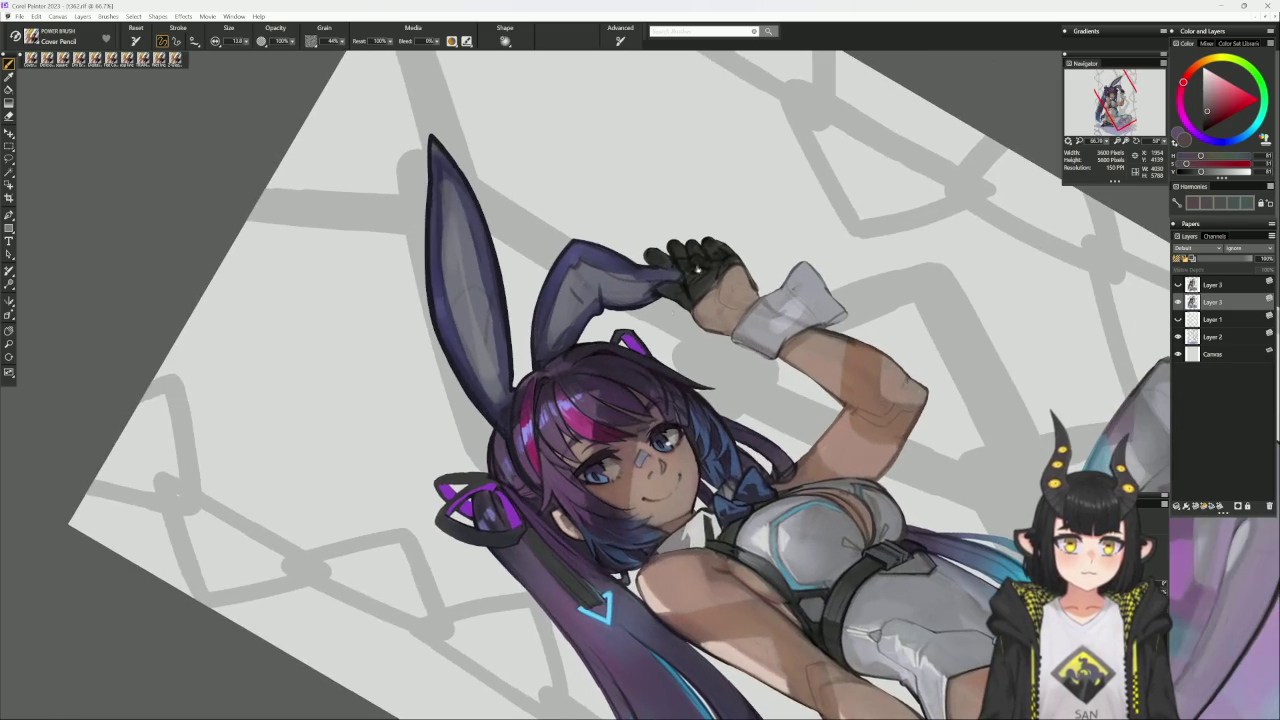
alt+click(669, 398)
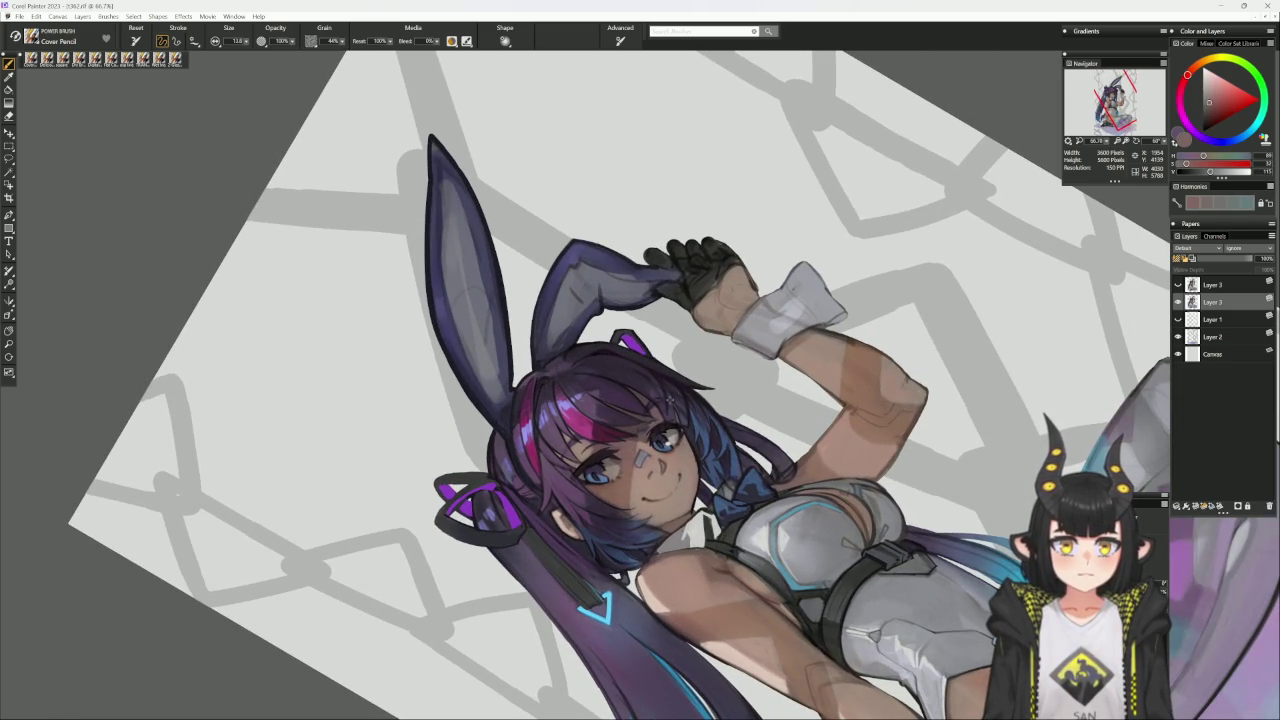
alt+click(641, 423)
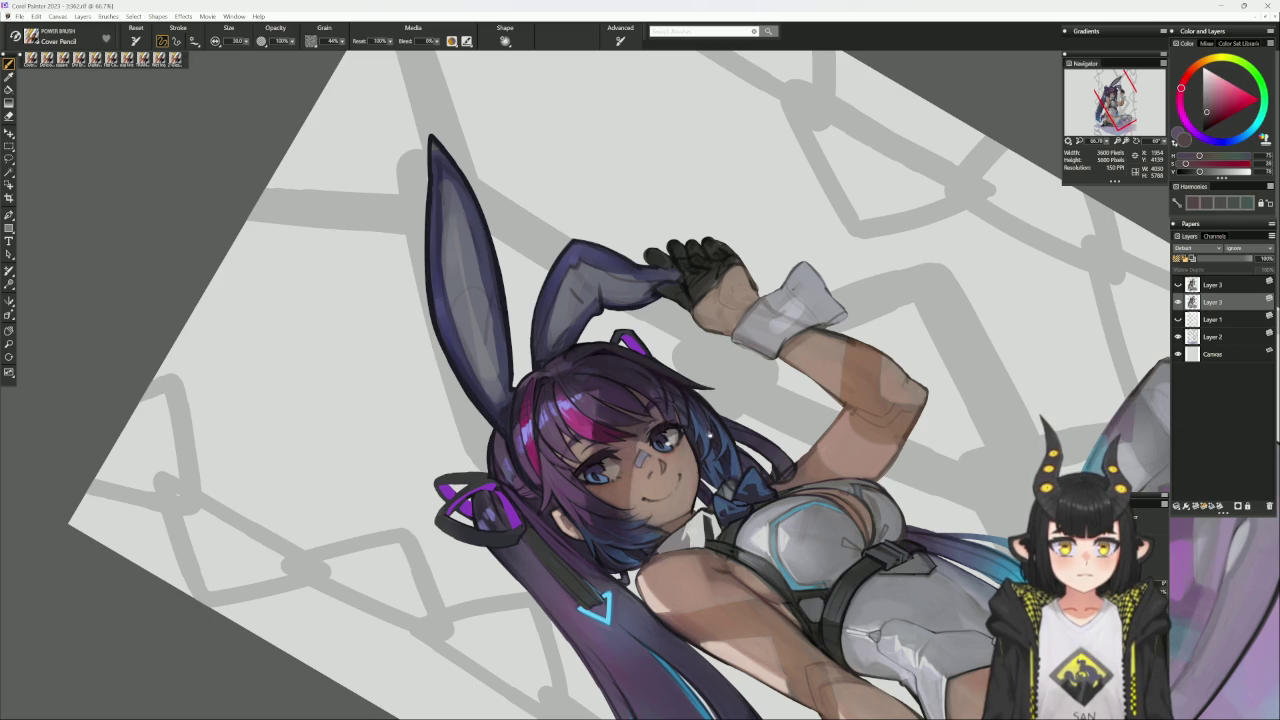
alt+click(700, 434)
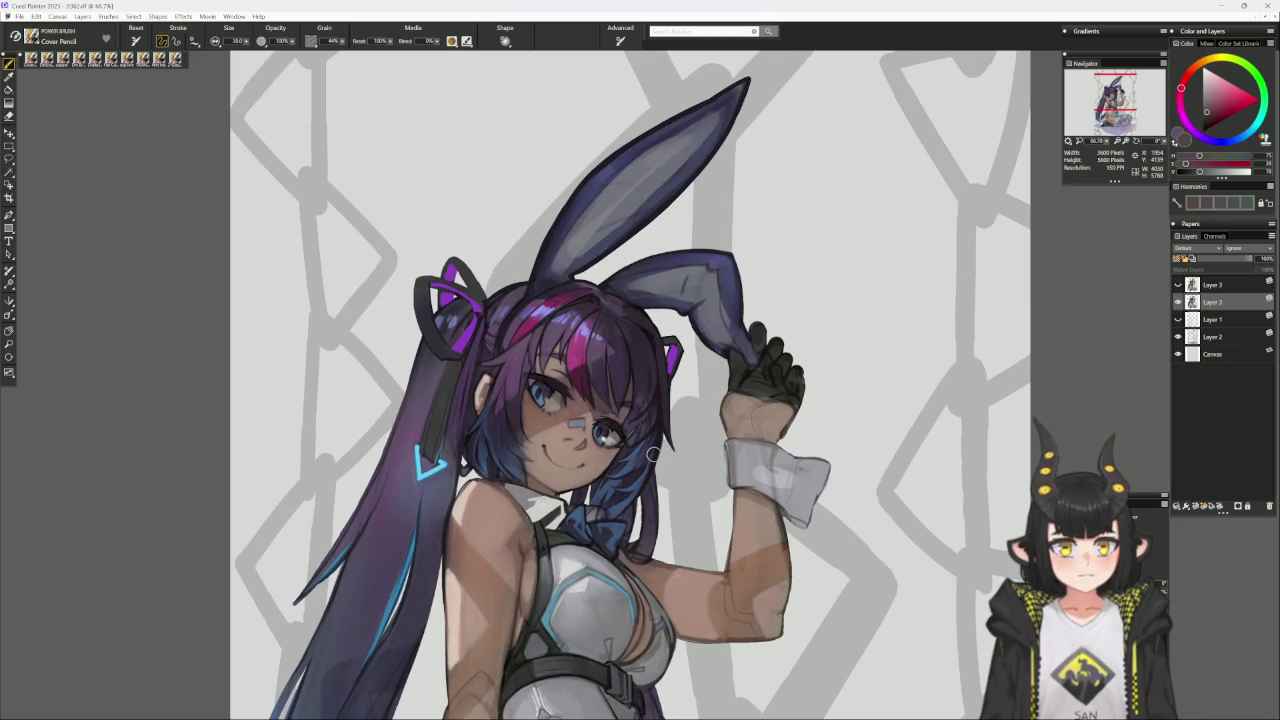
scroll(652, 455, down, 1)
Zoom to 50% on the bunny ear and sample a dark blue-purple from the hair.
scroll(654, 456, down, 1)
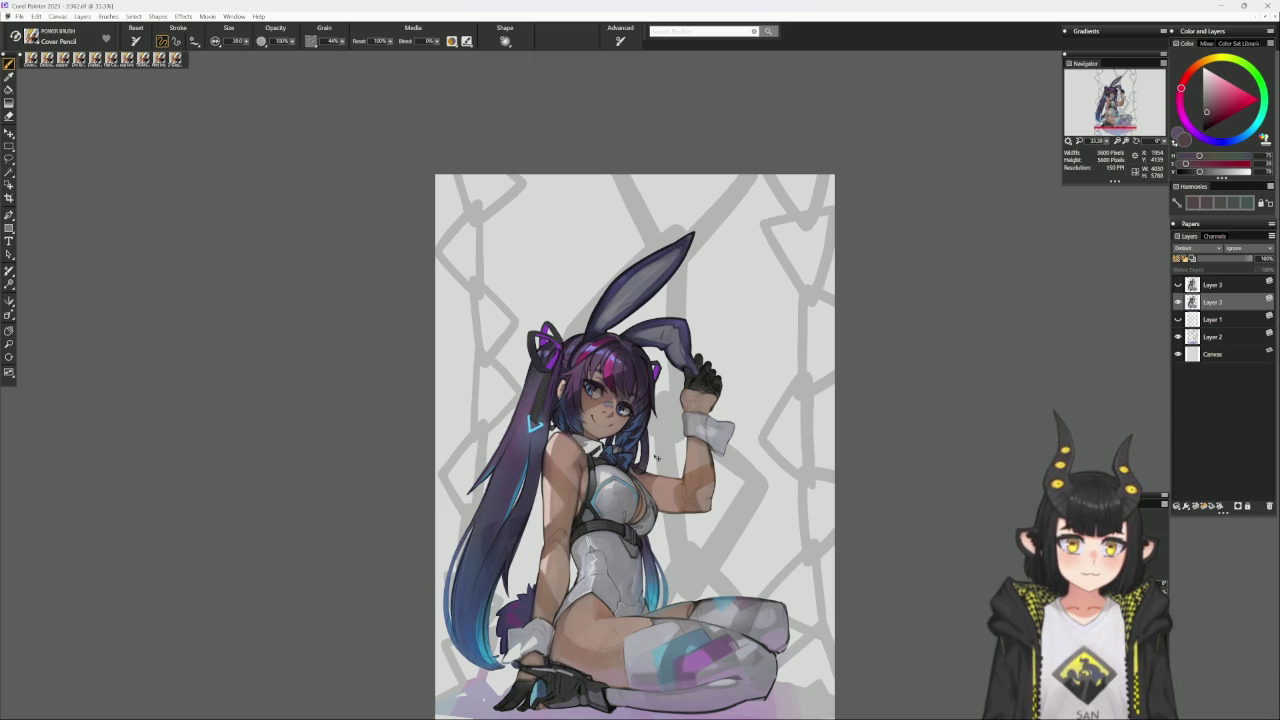
drag(656, 457, 650, 405)
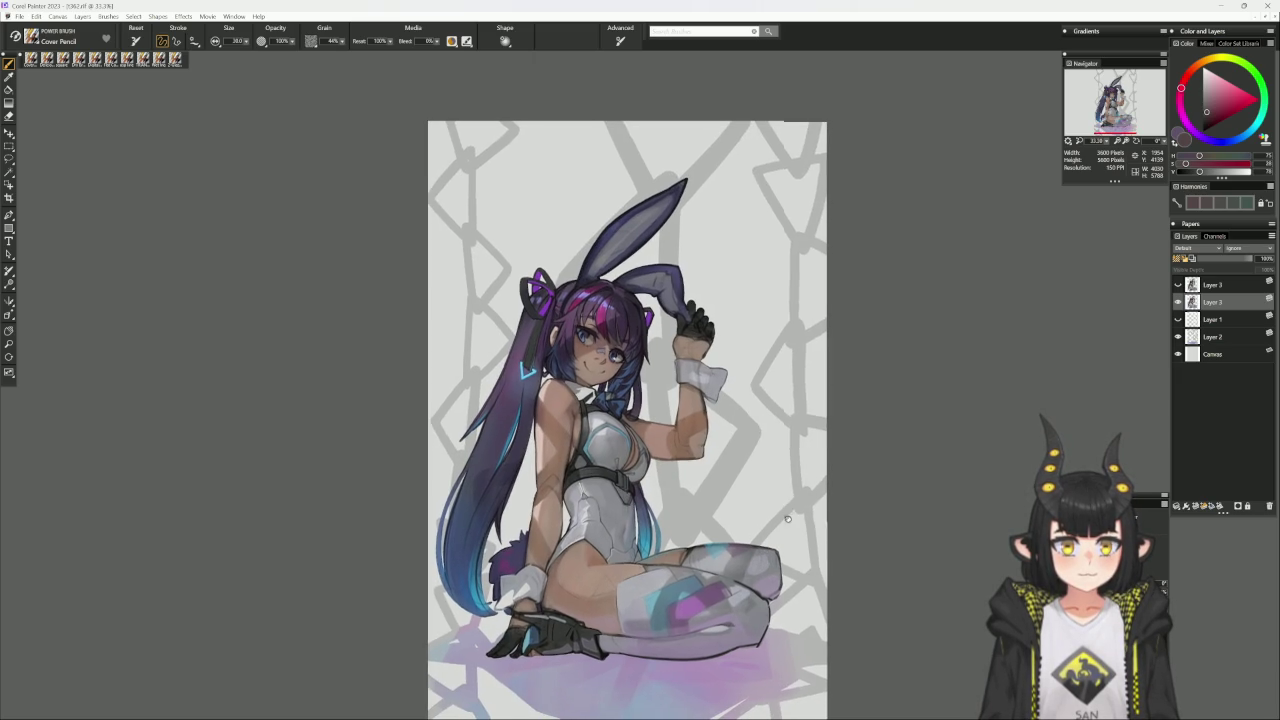
drag(790, 516, 786, 544)
key(ctrl+plus)
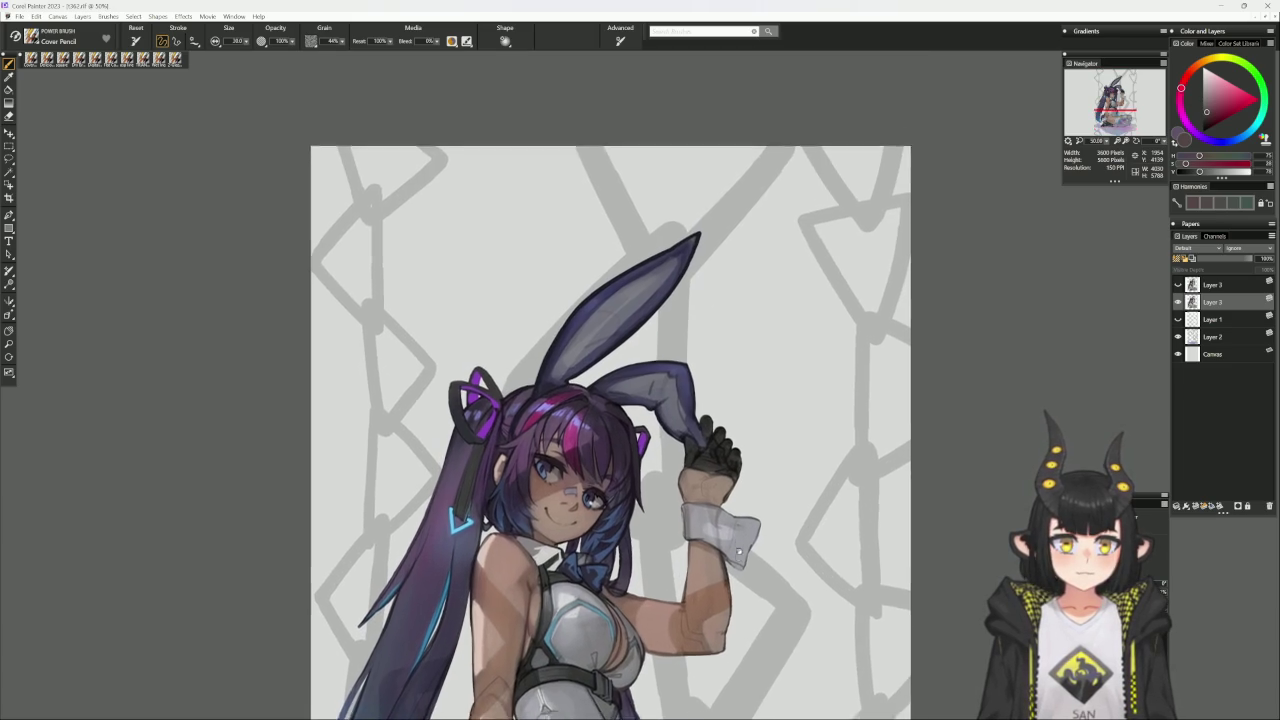
drag(739, 550, 739, 566)
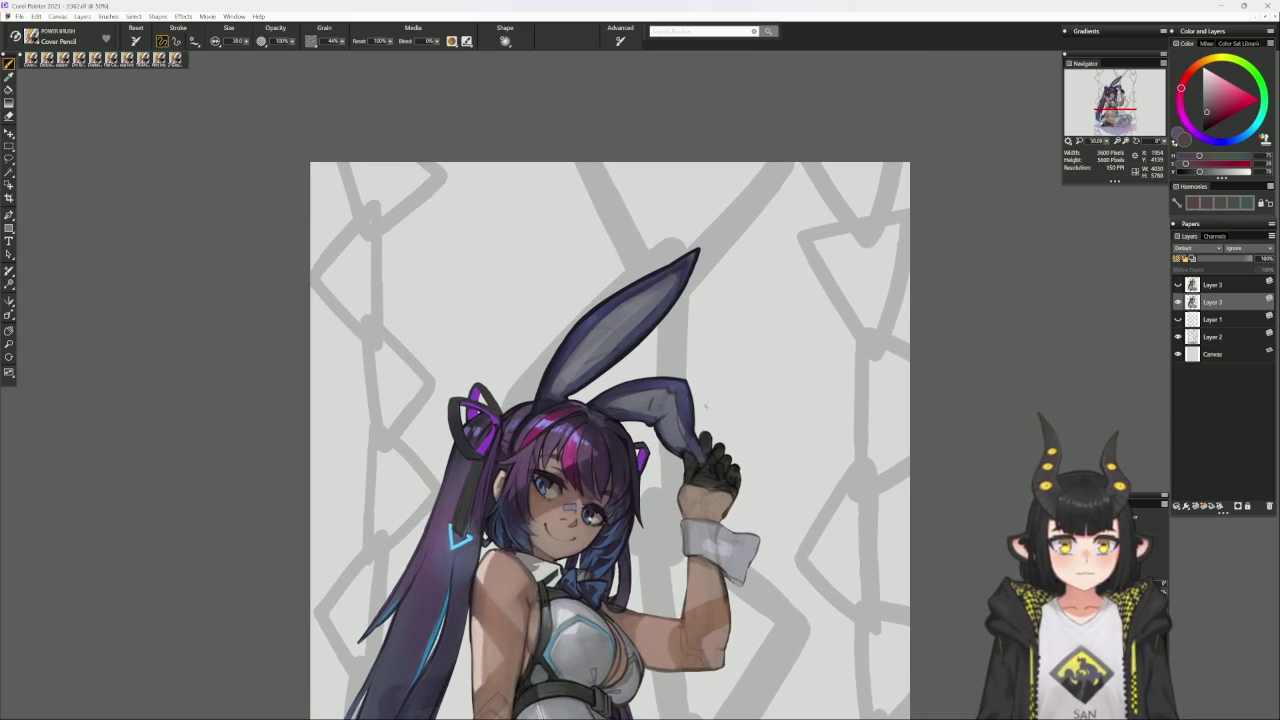
alt+click(532, 410)
drag(681, 236, 661, 270)
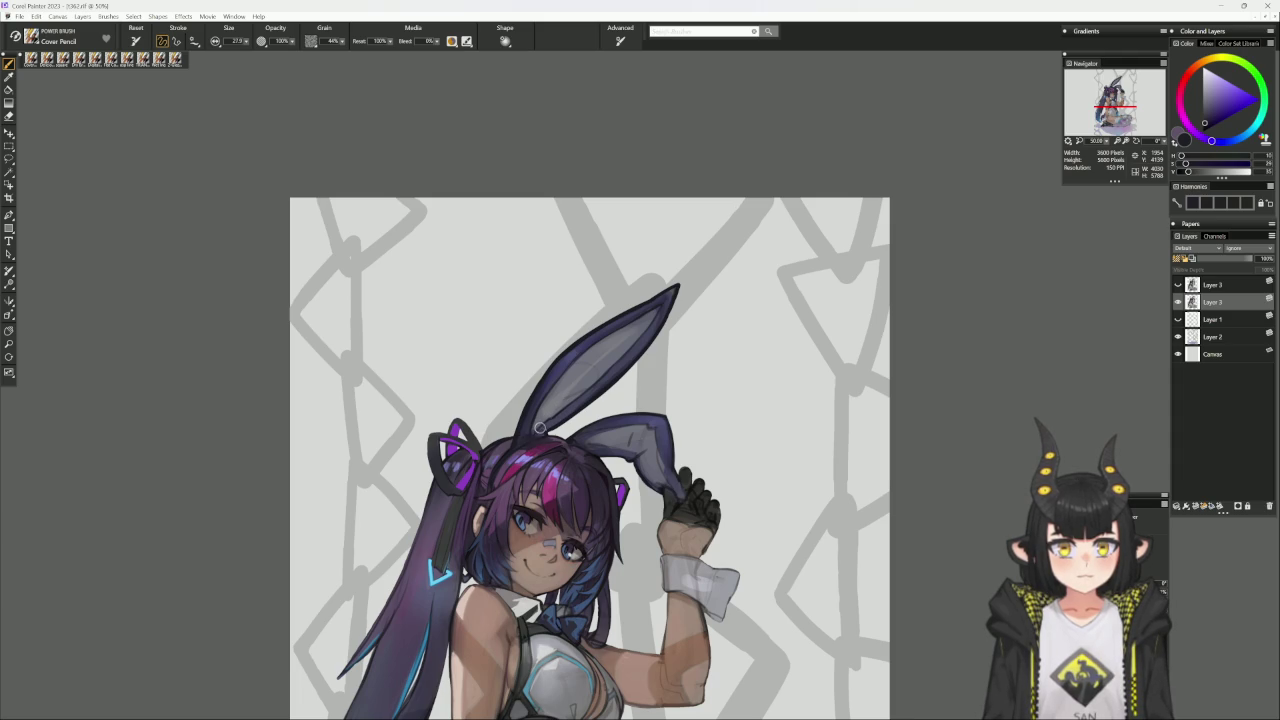
drag(772, 317, 665, 410)
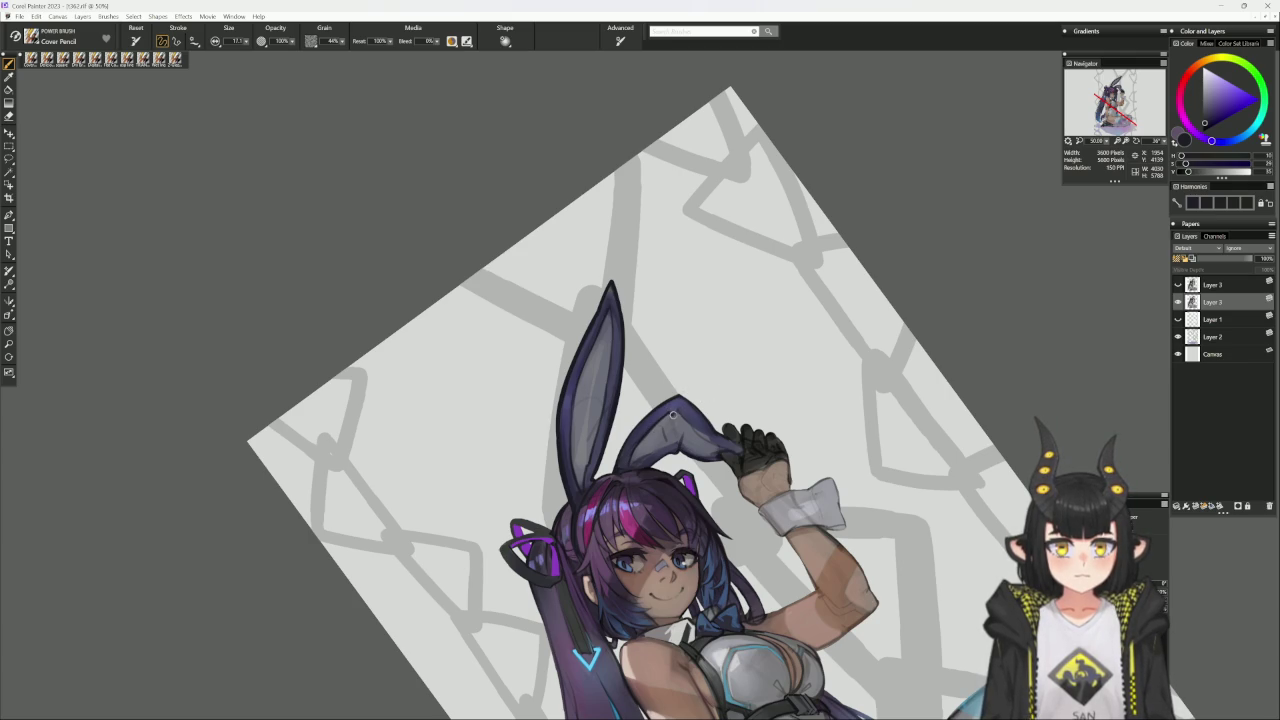
key(ctrl+alt+0)
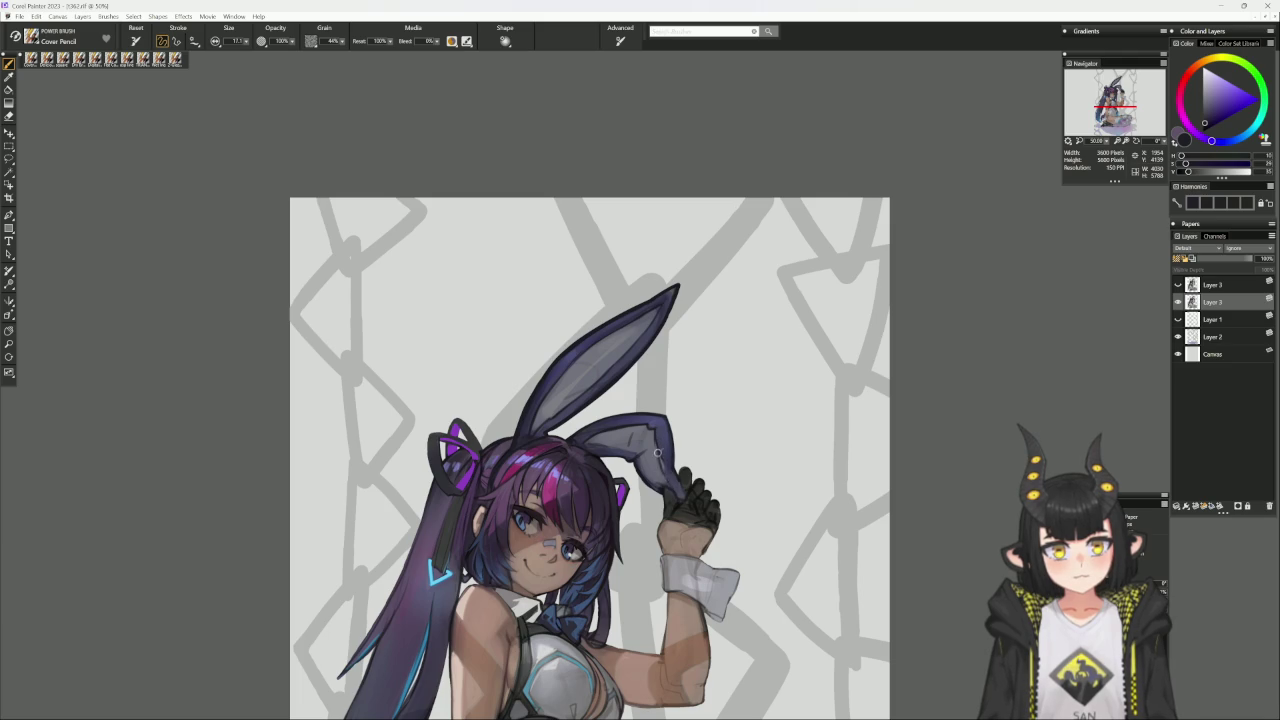
Sample blue-grey, light grey and dark purple from the ear, then select Delicious Flat Color.
alt+click(662, 453)
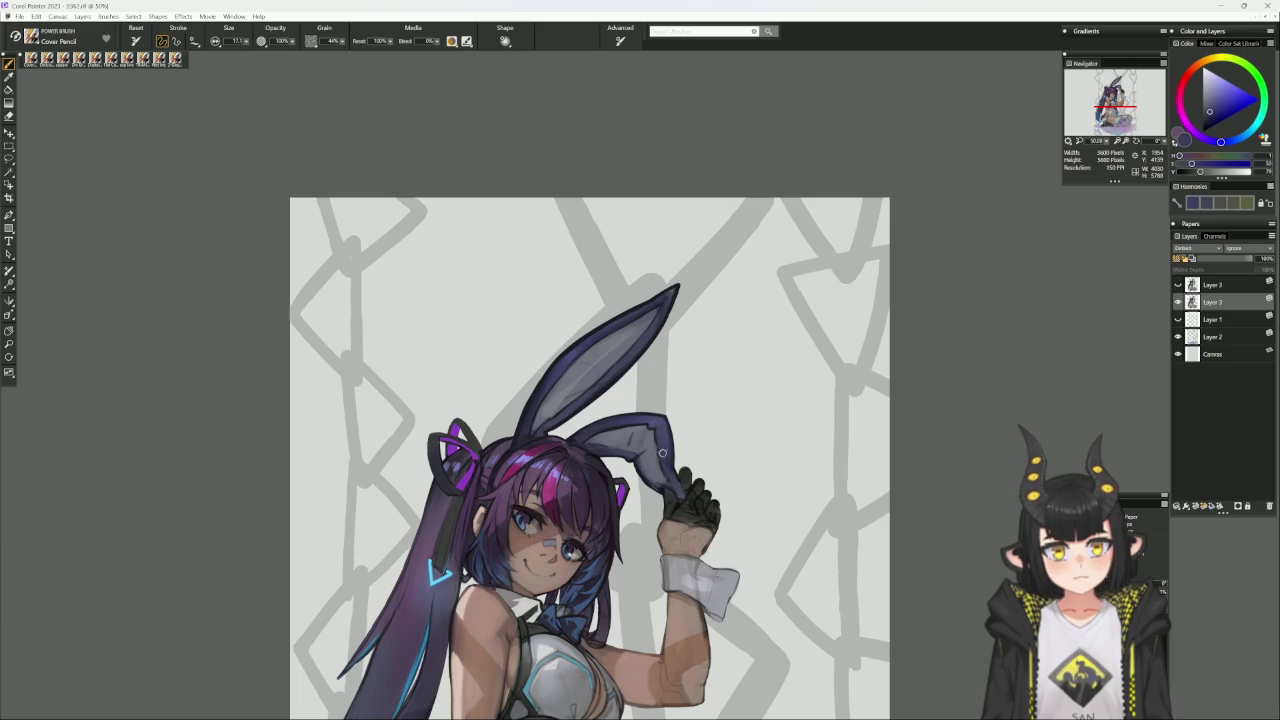
alt+click(655, 437)
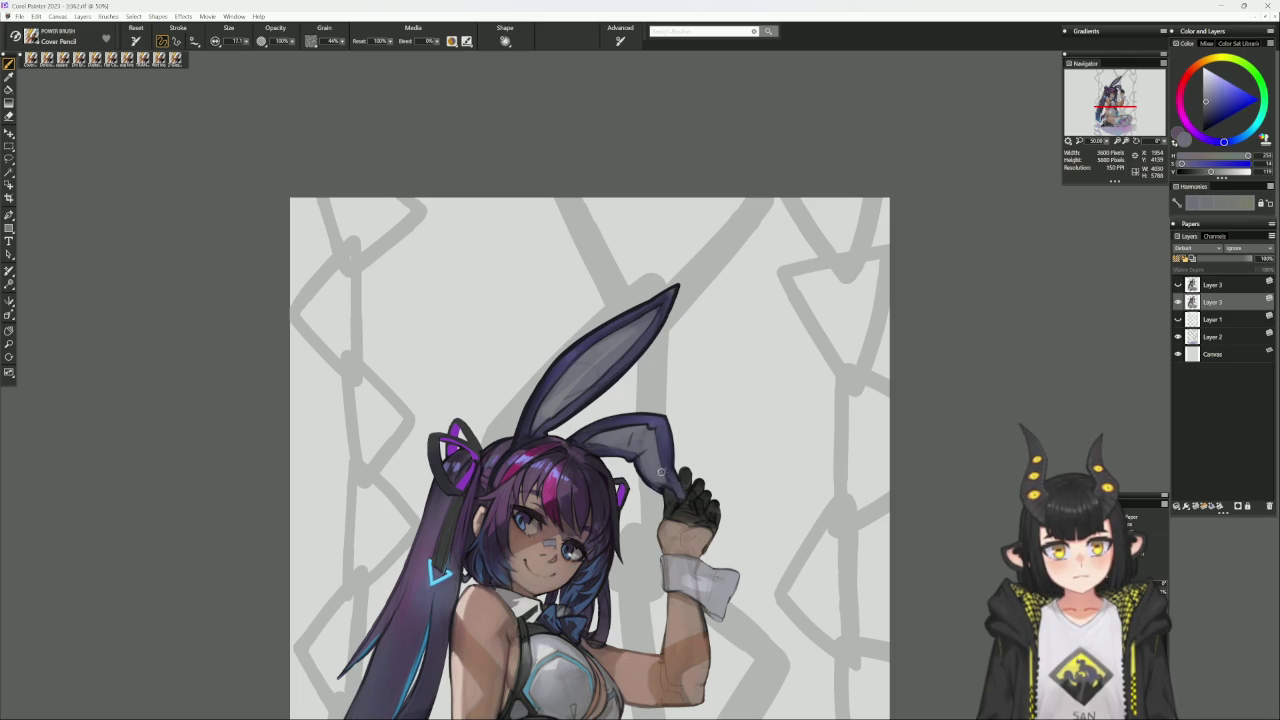
alt+click(652, 421)
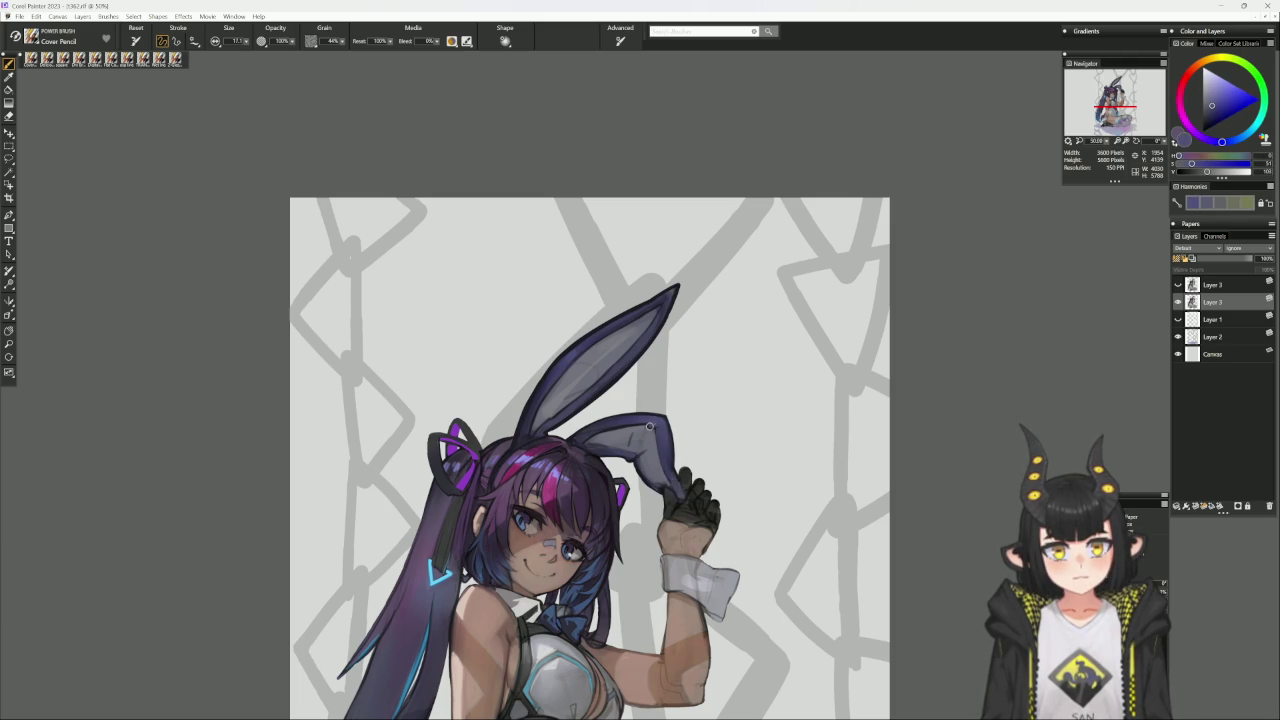
alt+click(650, 421)
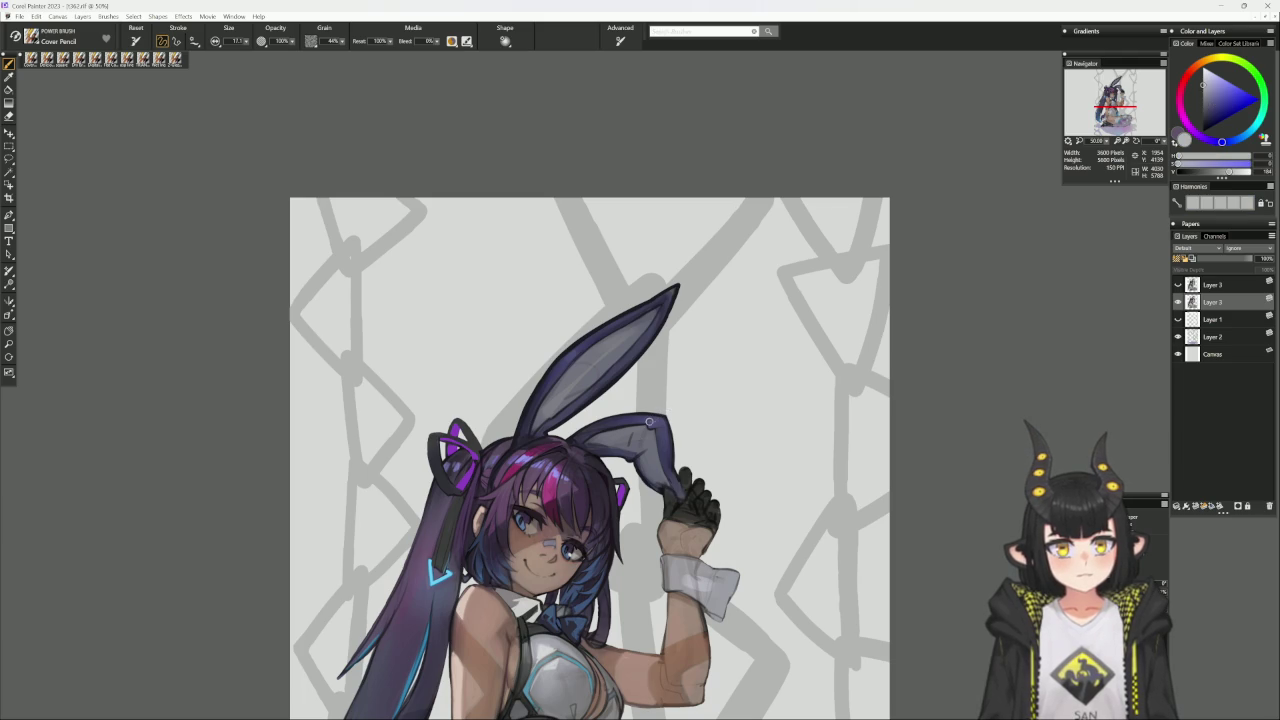
alt+click(647, 423)
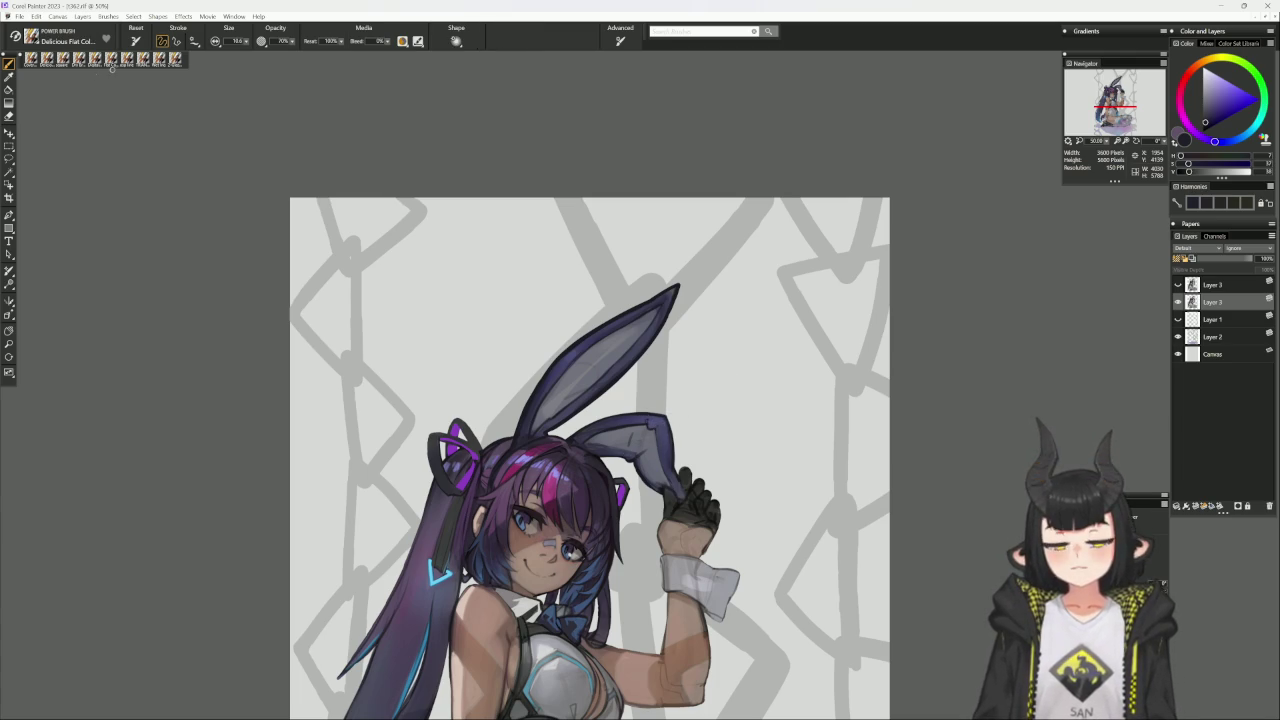
alt+click(628, 450)
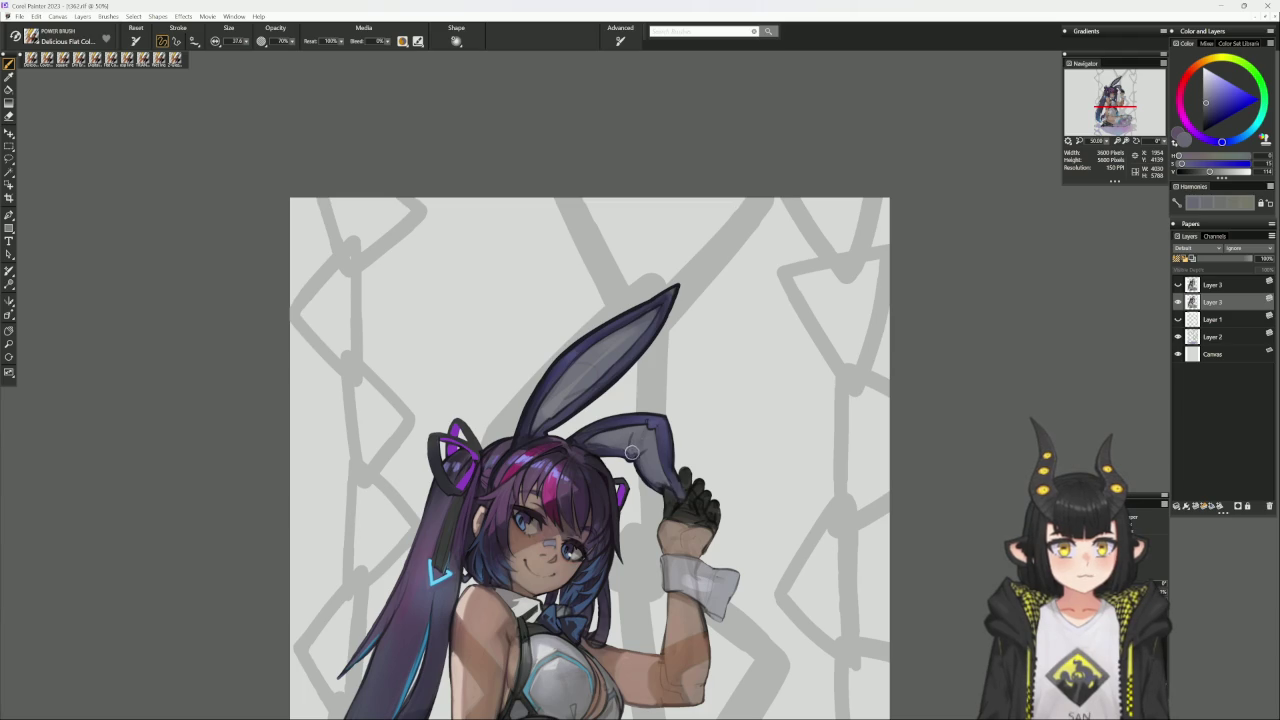
Shade the folded bunny ear on a tilted canvas with dull grey-purples sampled from it.
mouse_move(800, 386)
mouse_down()
mouse_move(783, 253)
mouse_move(709, 337)
mouse_up()
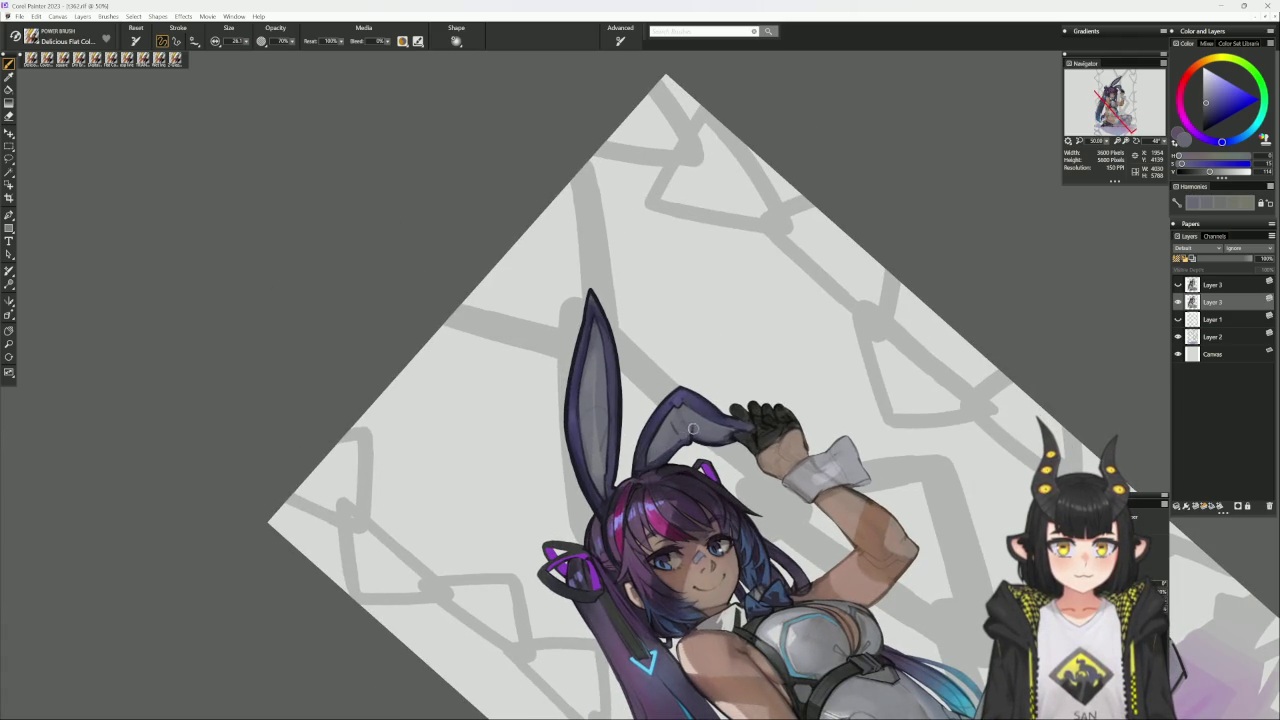
alt+click(653, 460)
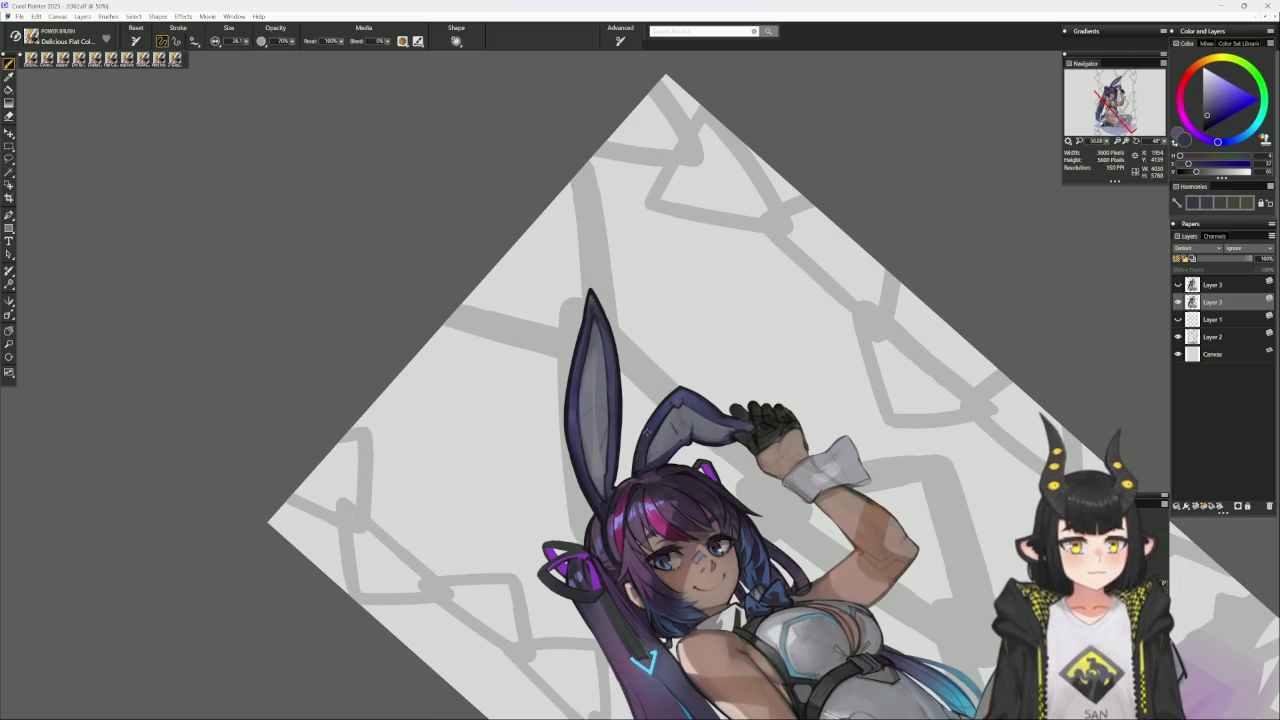
alt+click(643, 435)
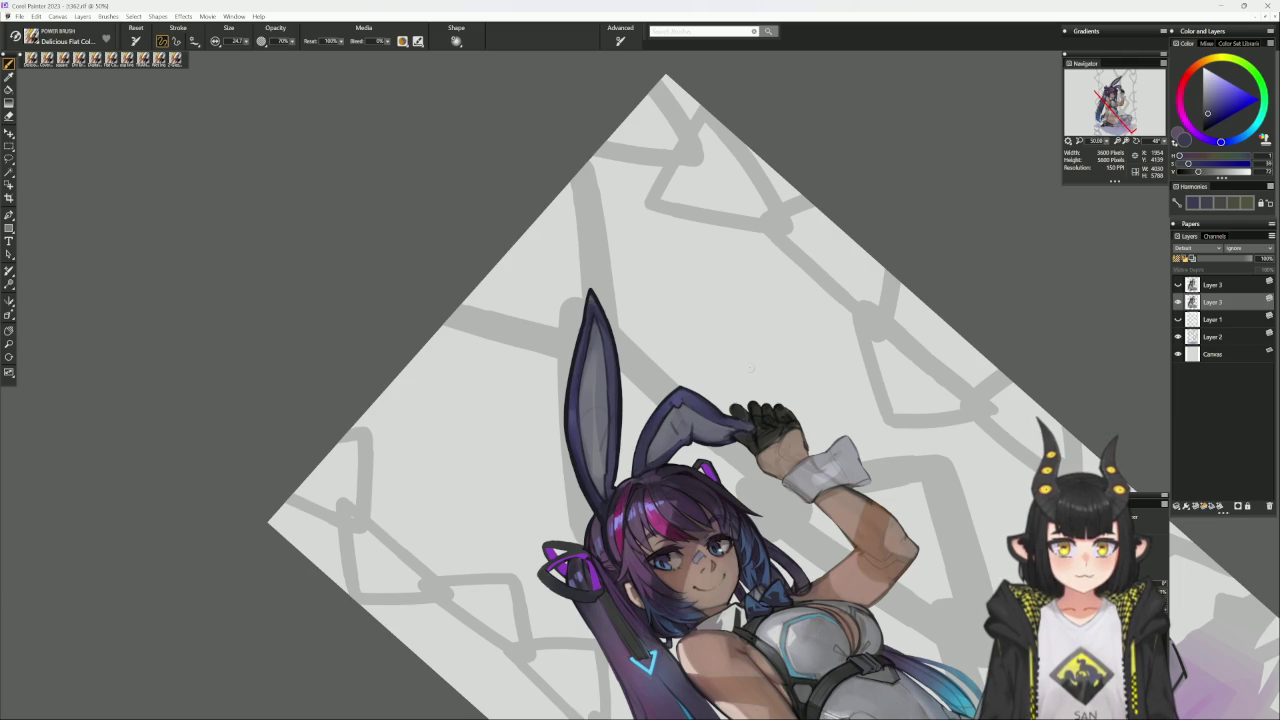
alt+click(674, 409)
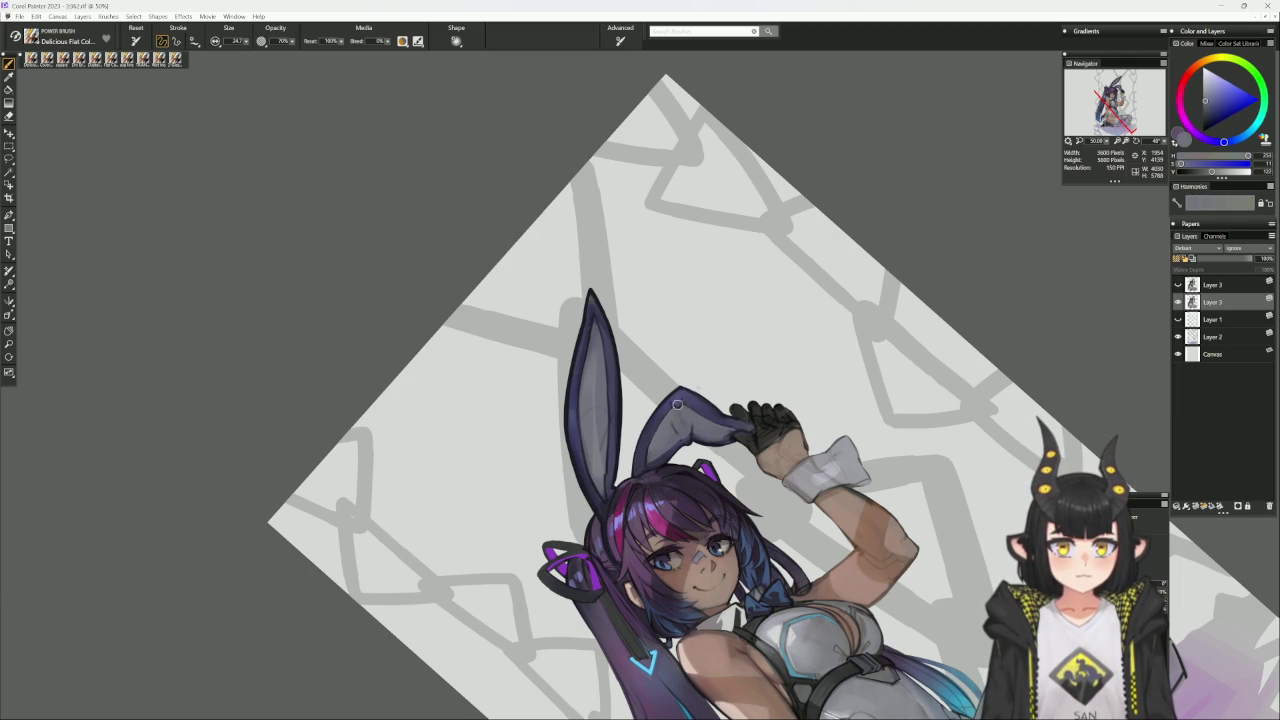
alt+click(716, 370)
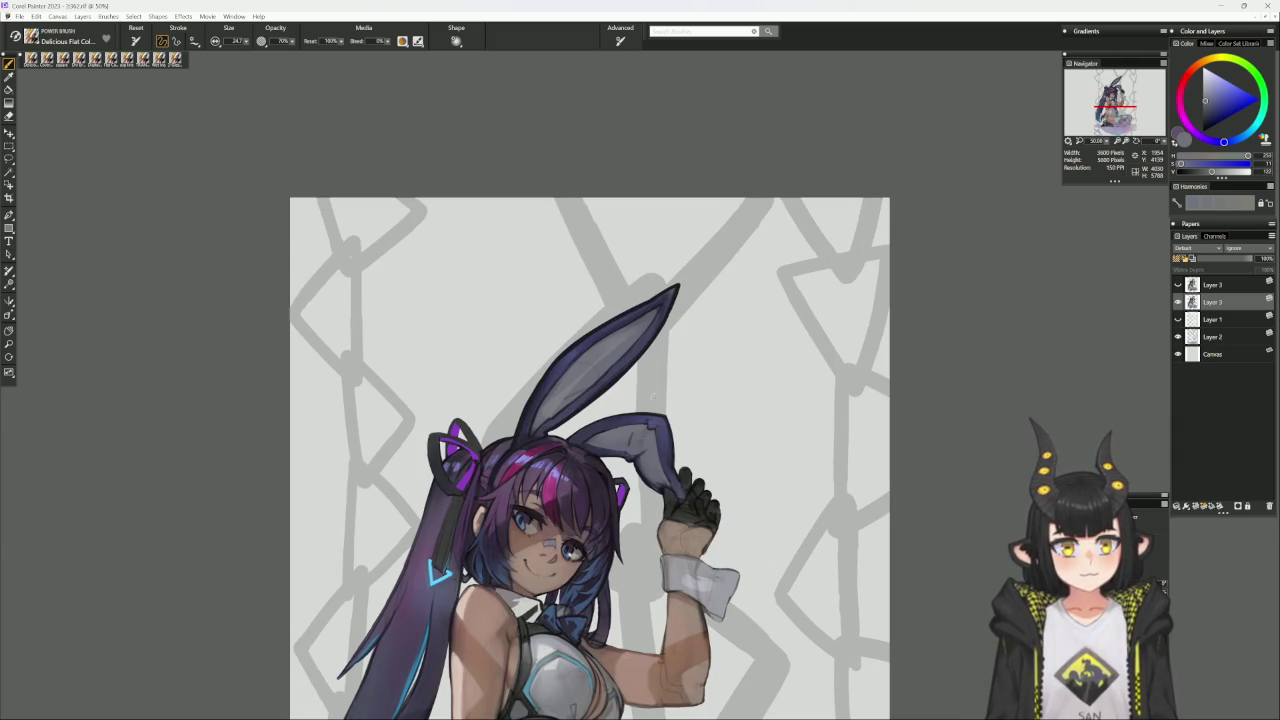
Smooth the ear shading with lighter and darker blue-greys, then straighten the canvas and scroll down.
drag(656, 399, 610, 510)
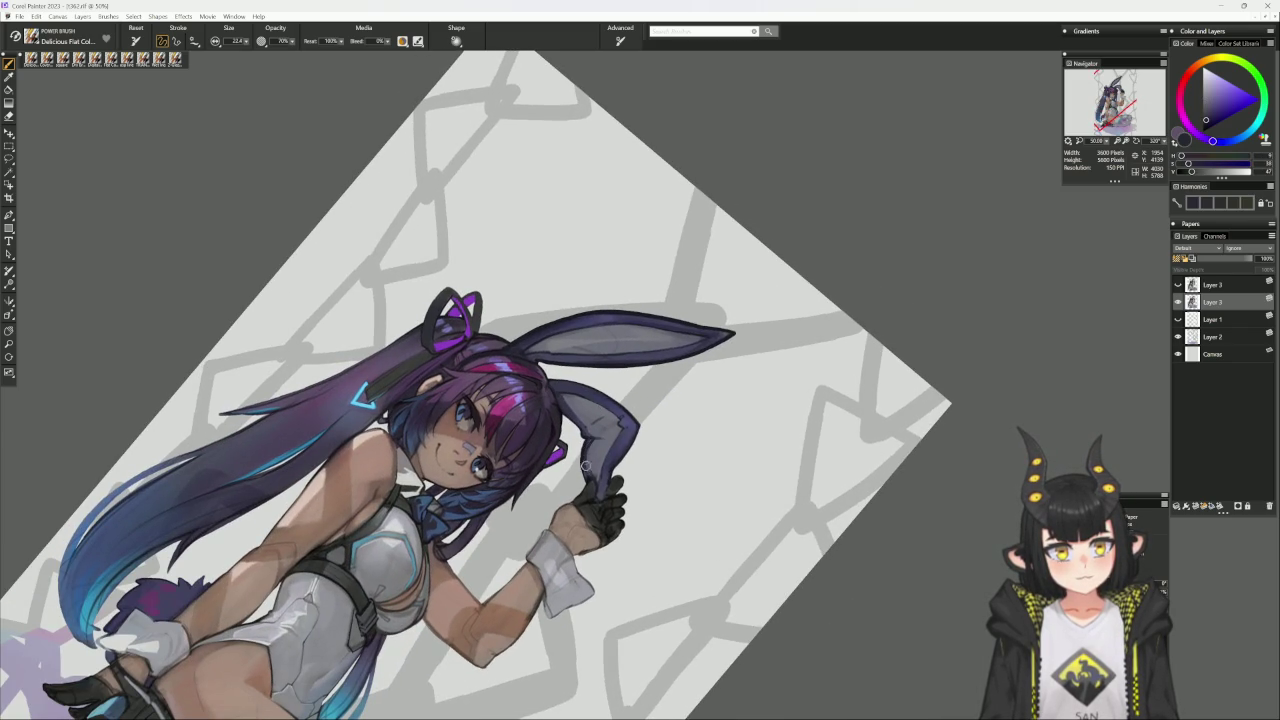
alt+click(567, 408)
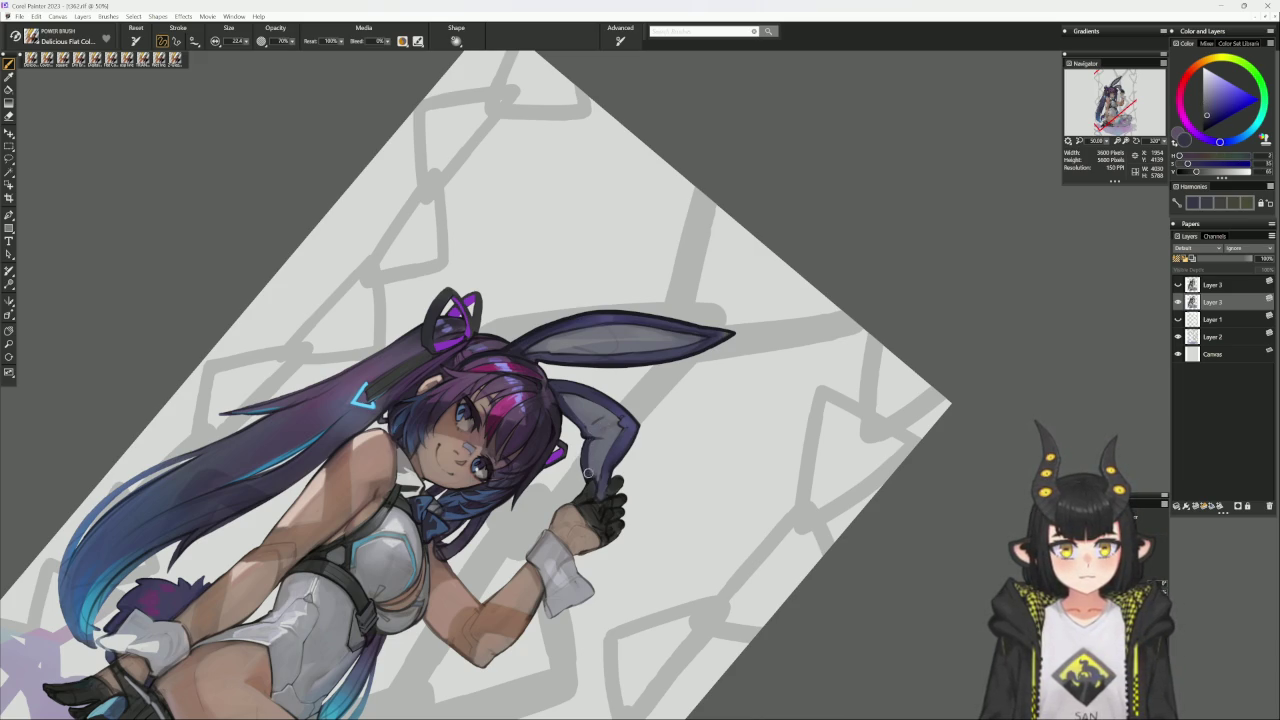
alt+click(590, 464)
alt+click(593, 475)
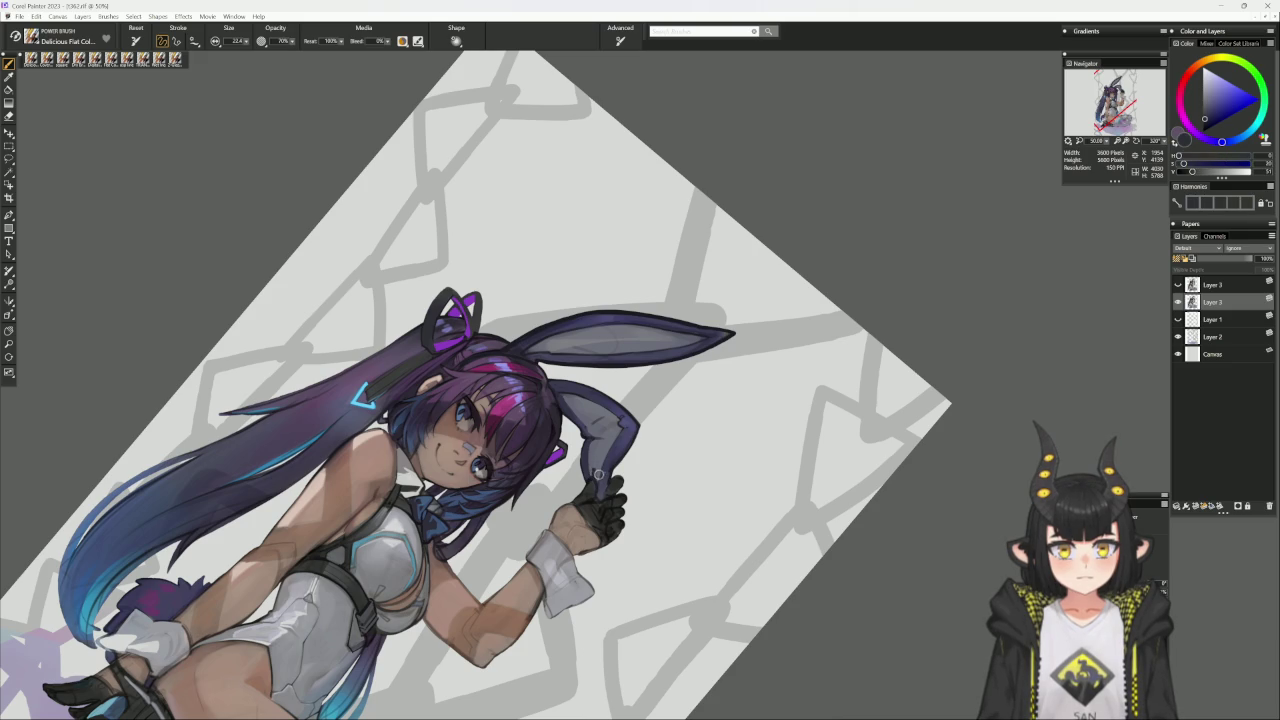
alt+click(592, 470)
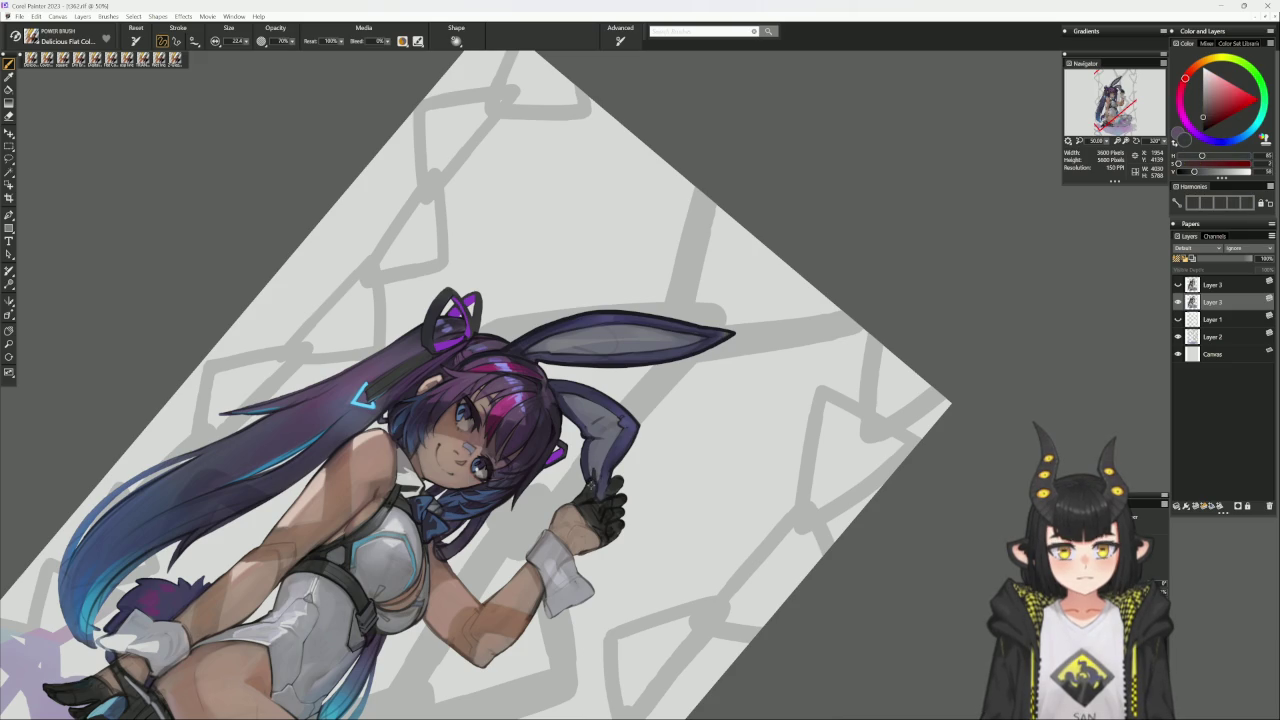
alt+click(594, 474)
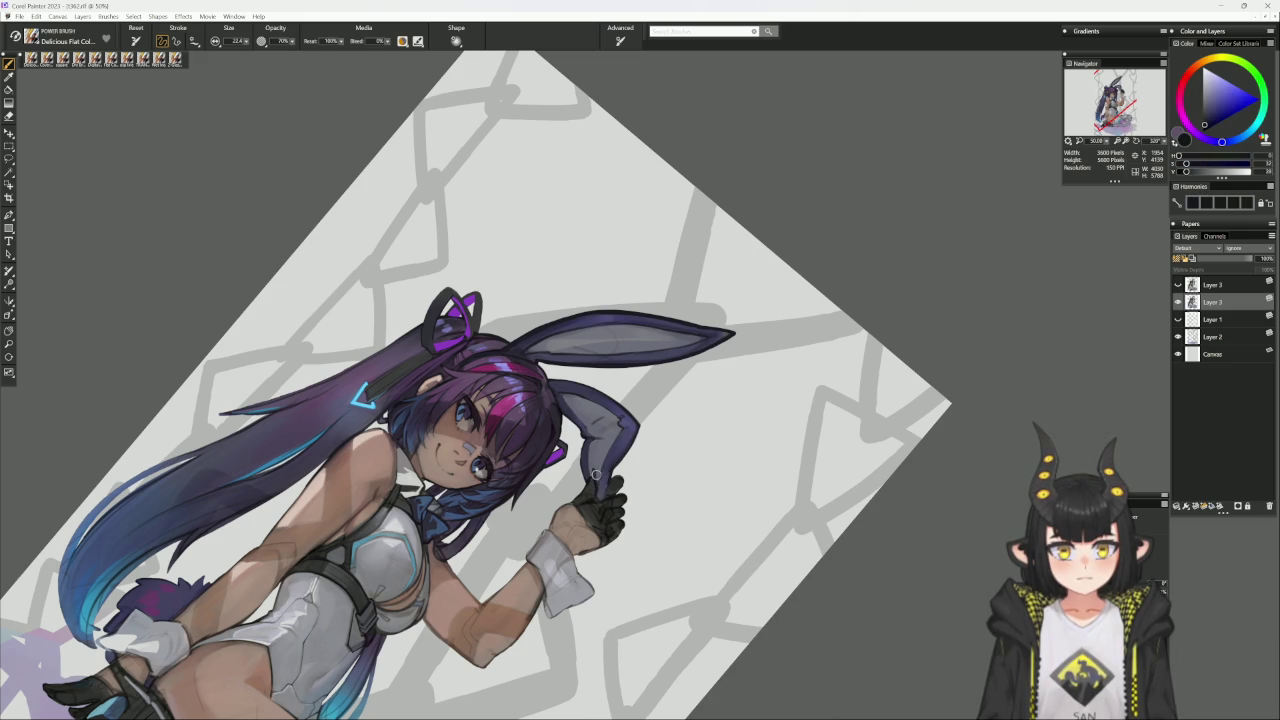
alt+click(595, 492)
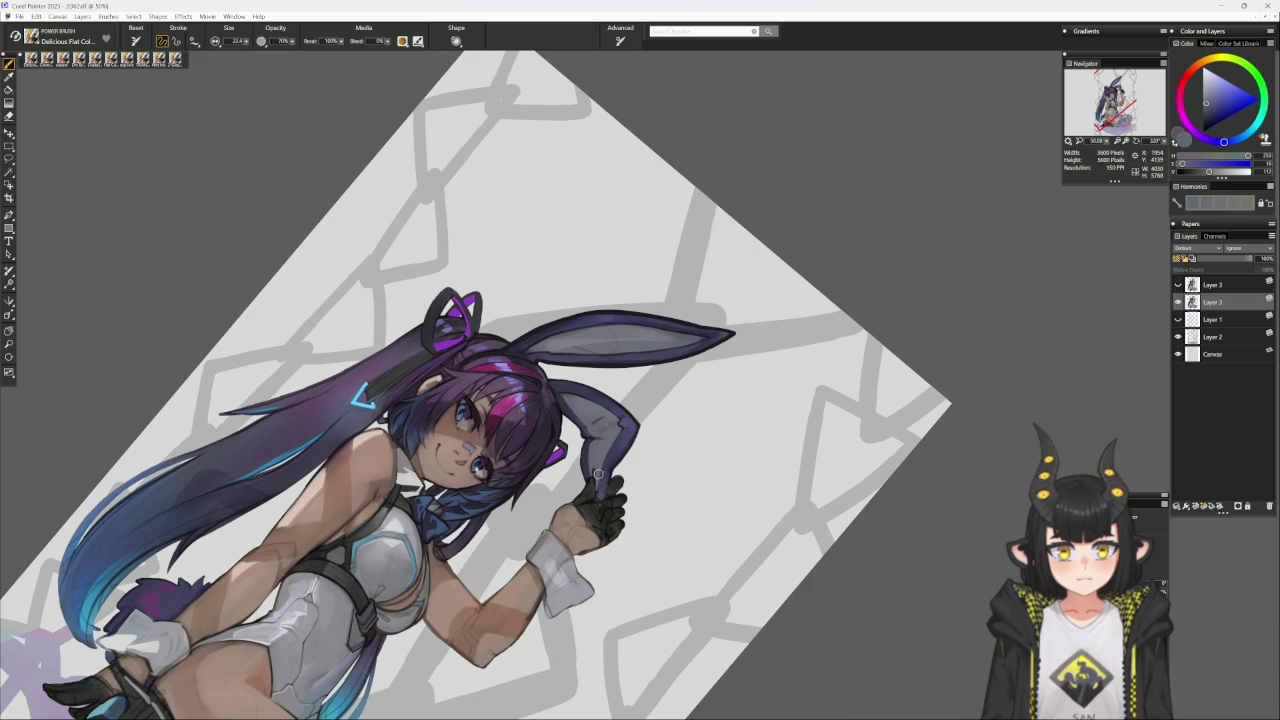
click(615, 440)
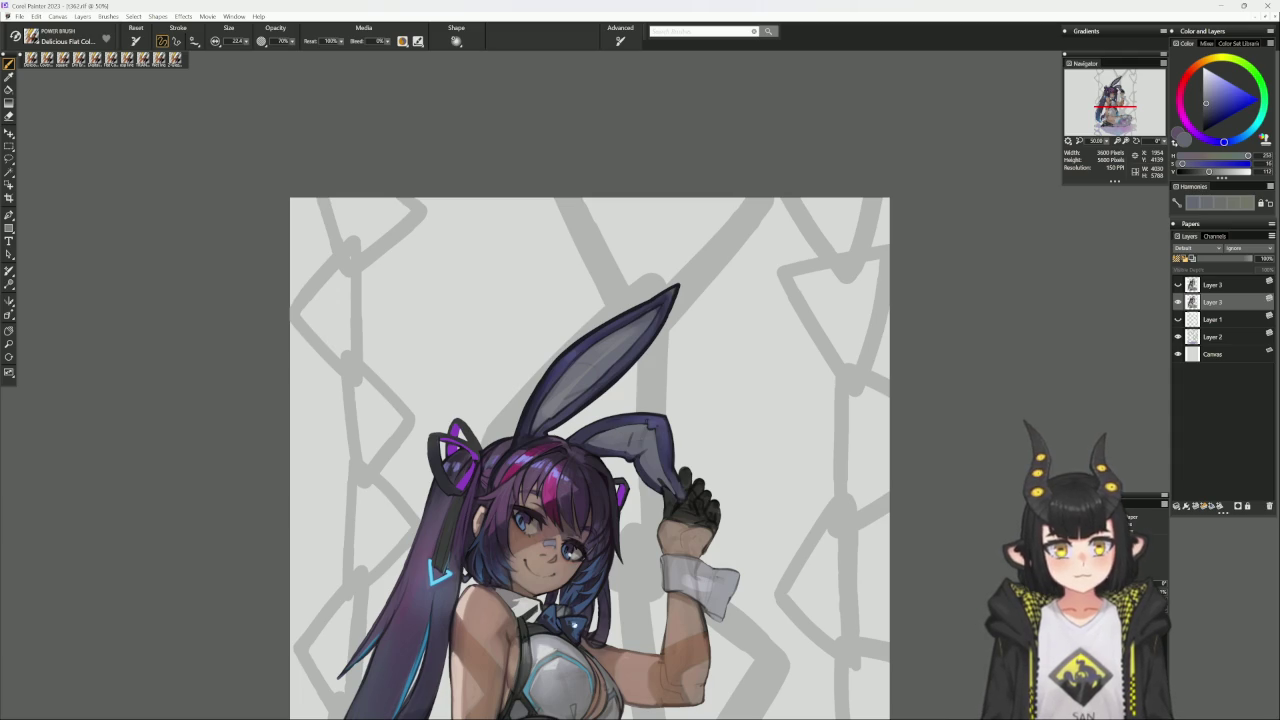
scroll(576, 613, down, 3)
scroll(552, 582, down, 2)
scroll(555, 582, down, 2)
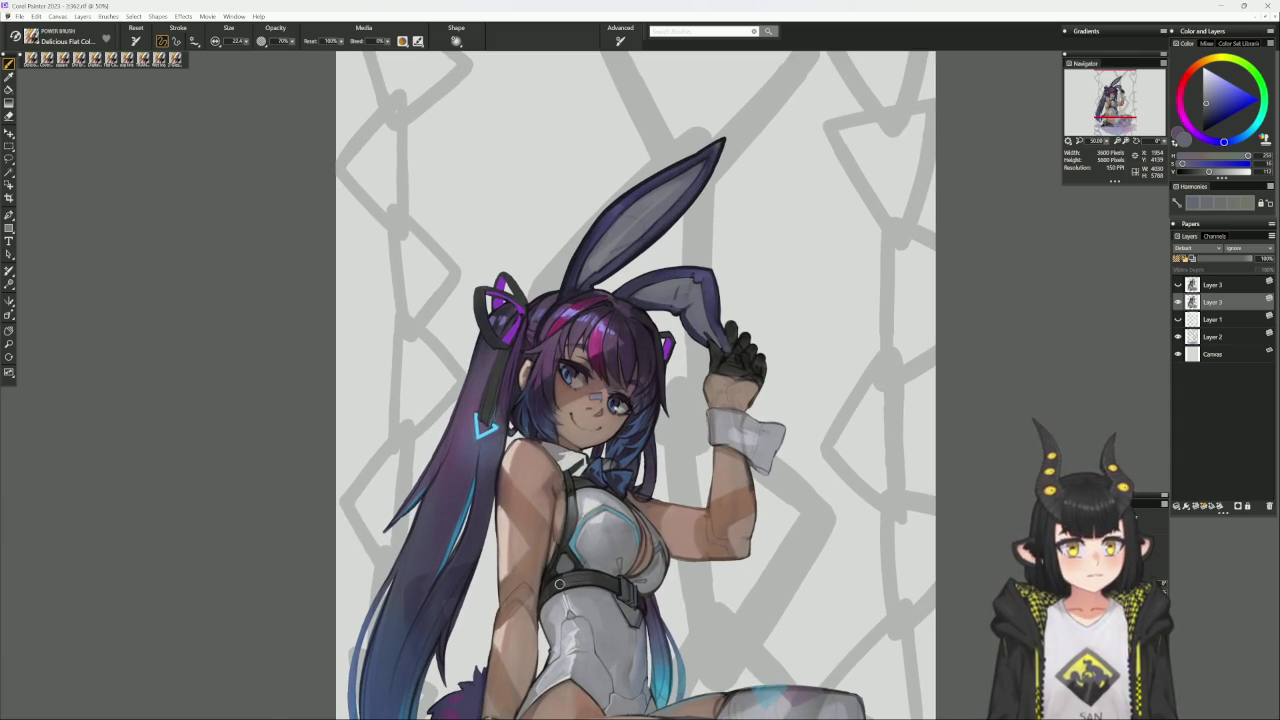
Shade along the glove edge with sampled dark blue, warm brown and blue-purple at brush size 12.
scroll(790, 383, up, 1)
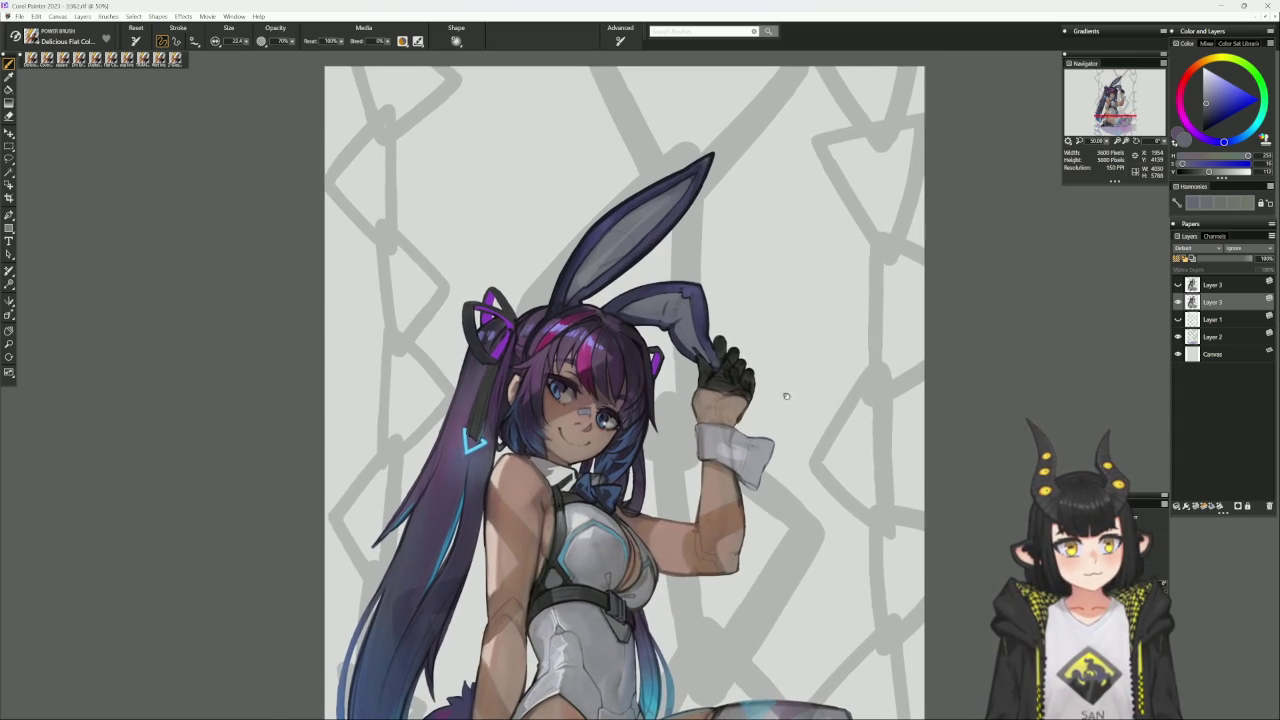
alt+click(727, 350)
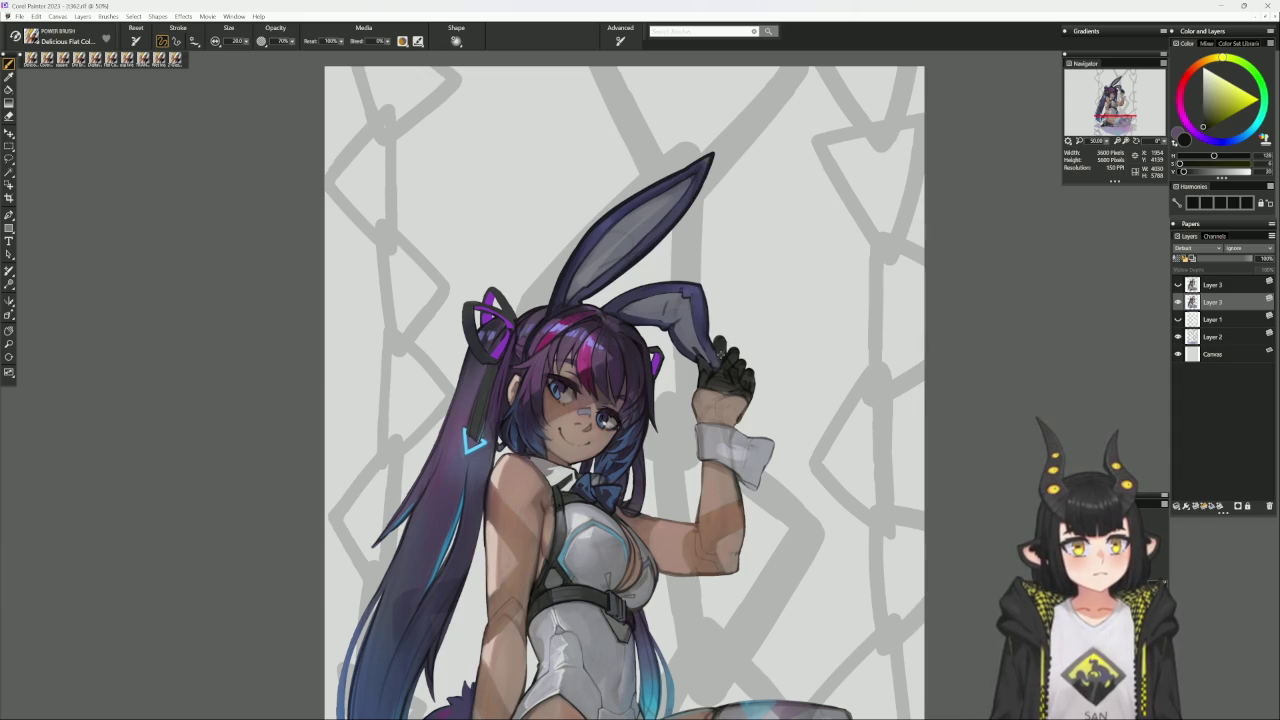
alt+click(730, 355)
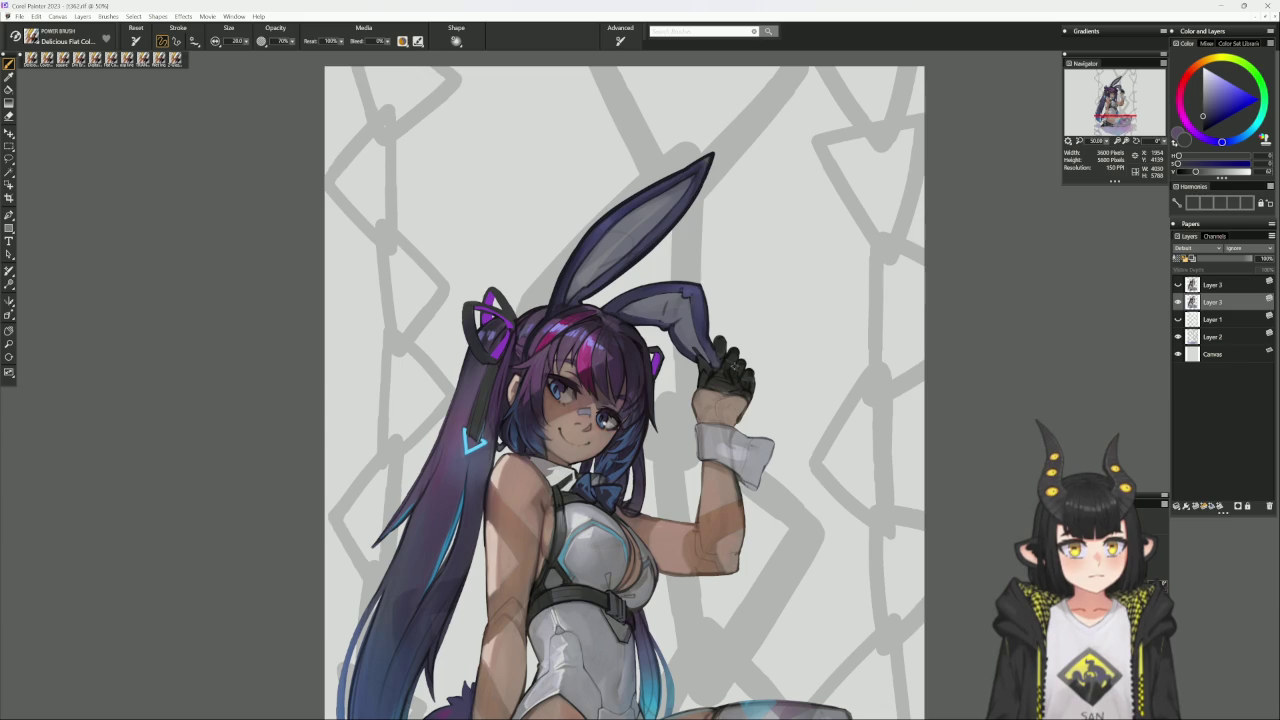
alt+click(748, 352)
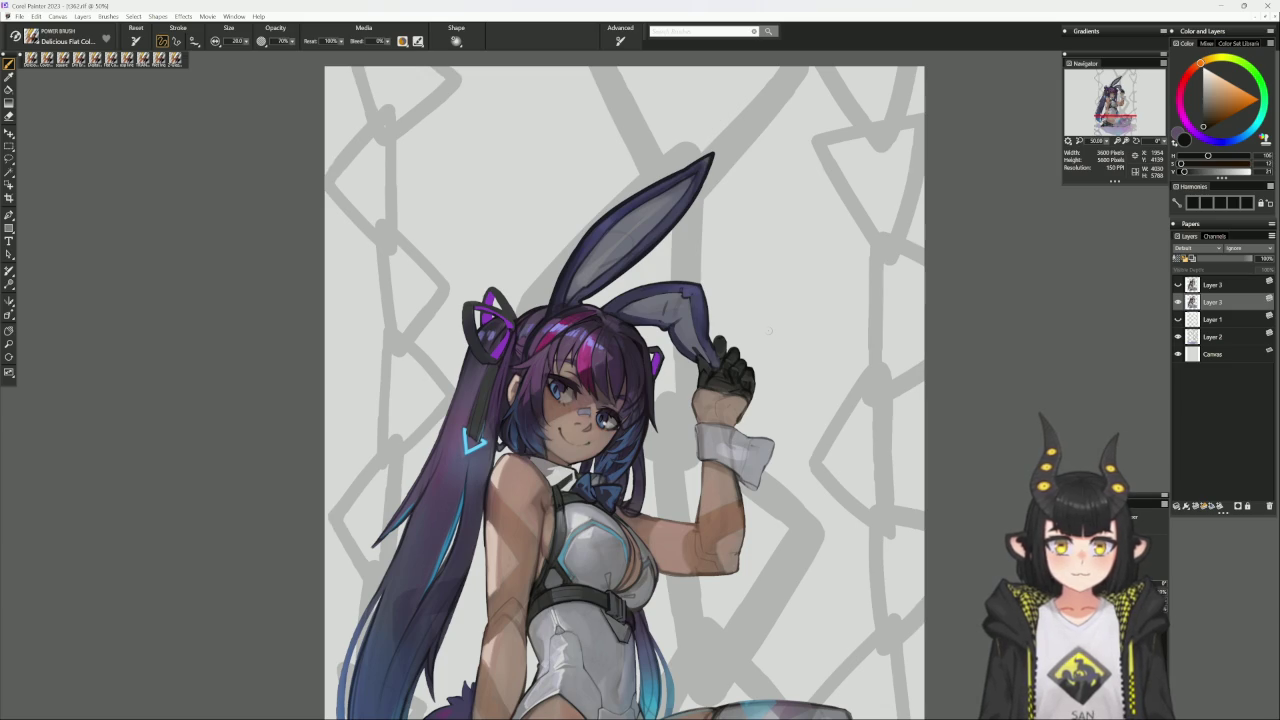
key(bracketleft)
key(bracketleft)
key(bracketleft)
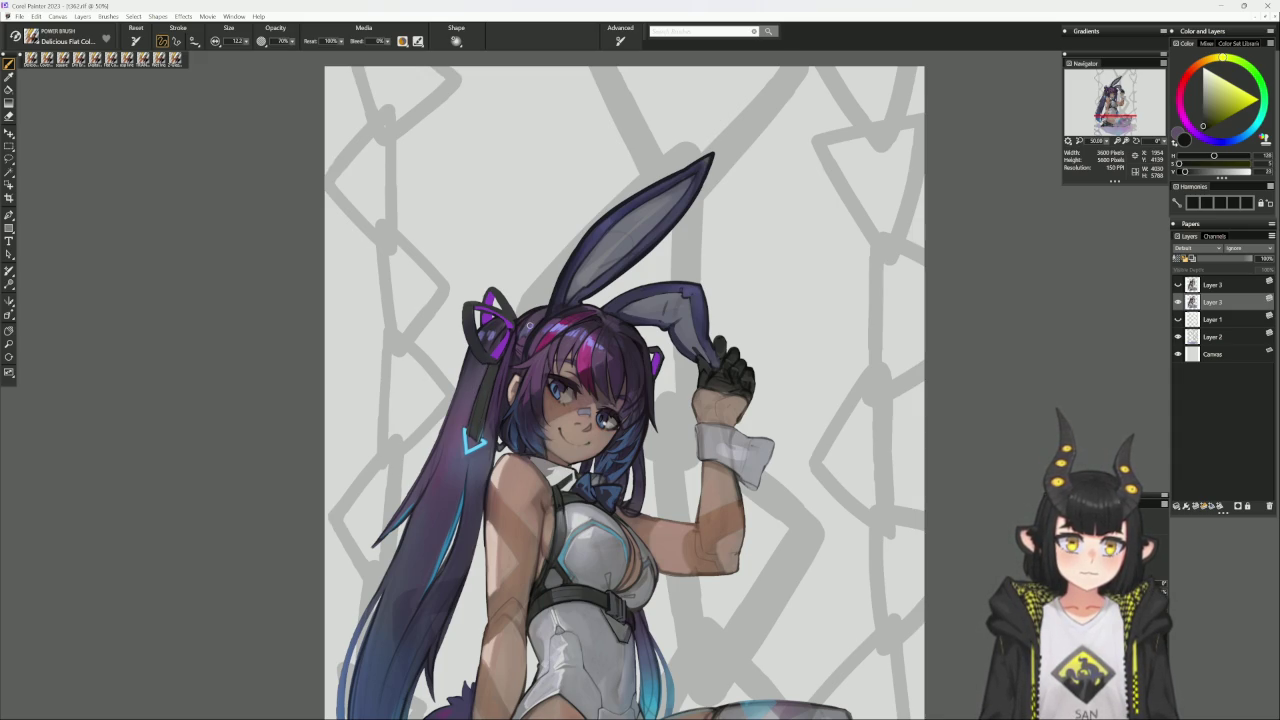
alt+click(716, 338)
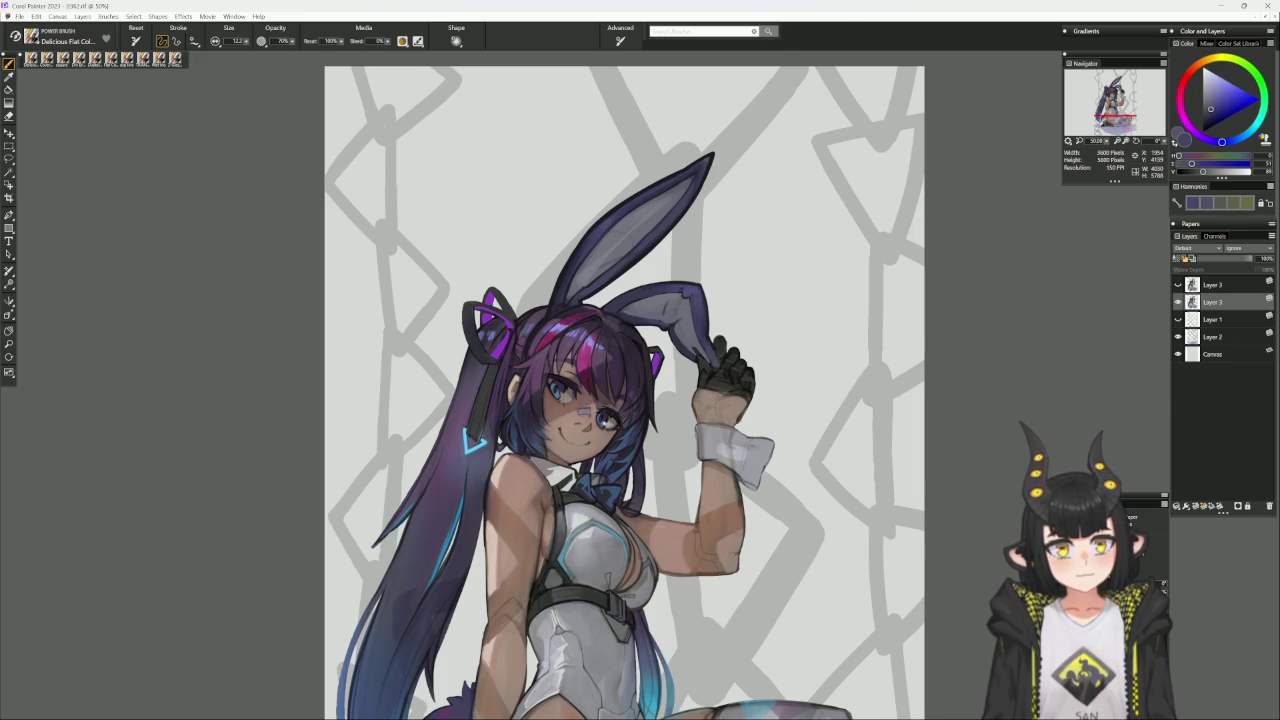
alt+click(706, 333)
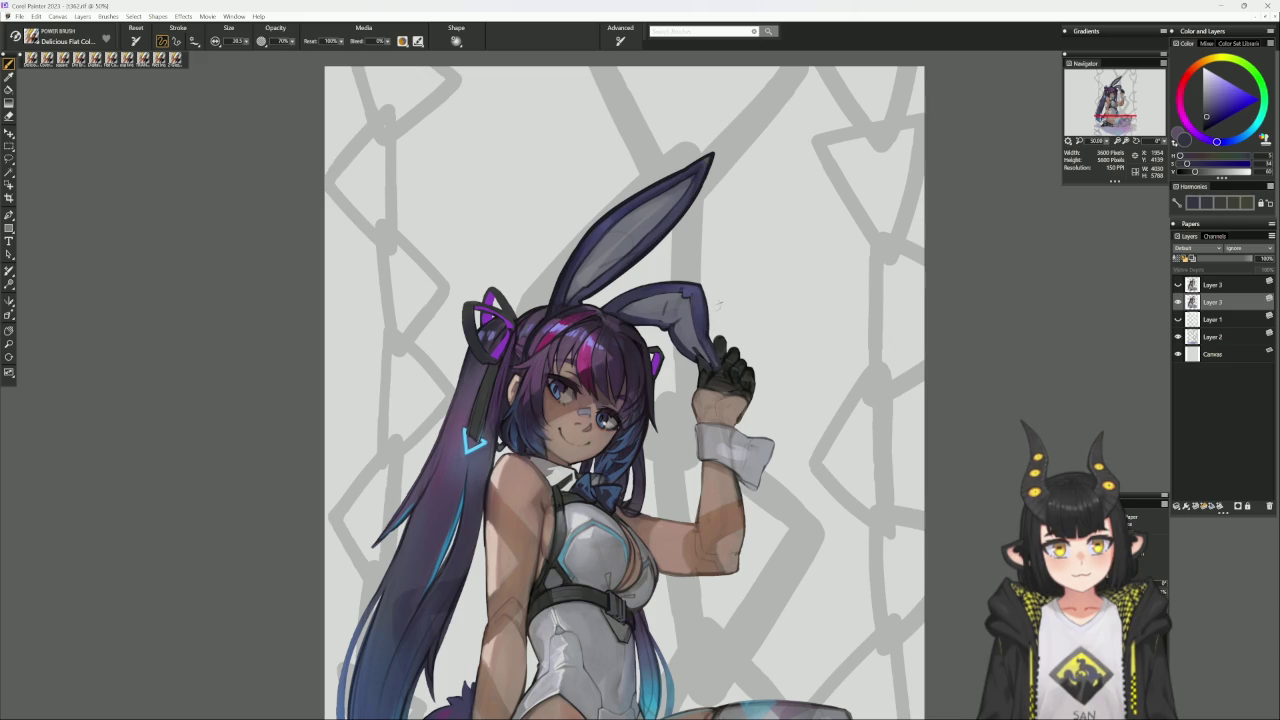
alt+click(714, 346)
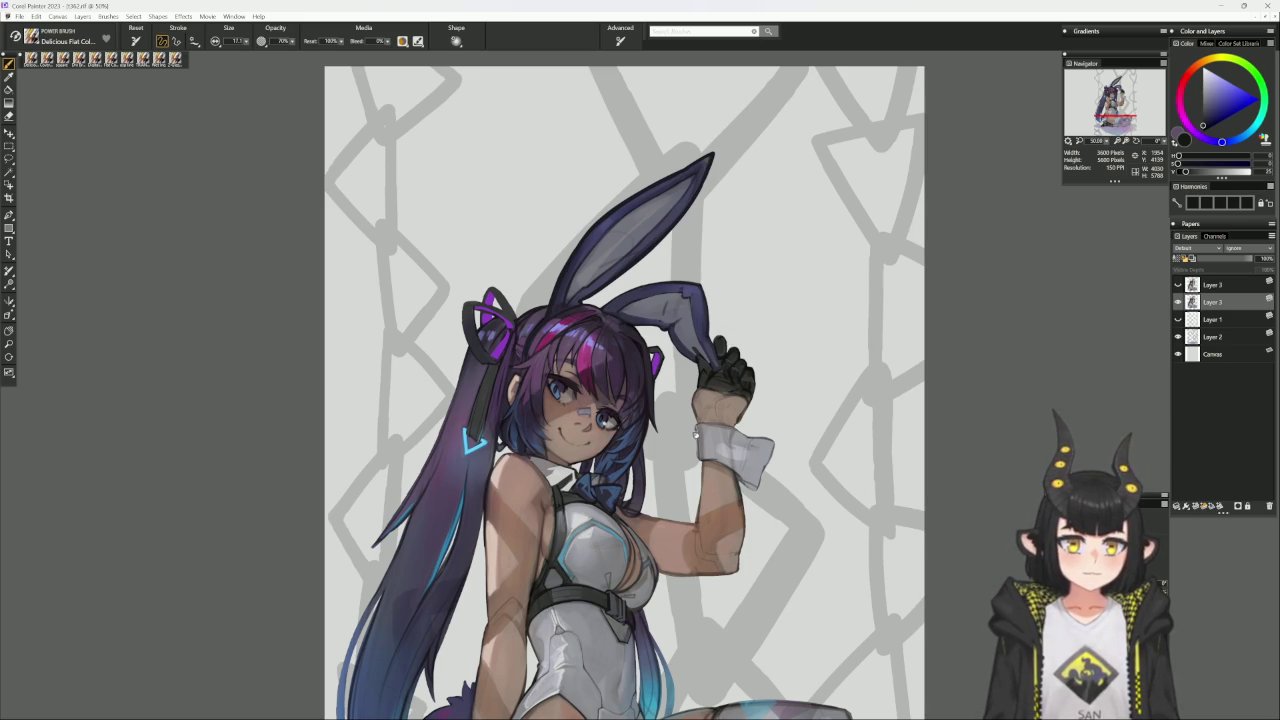
drag(581, 487, 578, 470)
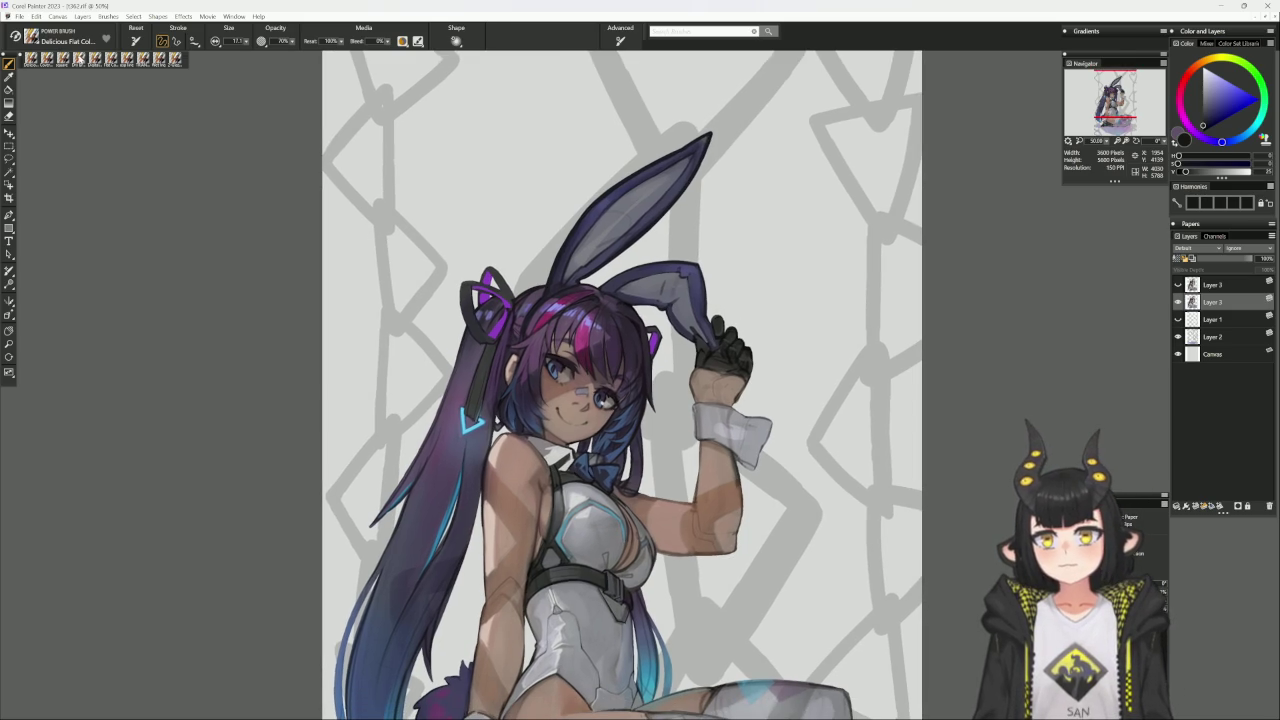
Darken the black glove's edge with Dry Brush, shift the grey toward blue, then return to Cover Pencil.
click(160, 57)
alt+click(733, 349)
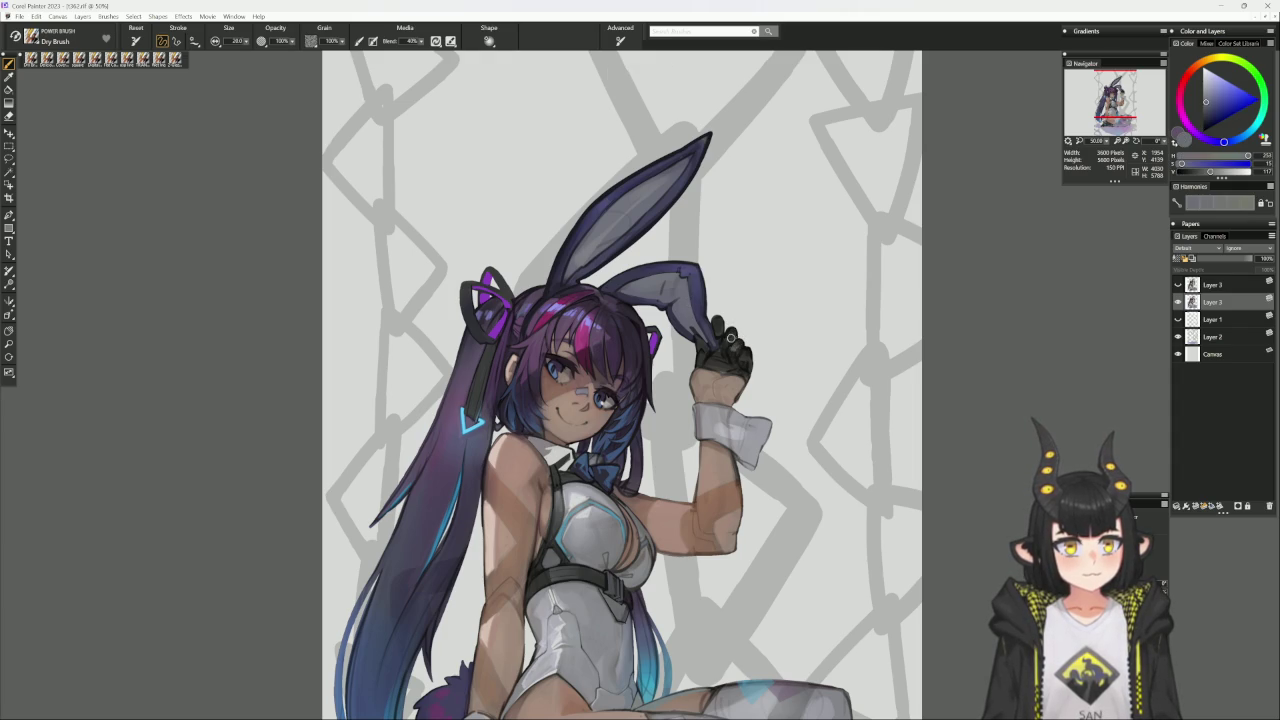
drag(742, 356, 753, 344)
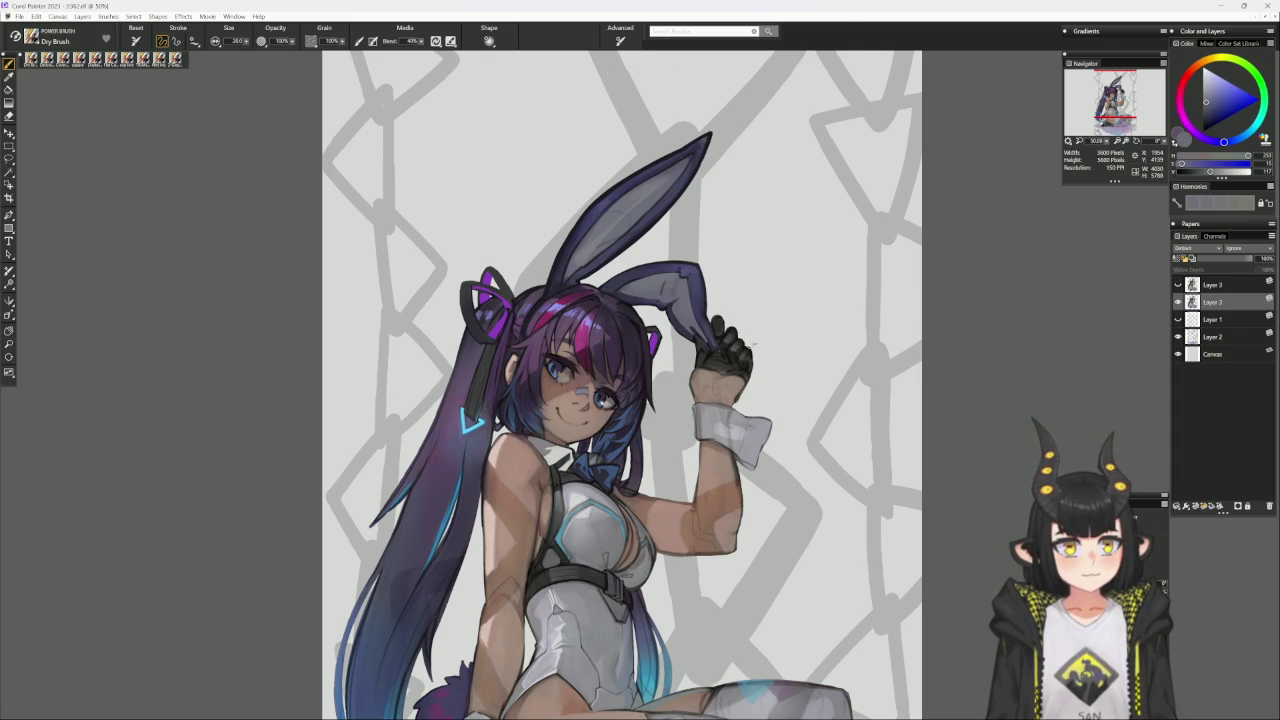
alt+click(736, 336)
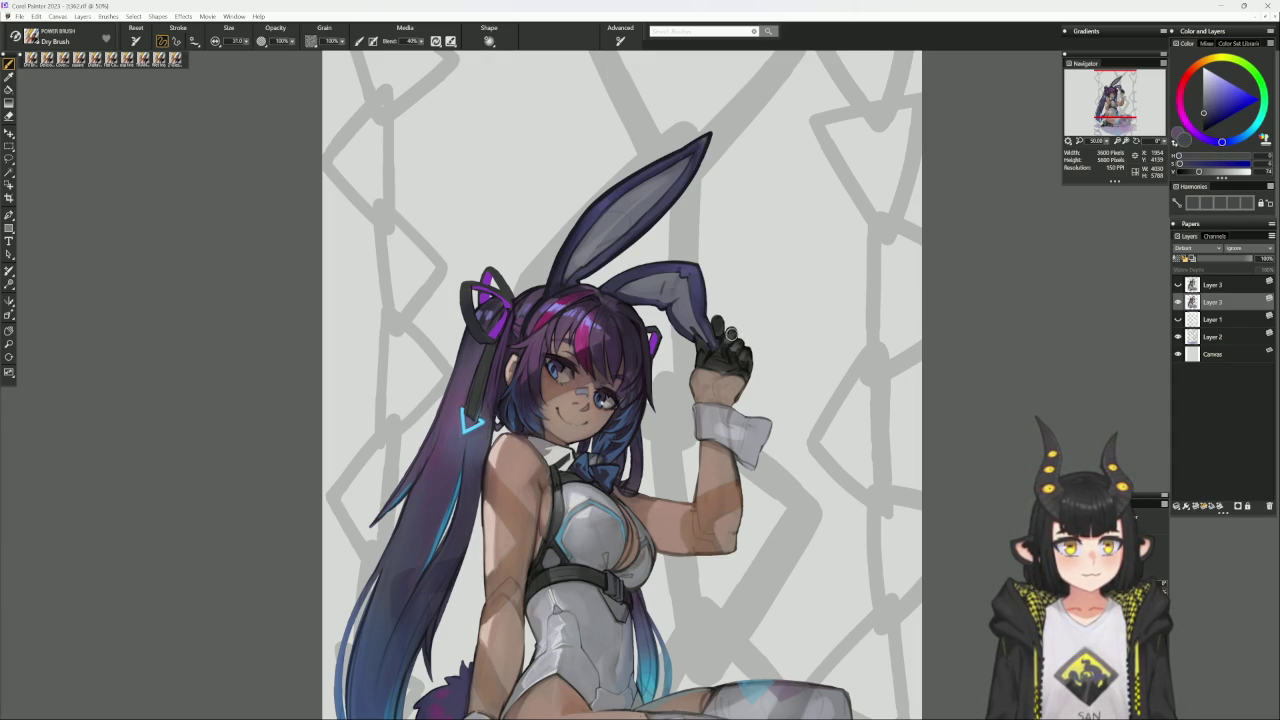
click(1231, 140)
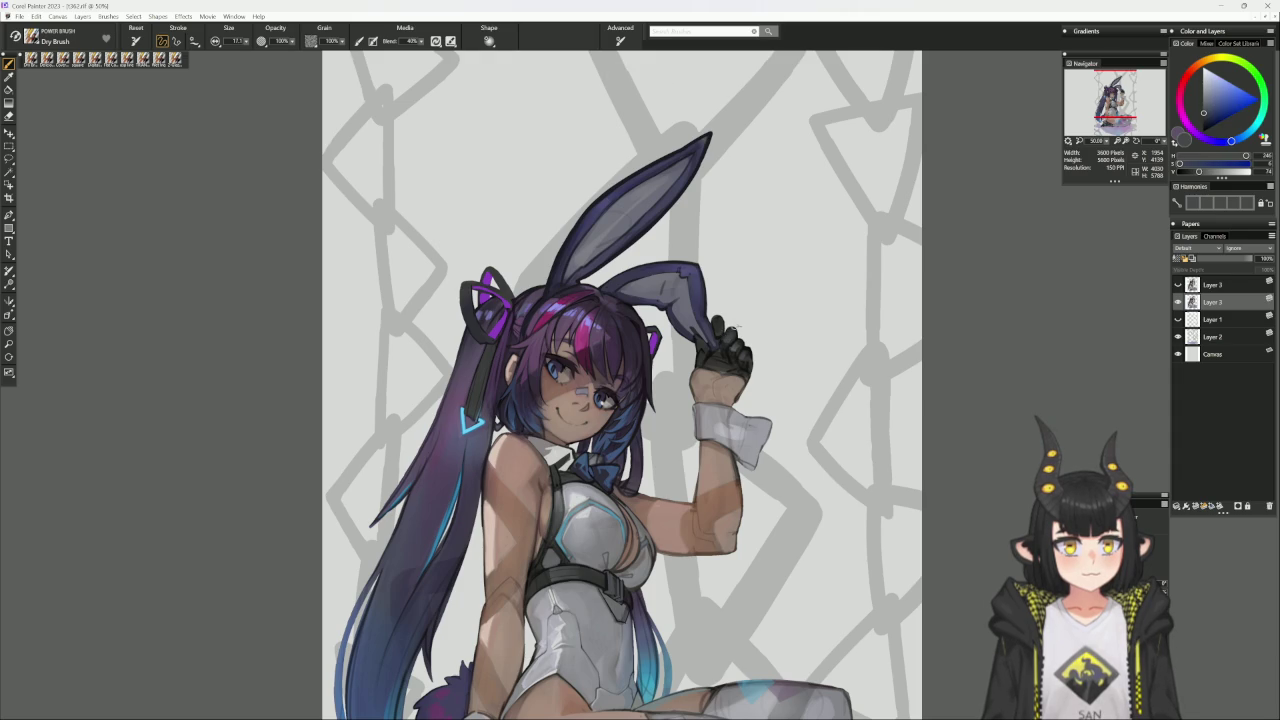
key(b)
alt+click(733, 333)
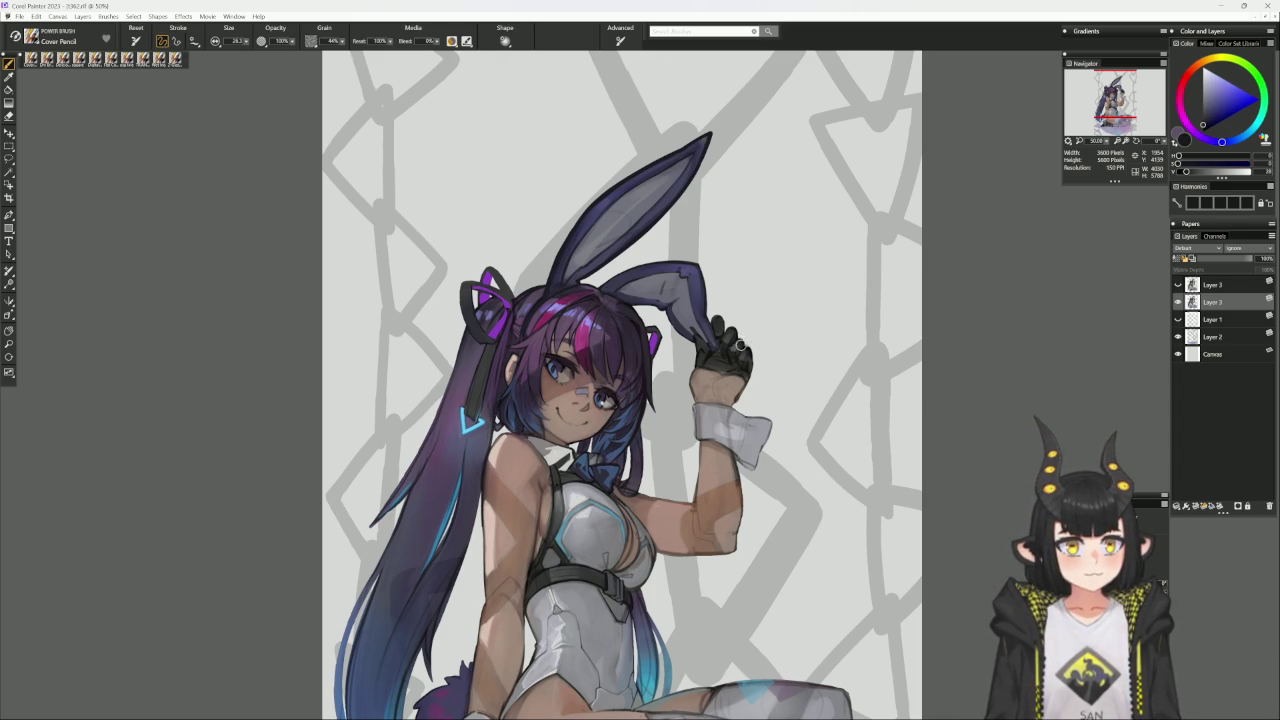
Shade the glove at size 11.1 with sampled yellowish, bluish, reddish and blue-purple tones, then pick magenta-violet.
alt+click(737, 345)
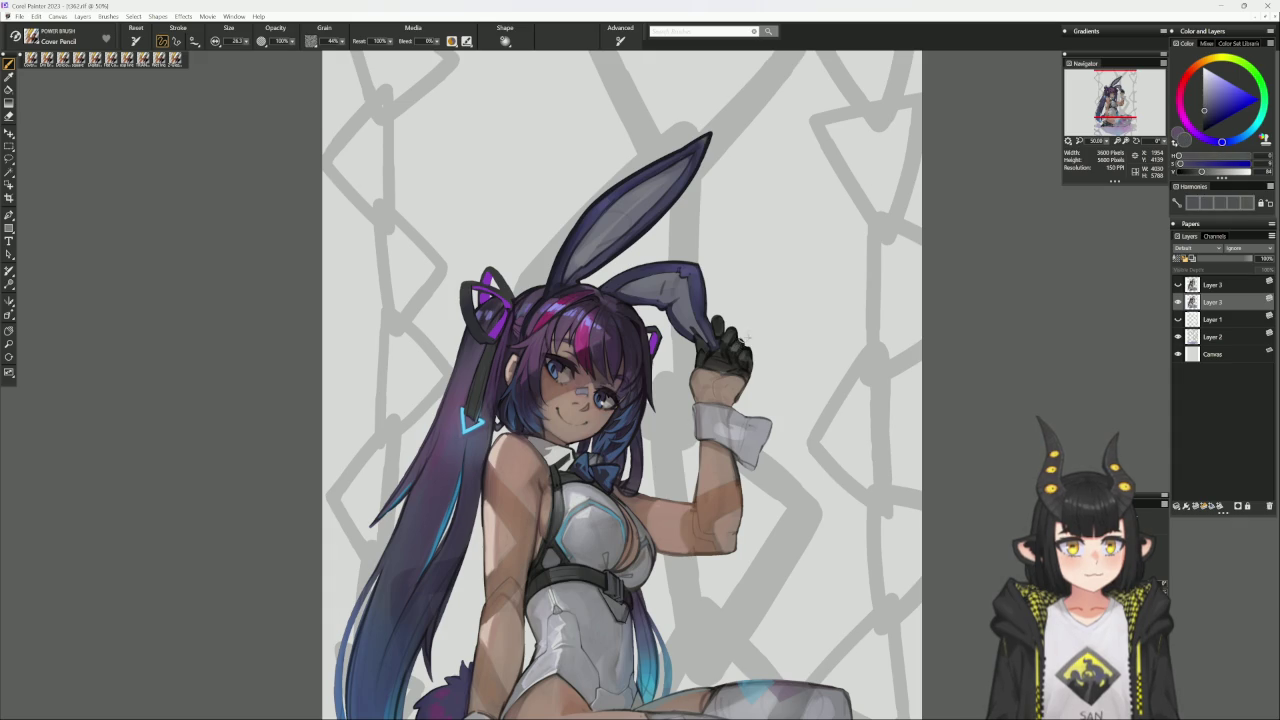
alt+click(726, 353)
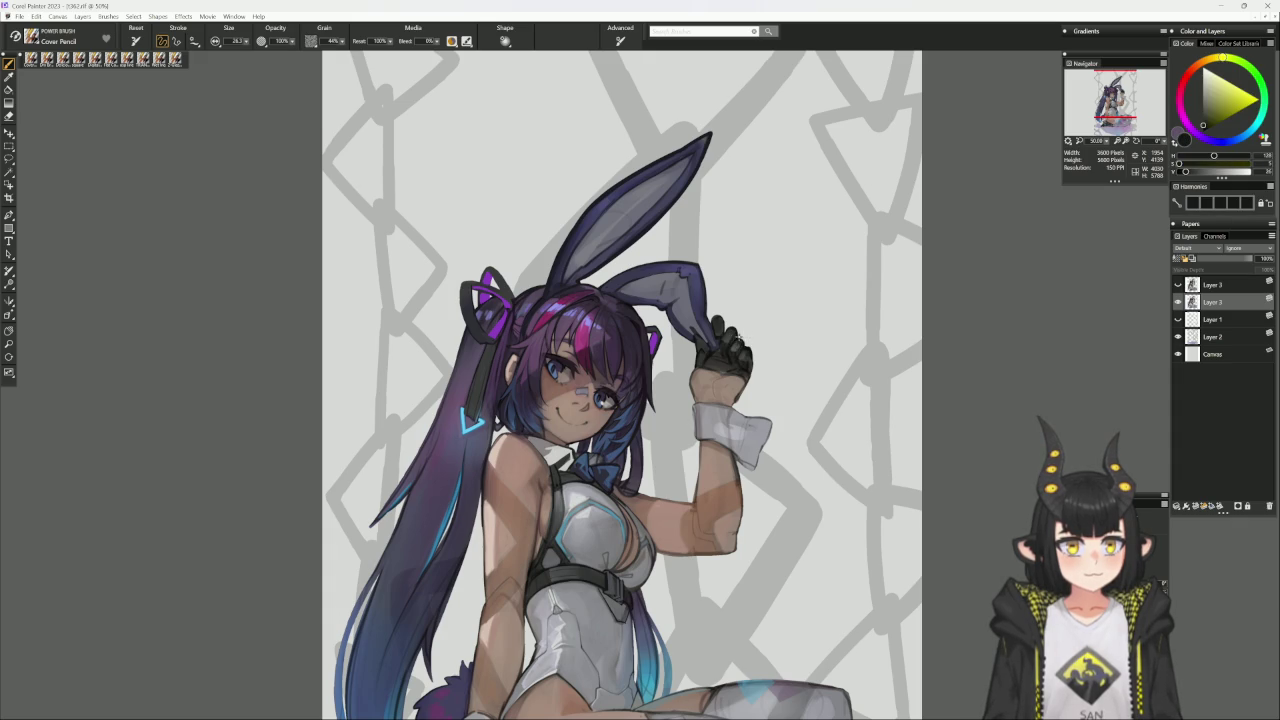
alt+click(733, 340)
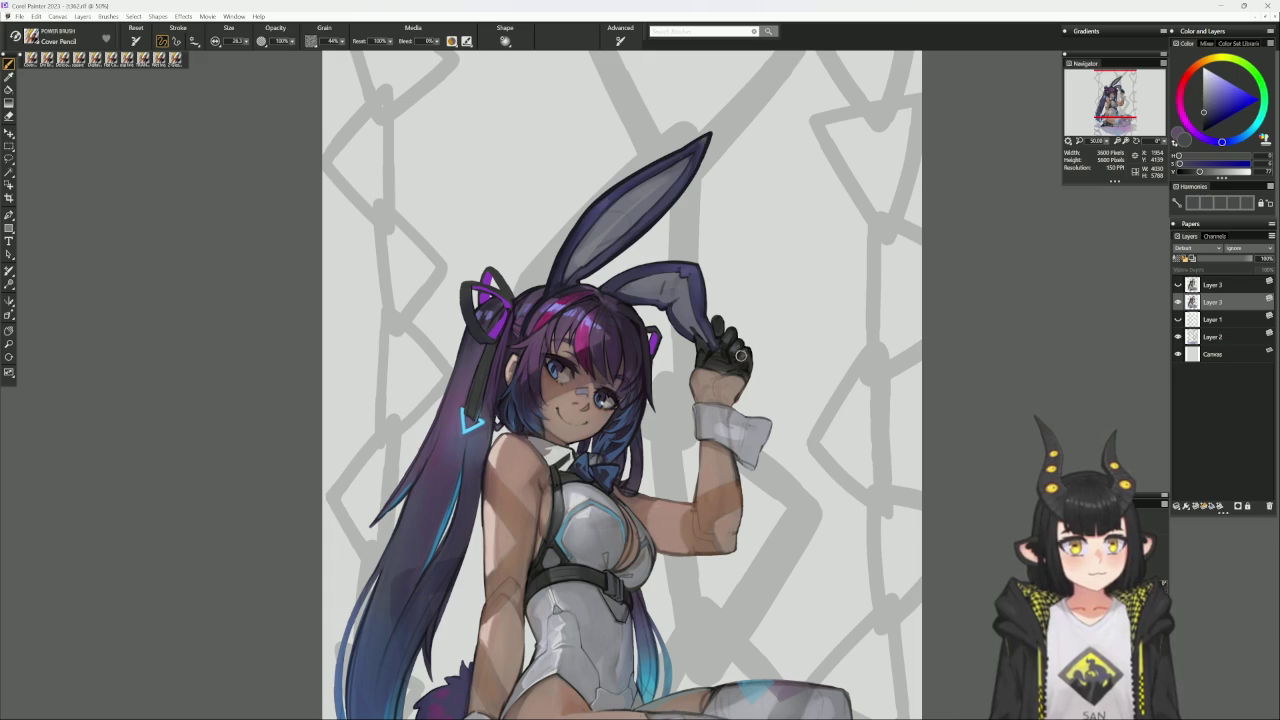
alt+click(746, 357)
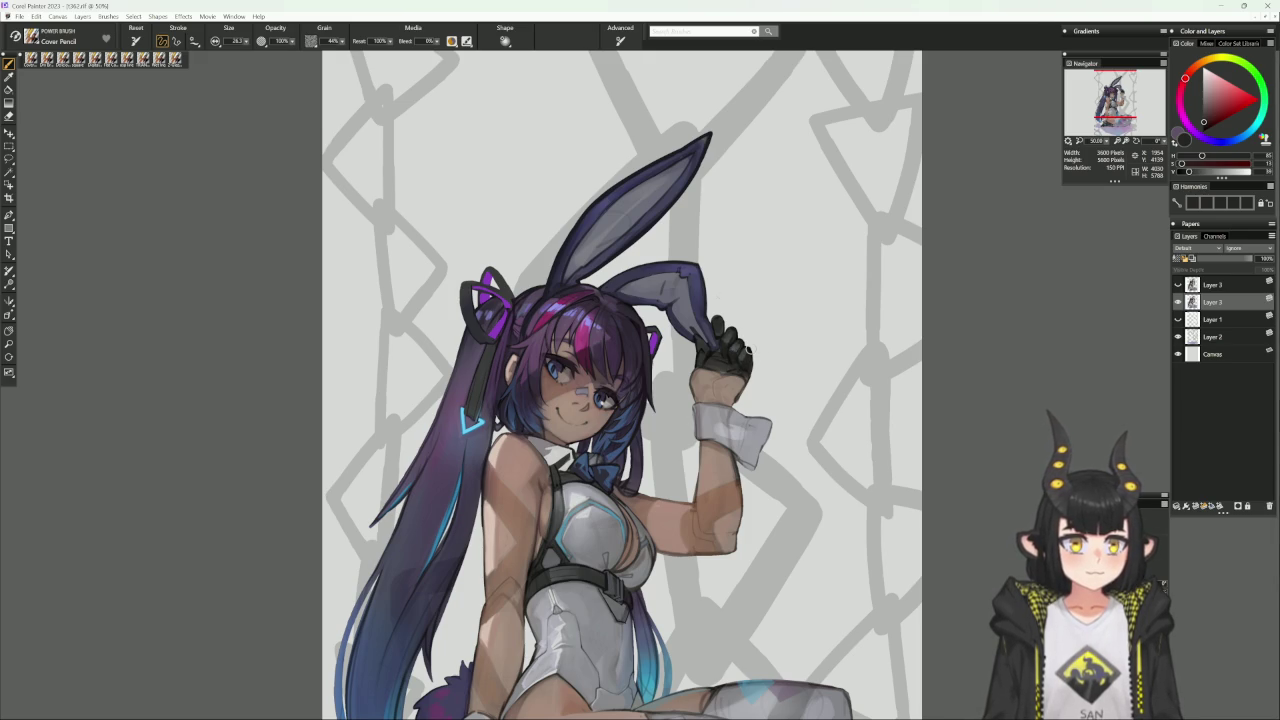
alt+click(731, 335)
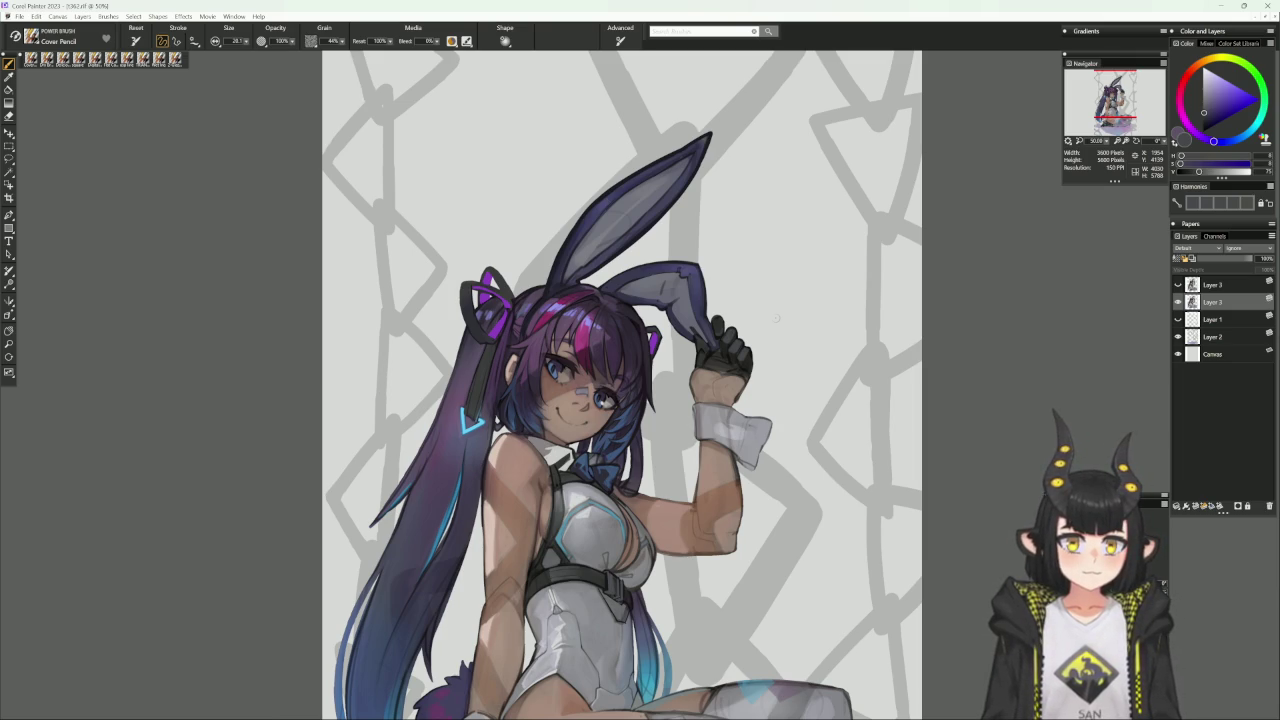
alt+click(509, 343)
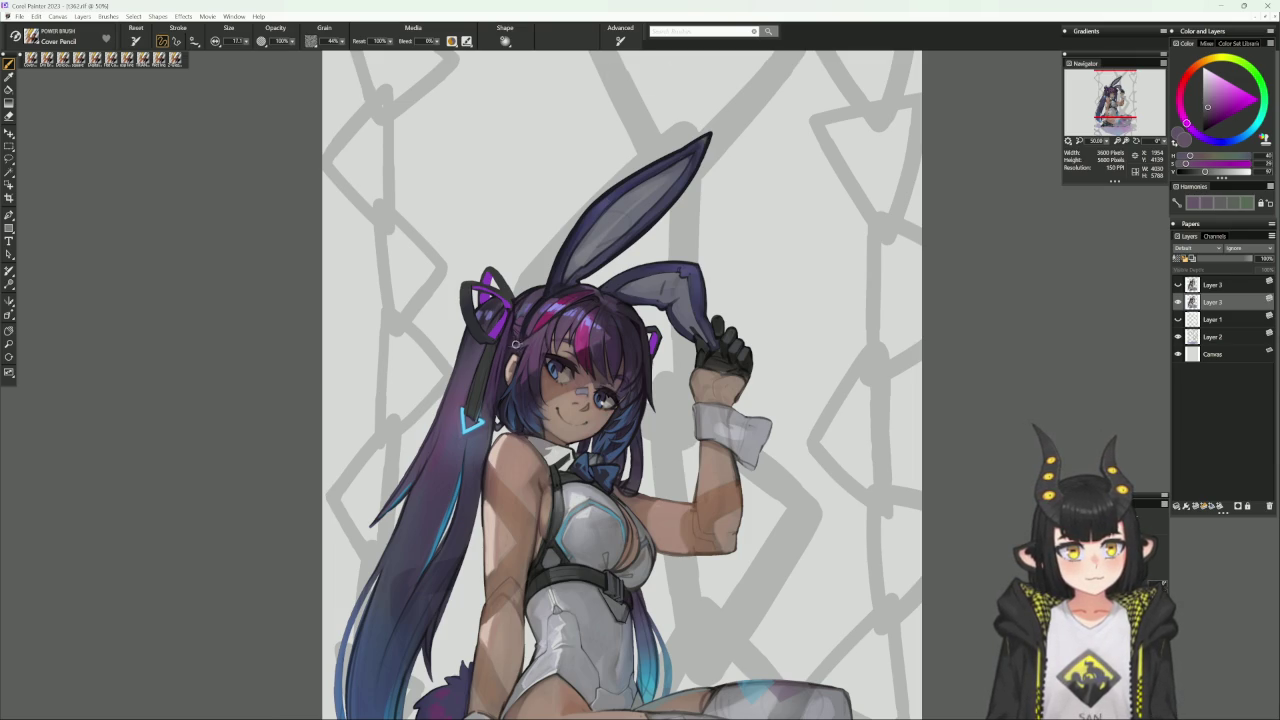
mouse_move(783, 264)
mouse_down()
mouse_move(824, 277)
mouse_move(693, 288)
mouse_up()
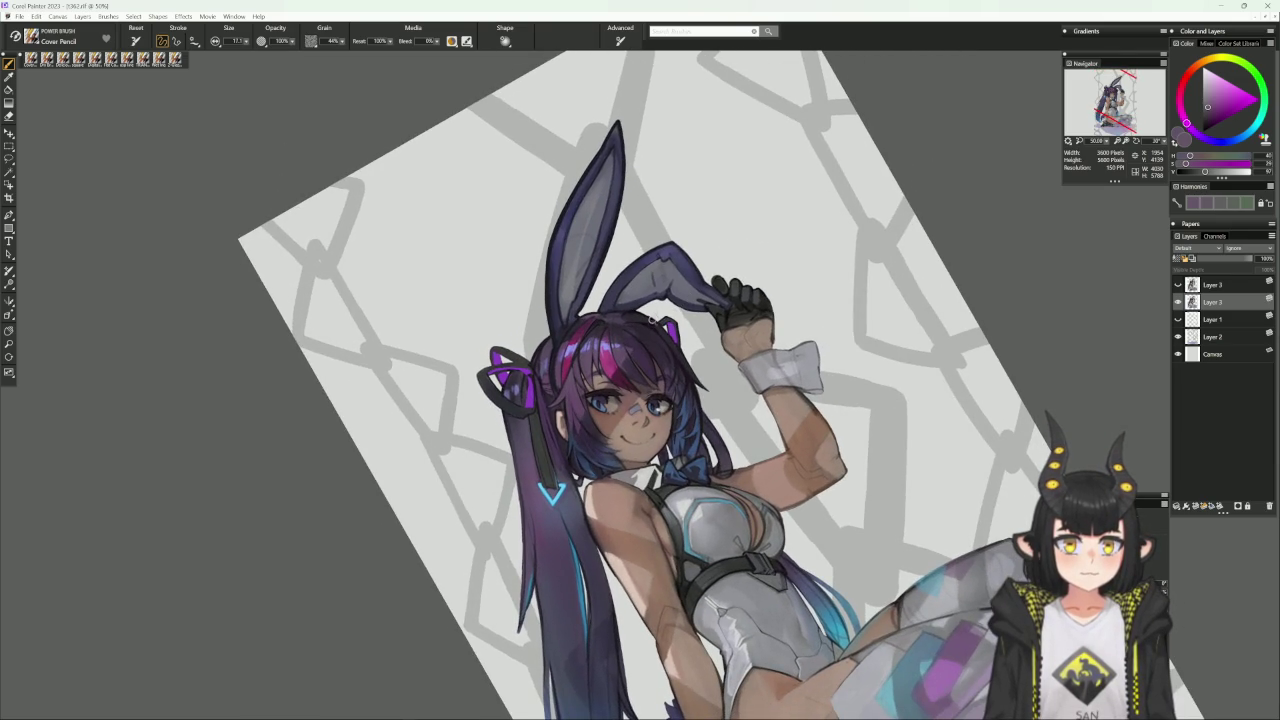
Shade the hair with sampled dark and magenta purples on a brush of about 24.7, then straighten the view.
click(1187, 172)
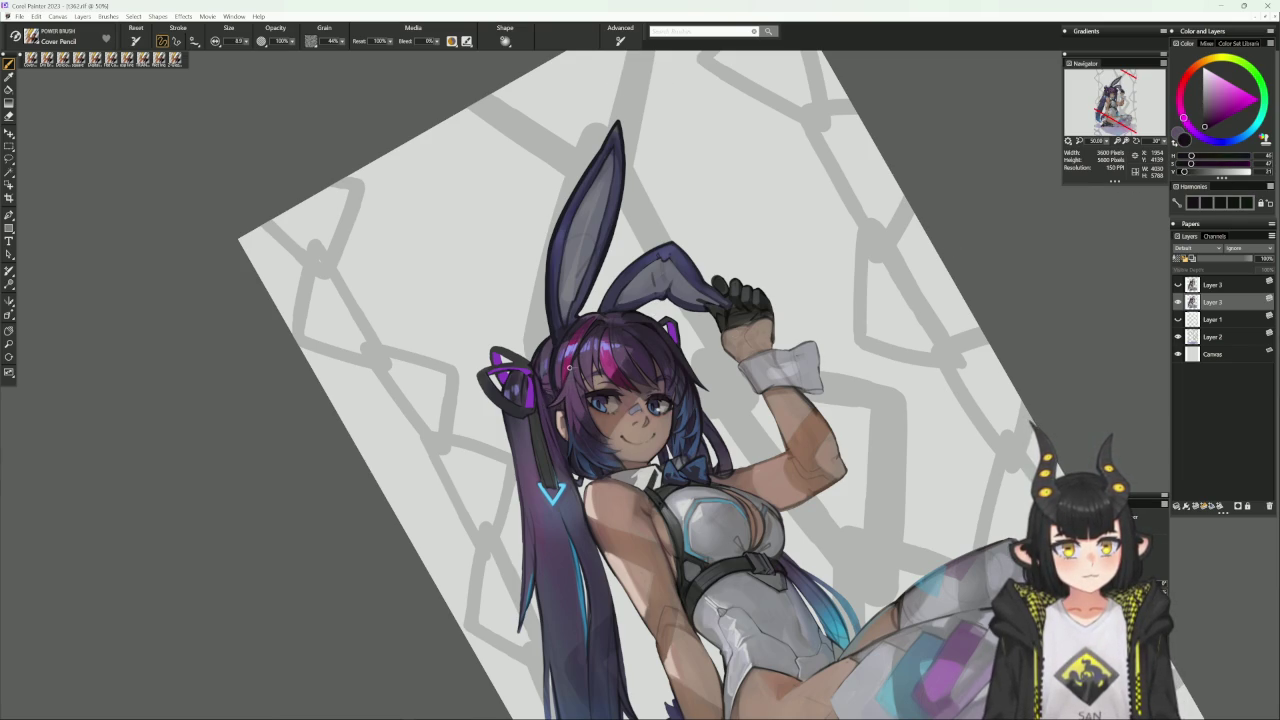
alt+click(572, 380)
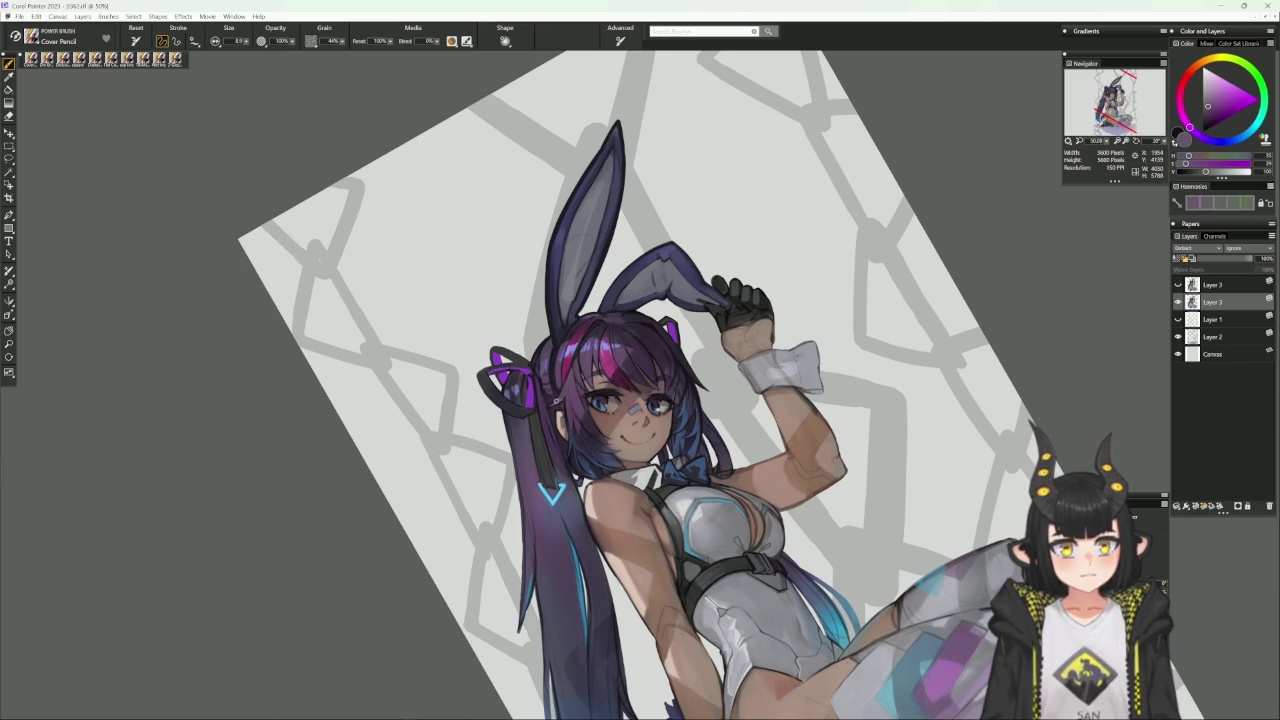
alt+click(550, 401)
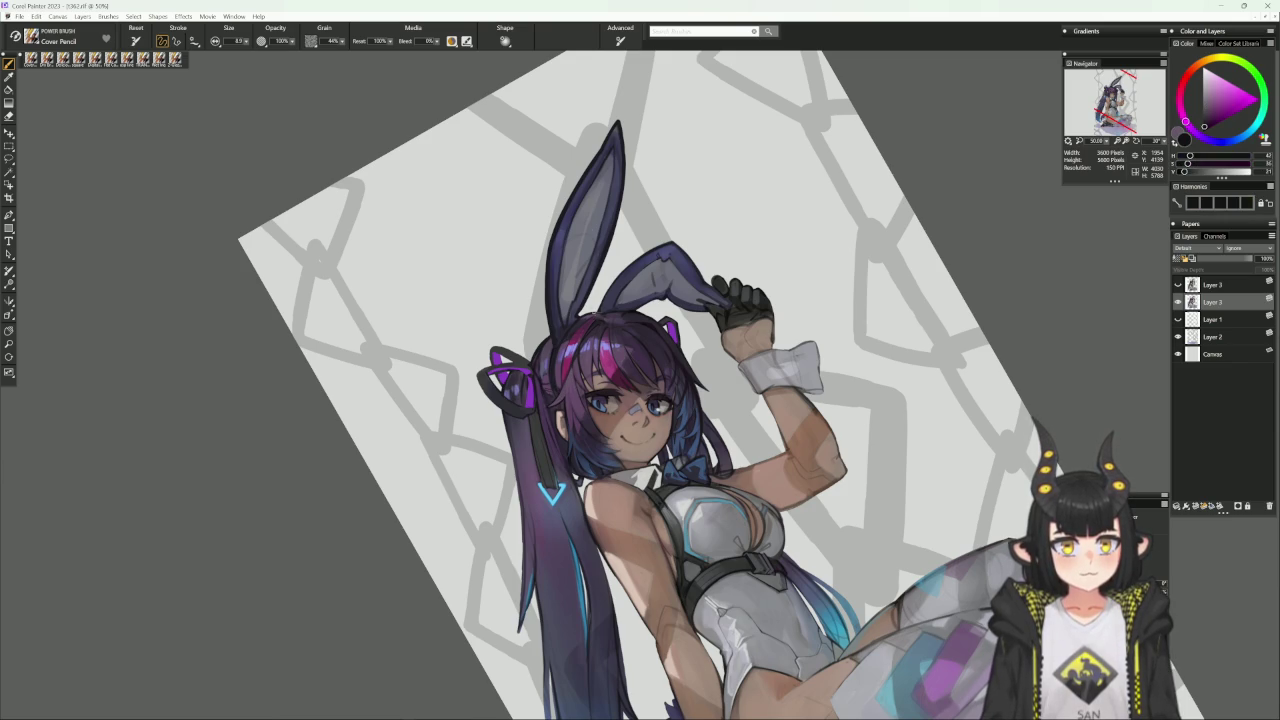
key(bracketright)
key(bracketright)
key(bracketright)
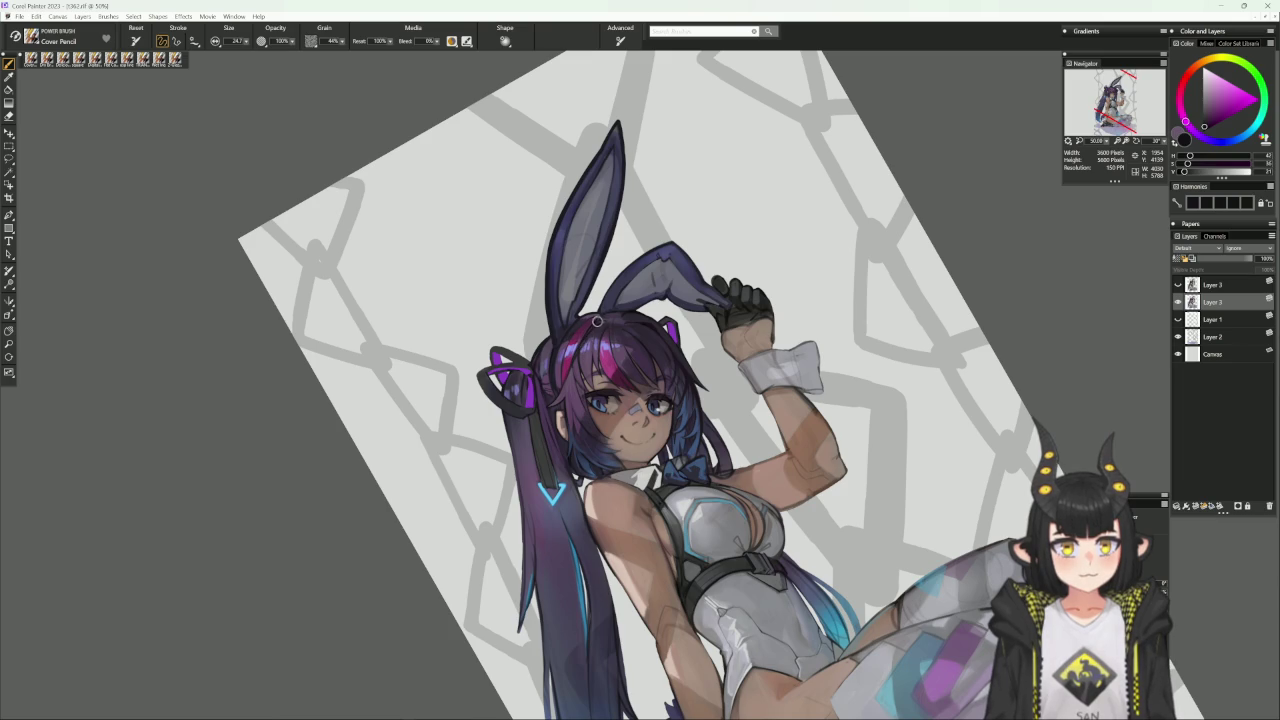
alt+click(601, 315)
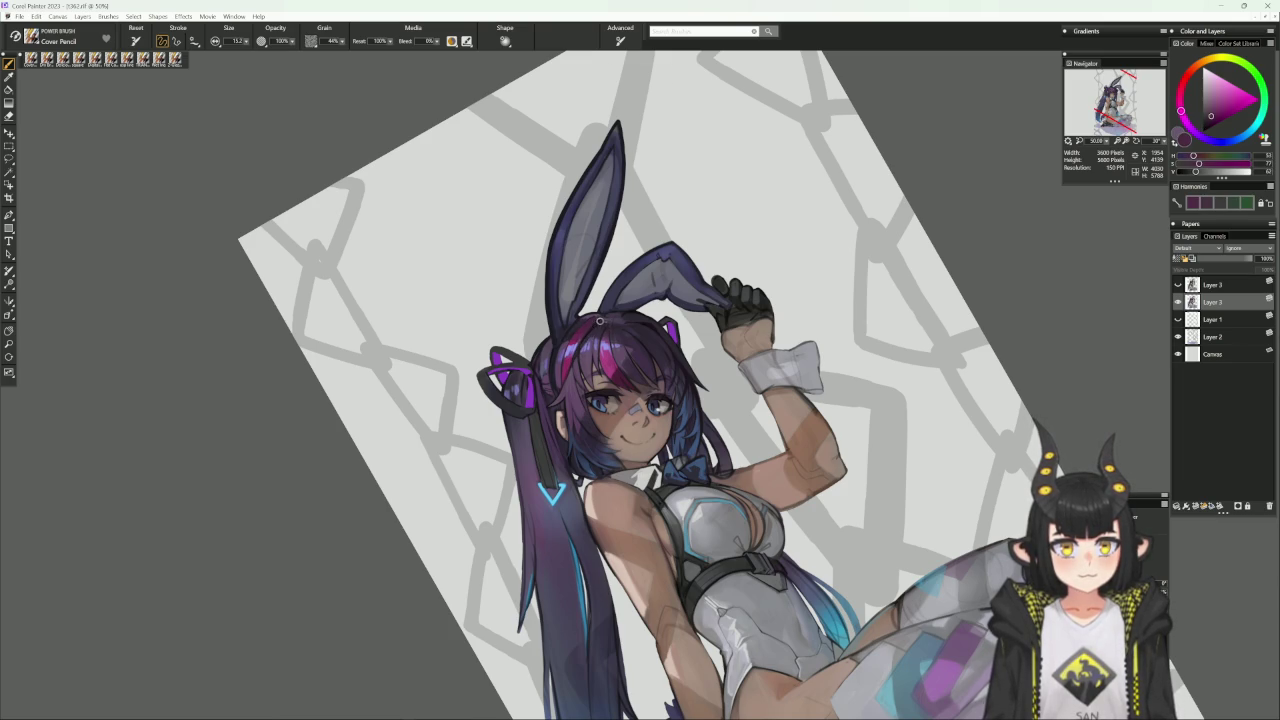
alt+click(651, 369)
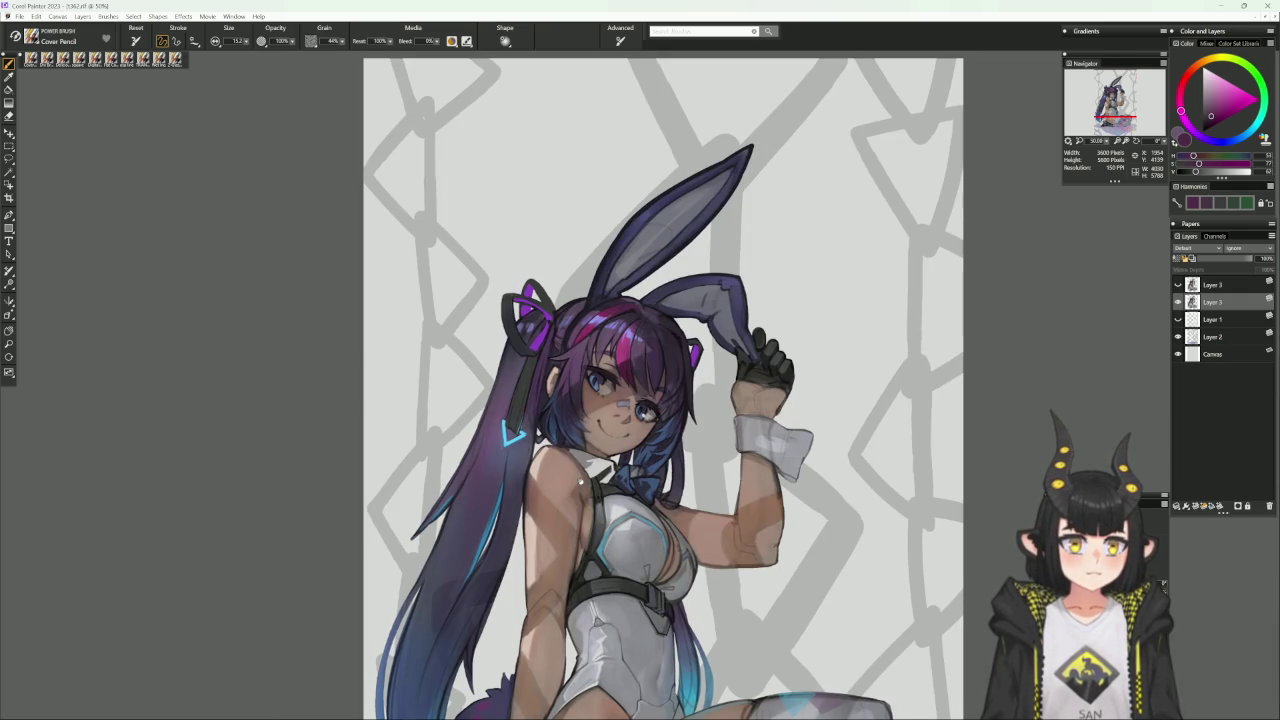
Deepen the face-framing strands with dark blue and sampled dark purple, then select the Square variant.
drag(580, 481, 566, 421)
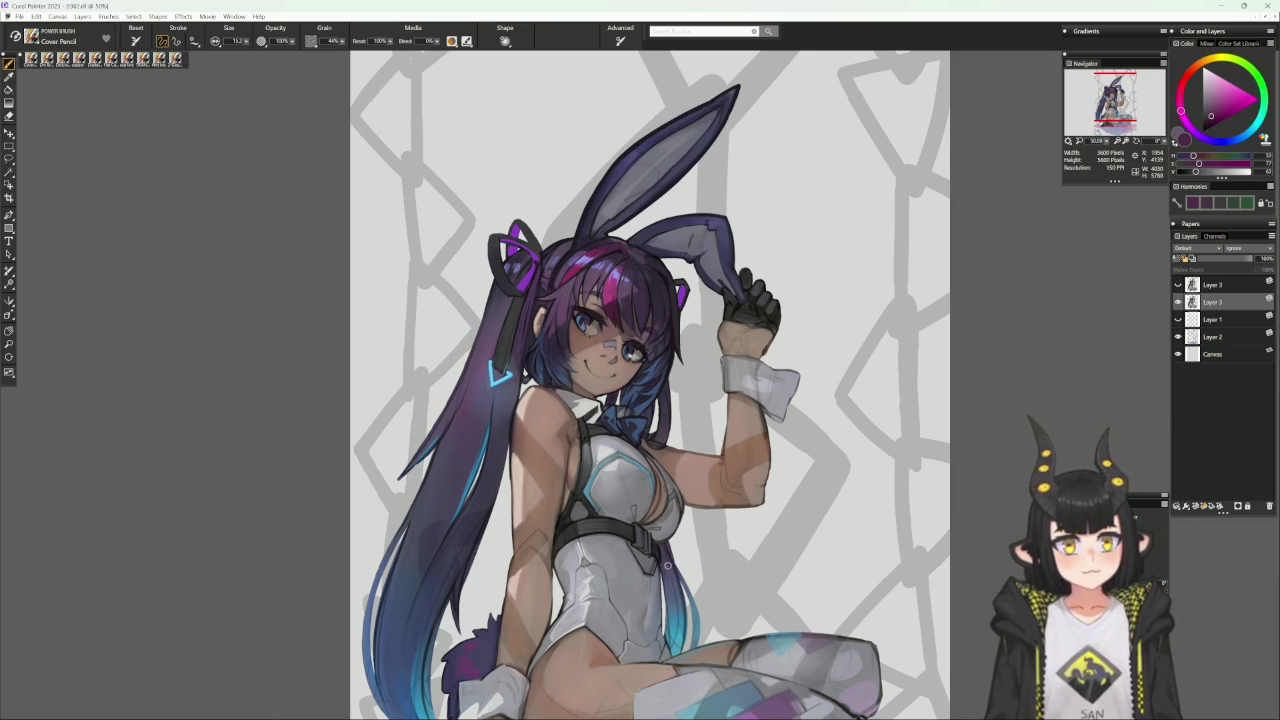
alt+click(551, 350)
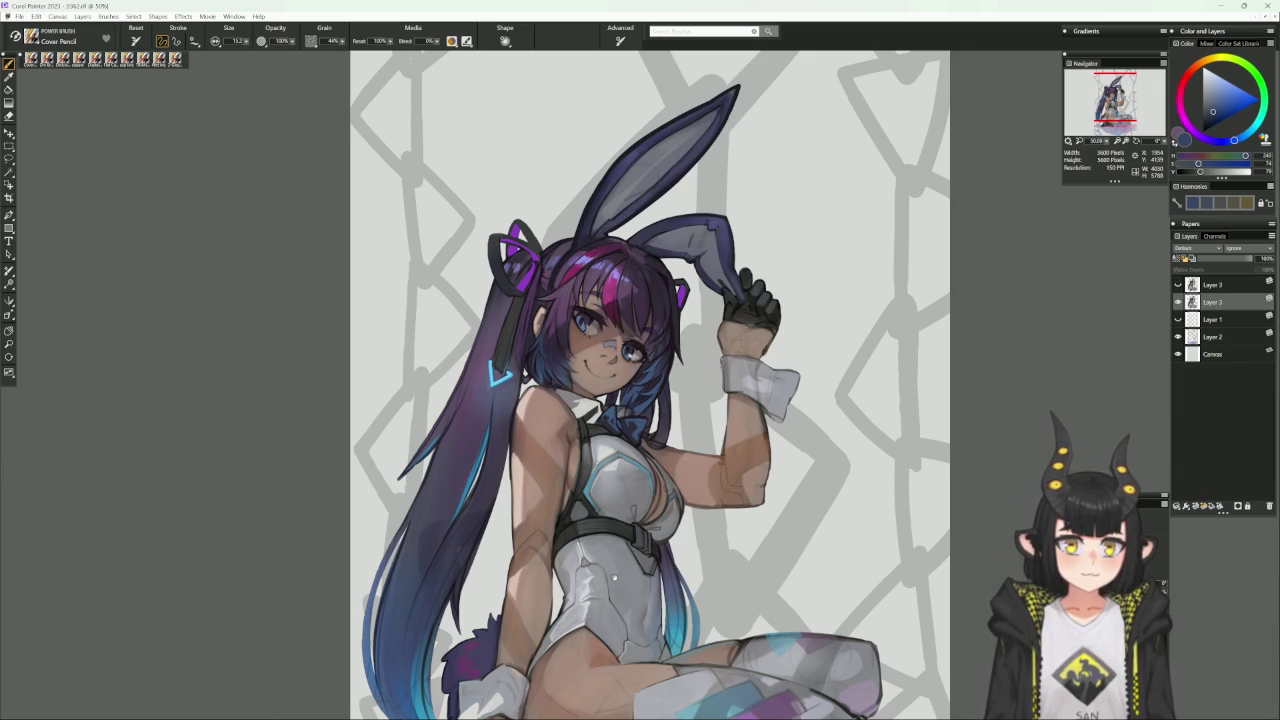
drag(624, 563, 628, 517)
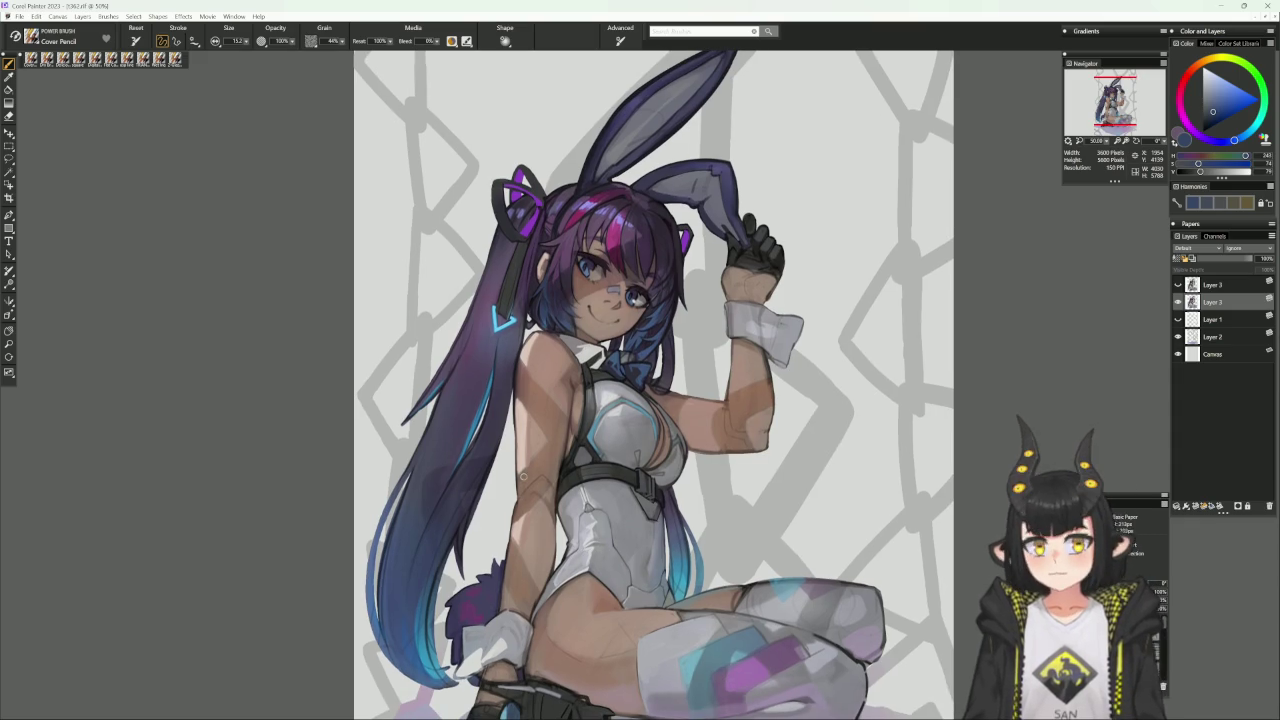
drag(505, 269, 517, 289)
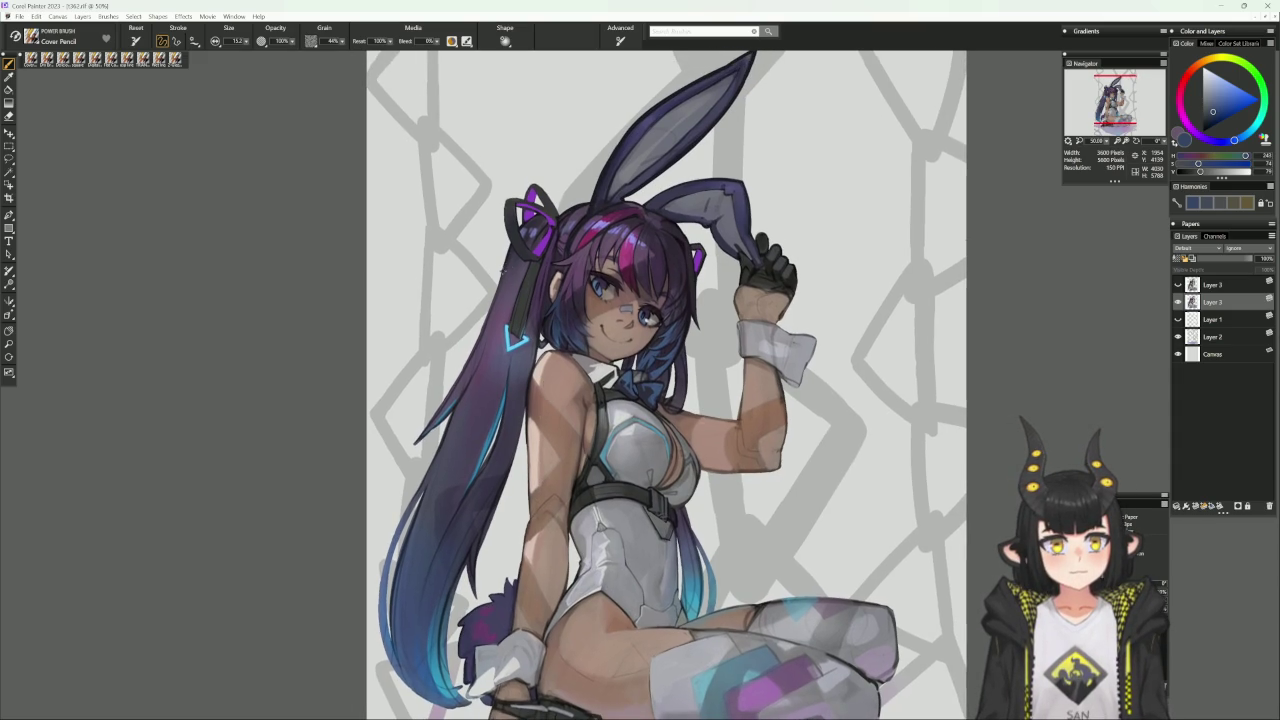
alt+click(509, 270)
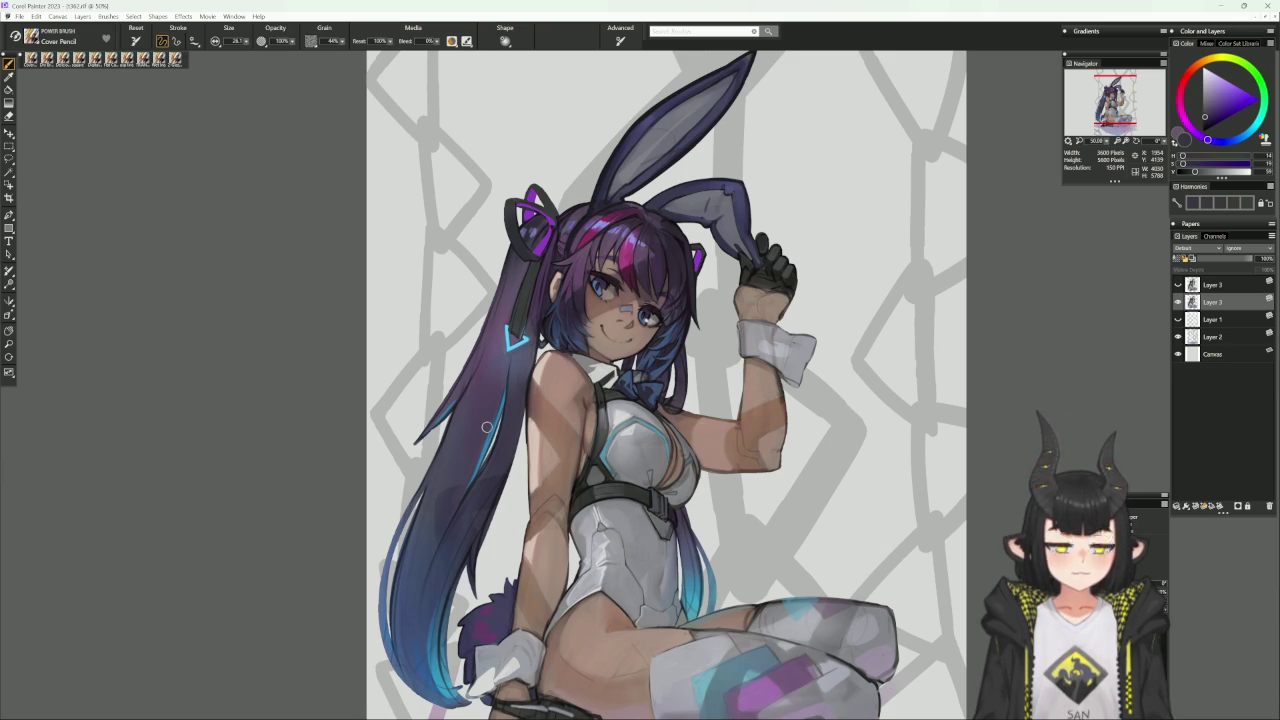
click(78, 60)
alt+click(548, 243)
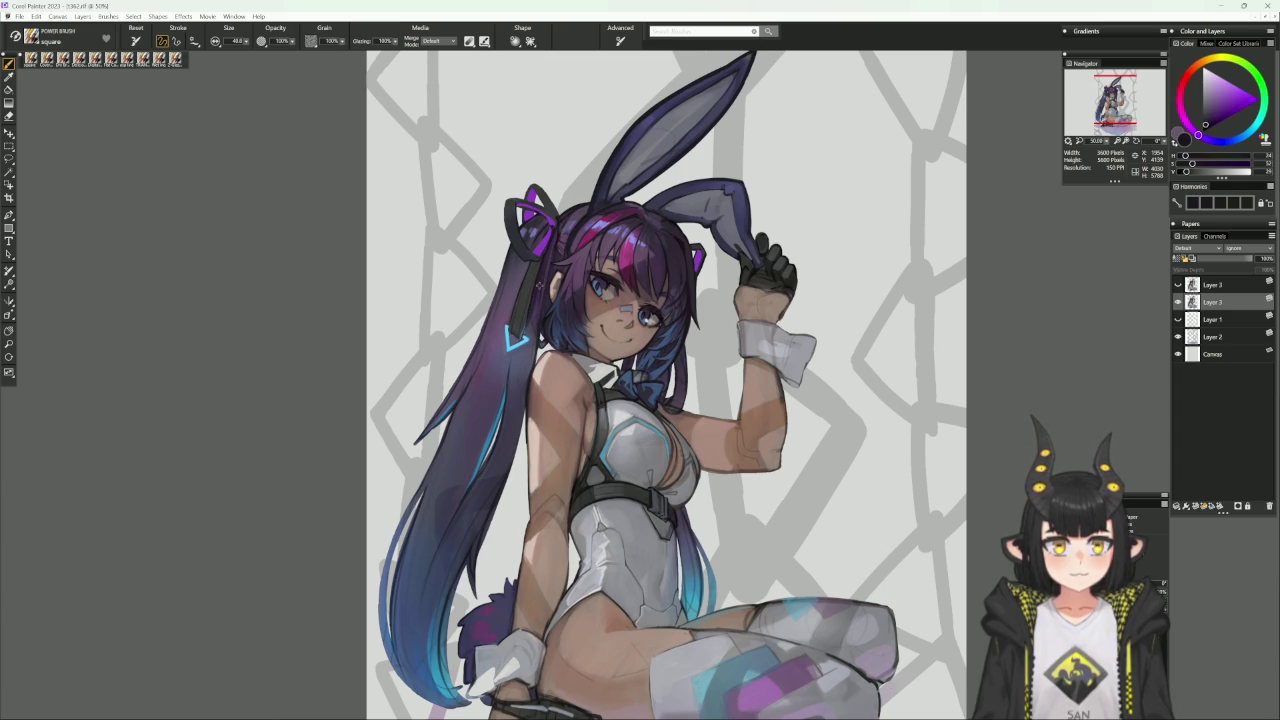
Blend the long twin-tail with lighter, darker, mid-blue and muted-purple tones sampled from the hair.
alt+click(541, 280)
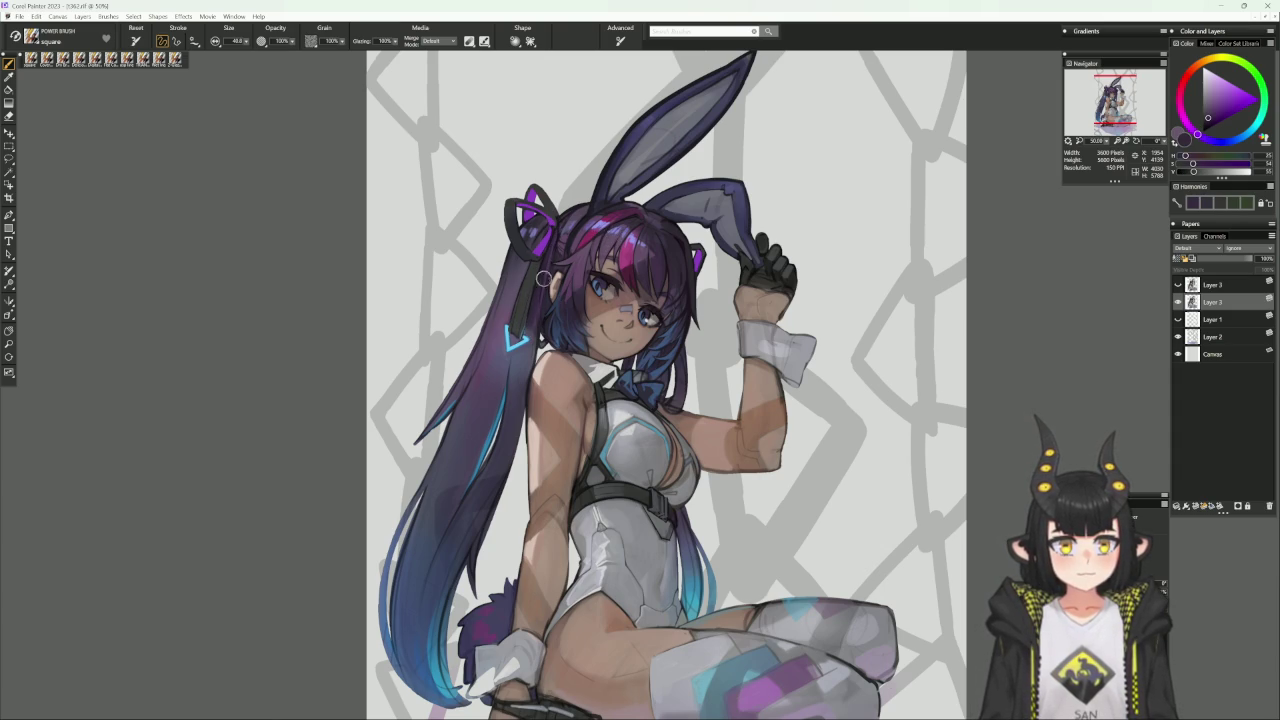
alt+click(557, 273)
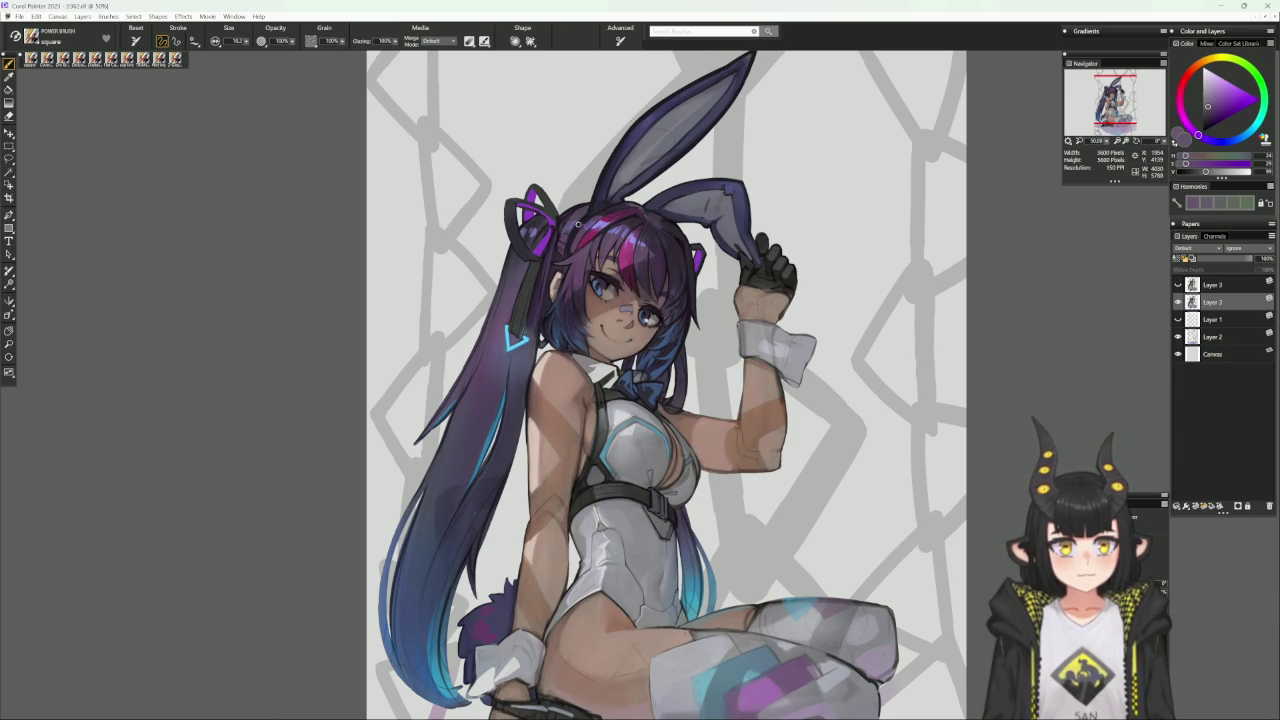
alt+click(565, 247)
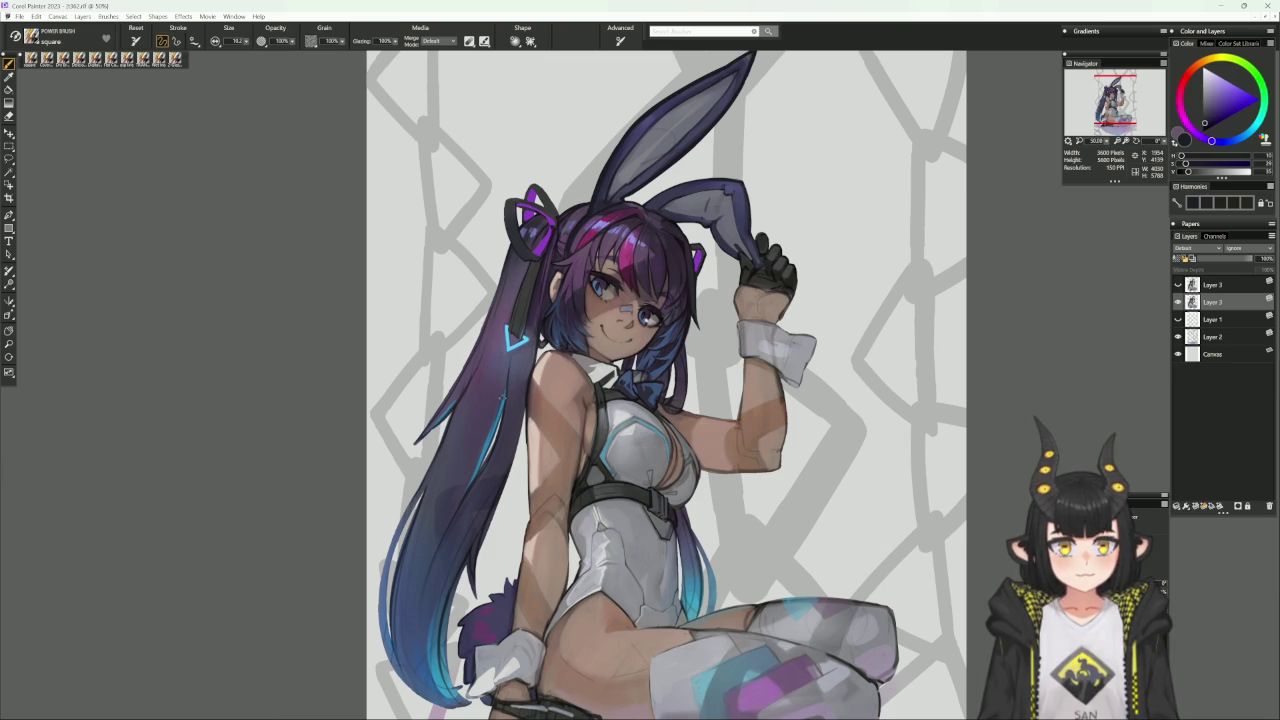
alt+click(506, 390)
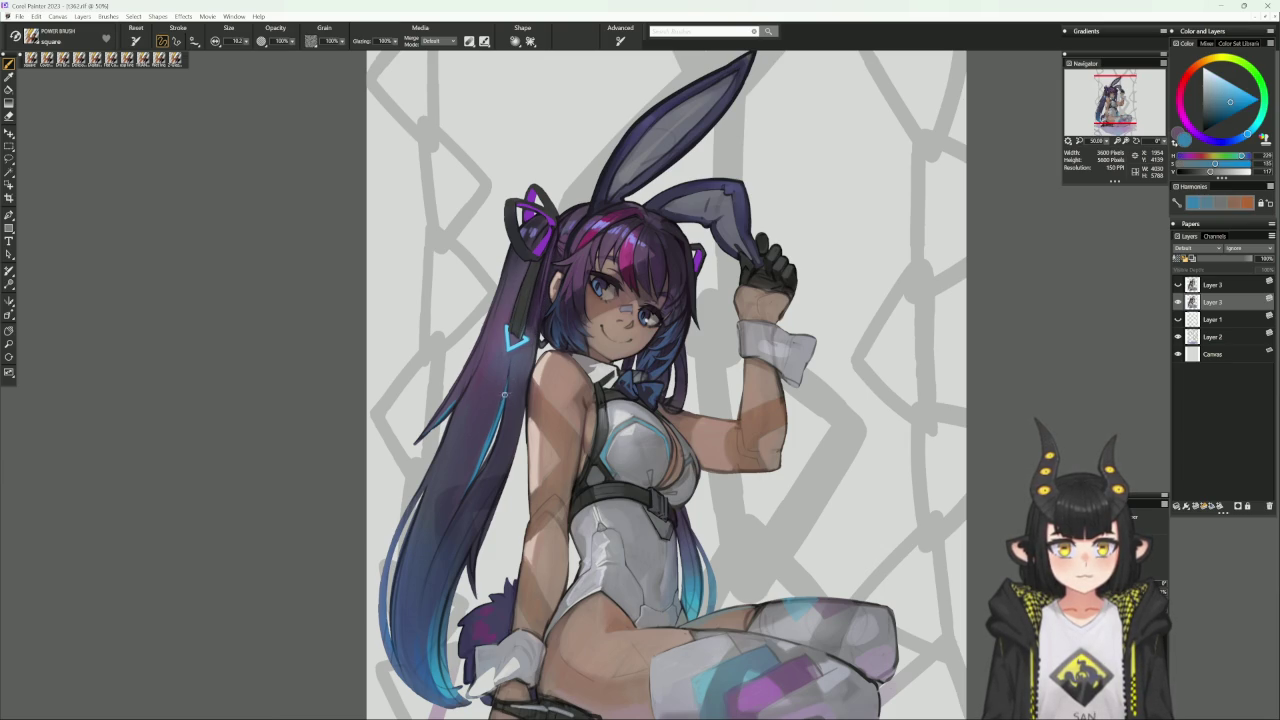
alt+click(503, 386)
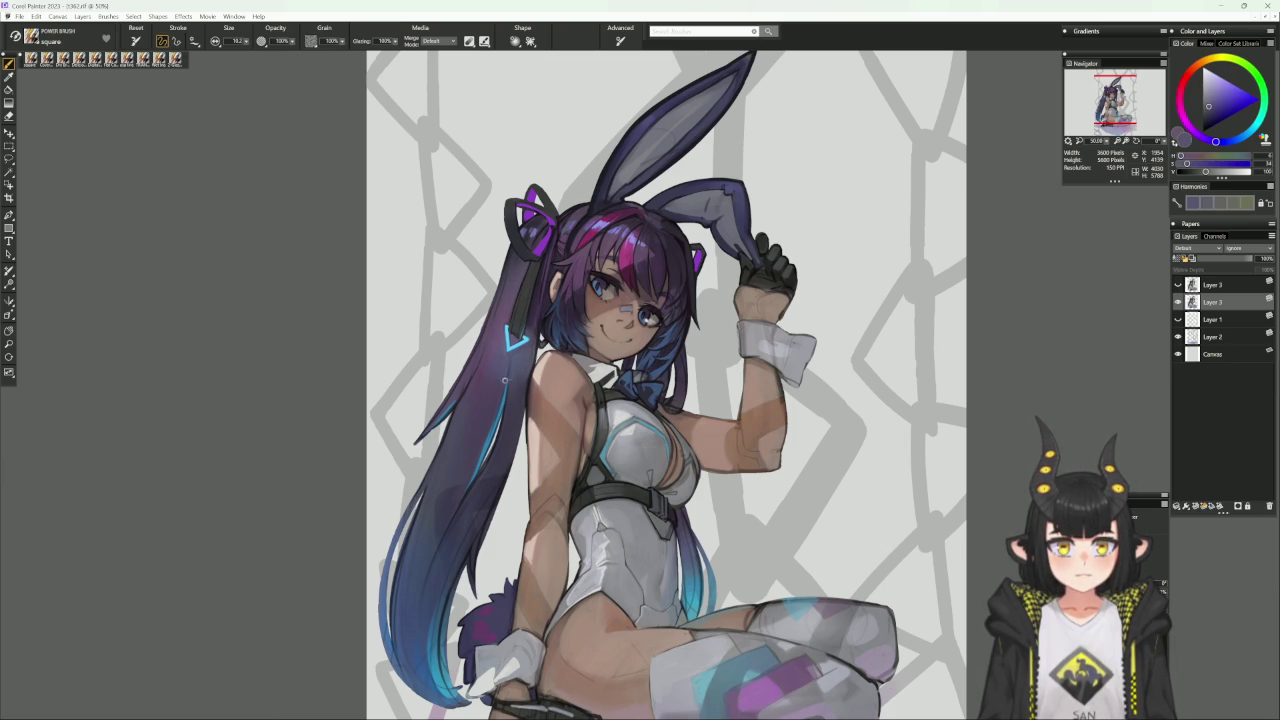
alt+click(511, 357)
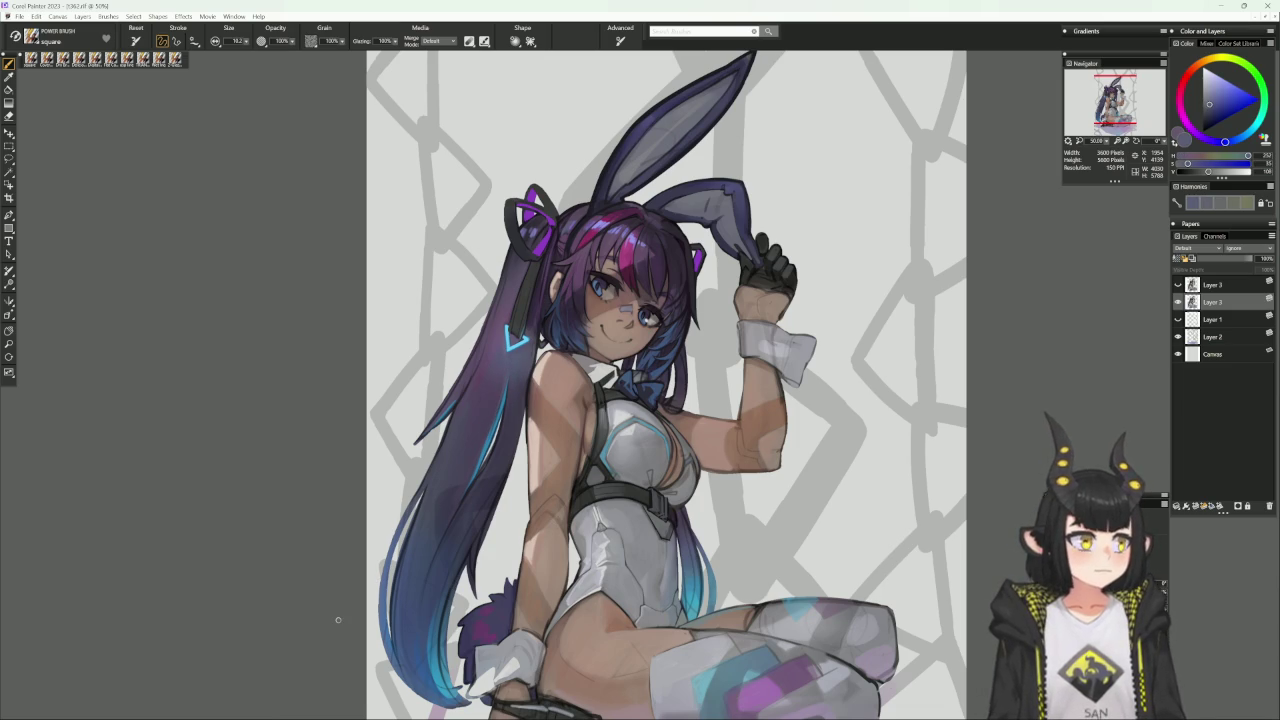
Bring the legs and hands into view, switch to Flat Color, and tilt the canvas.
scroll(498, 583, down, 2)
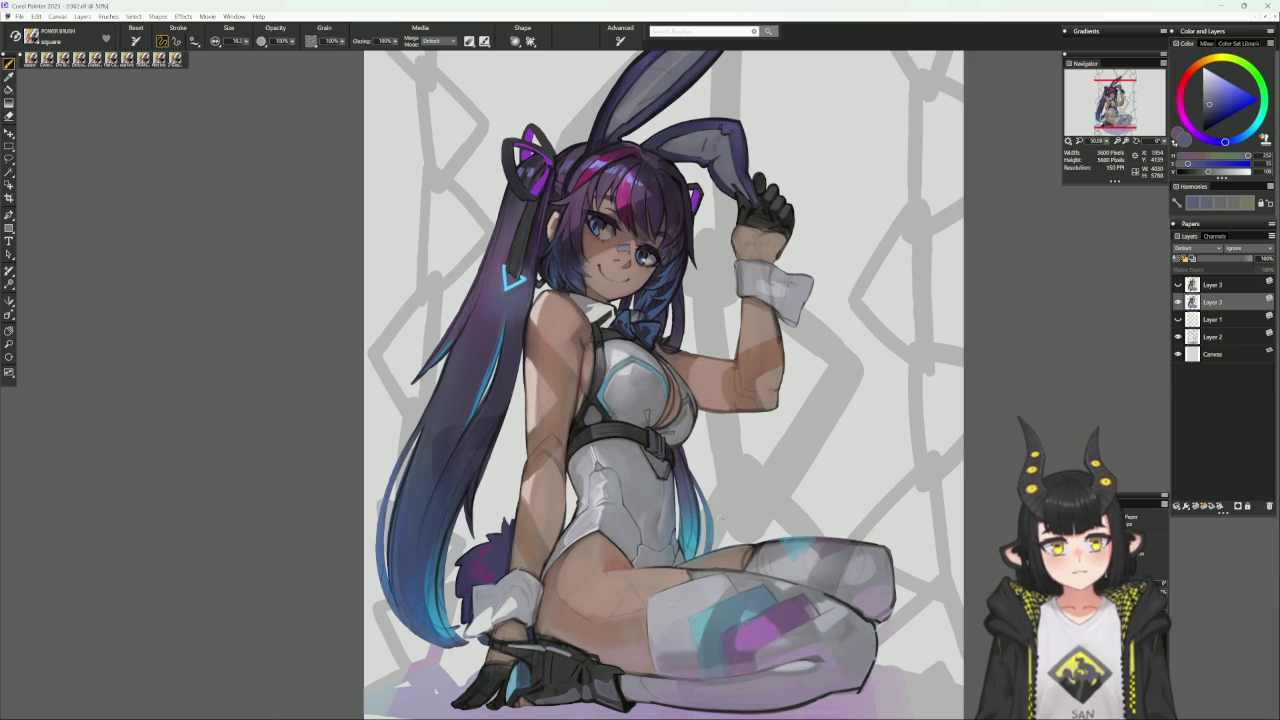
drag(756, 529, 709, 525)
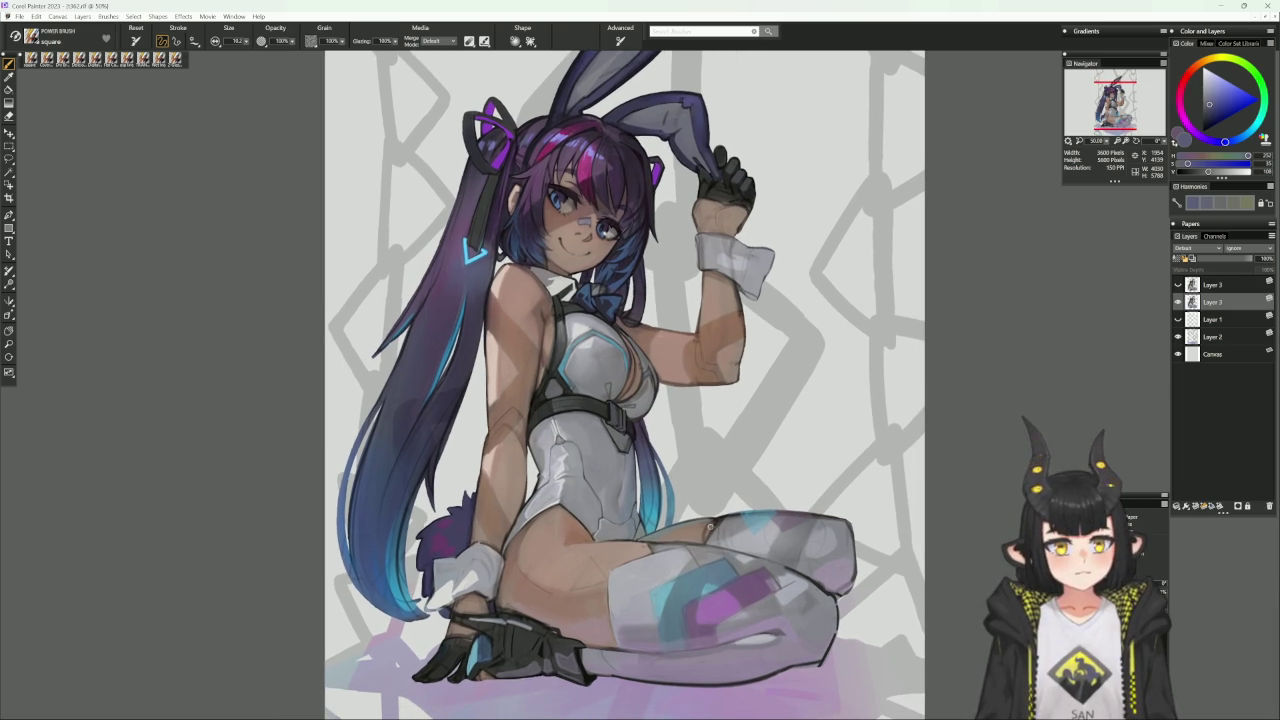
click(115, 60)
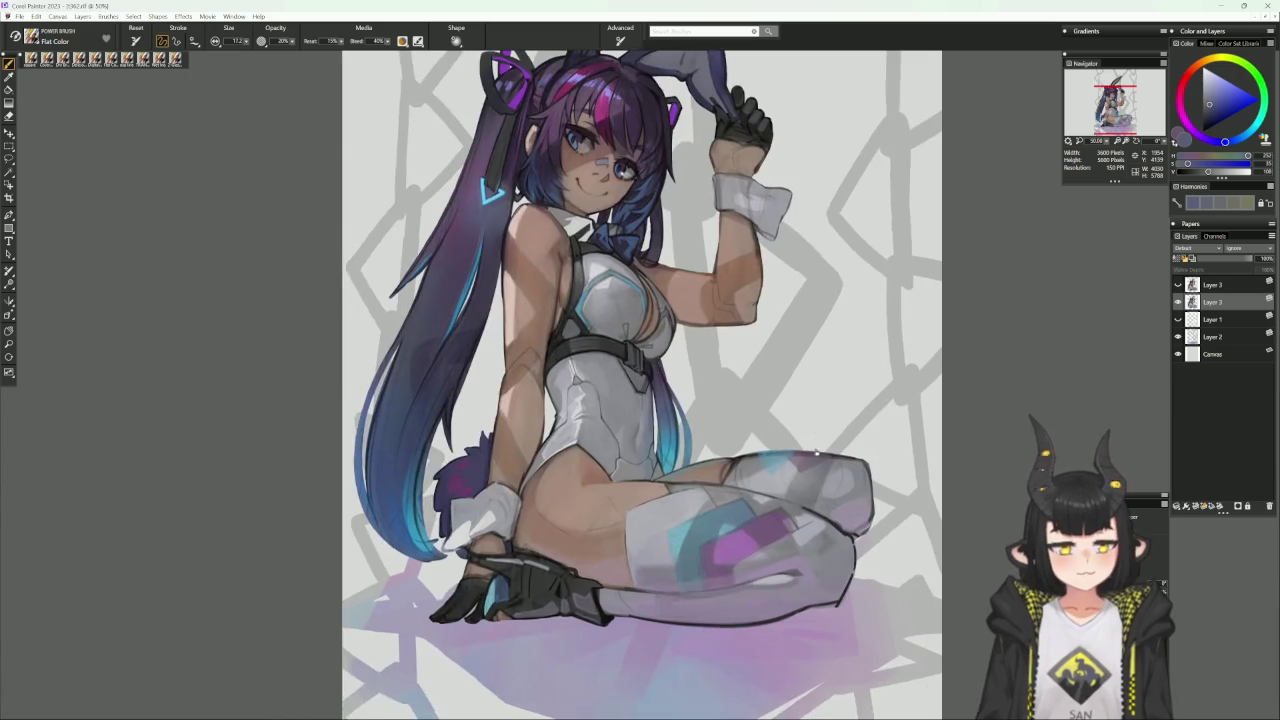
drag(700, 420, 762, 380)
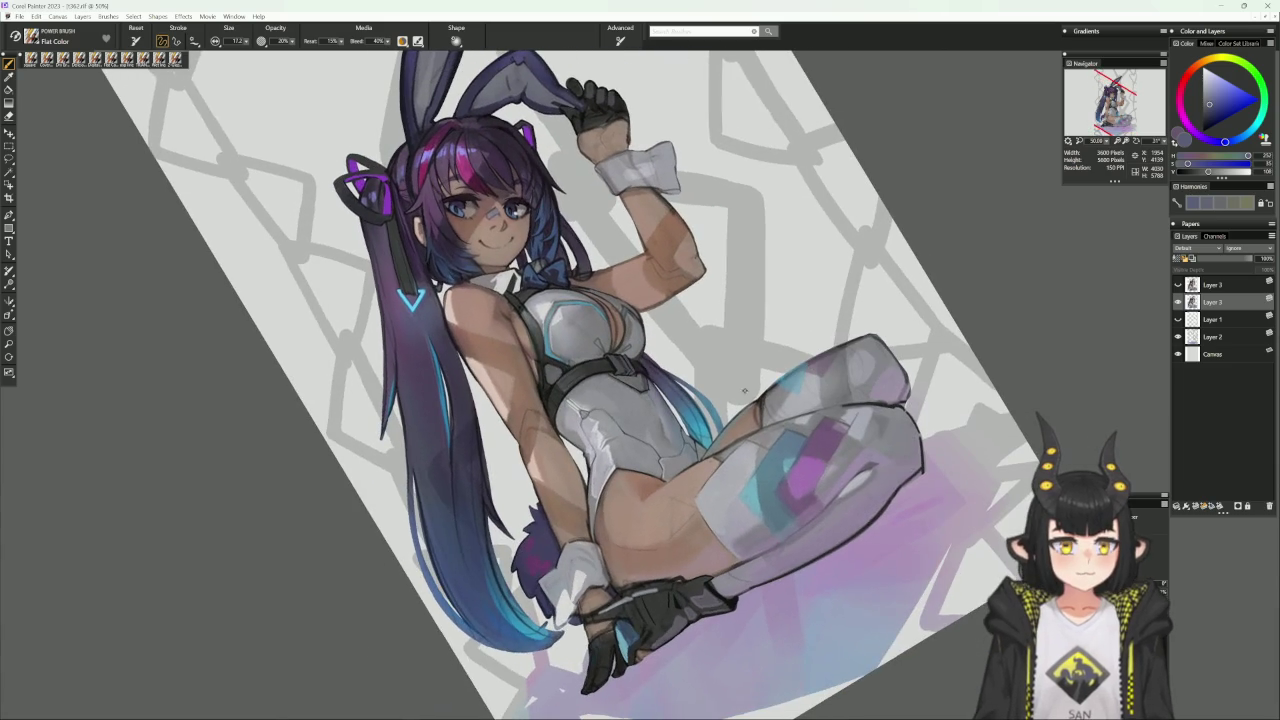
Refine the twin-tail with sampled skin and dark magenta tones on a steeply rotated canvas.
alt+click(663, 511)
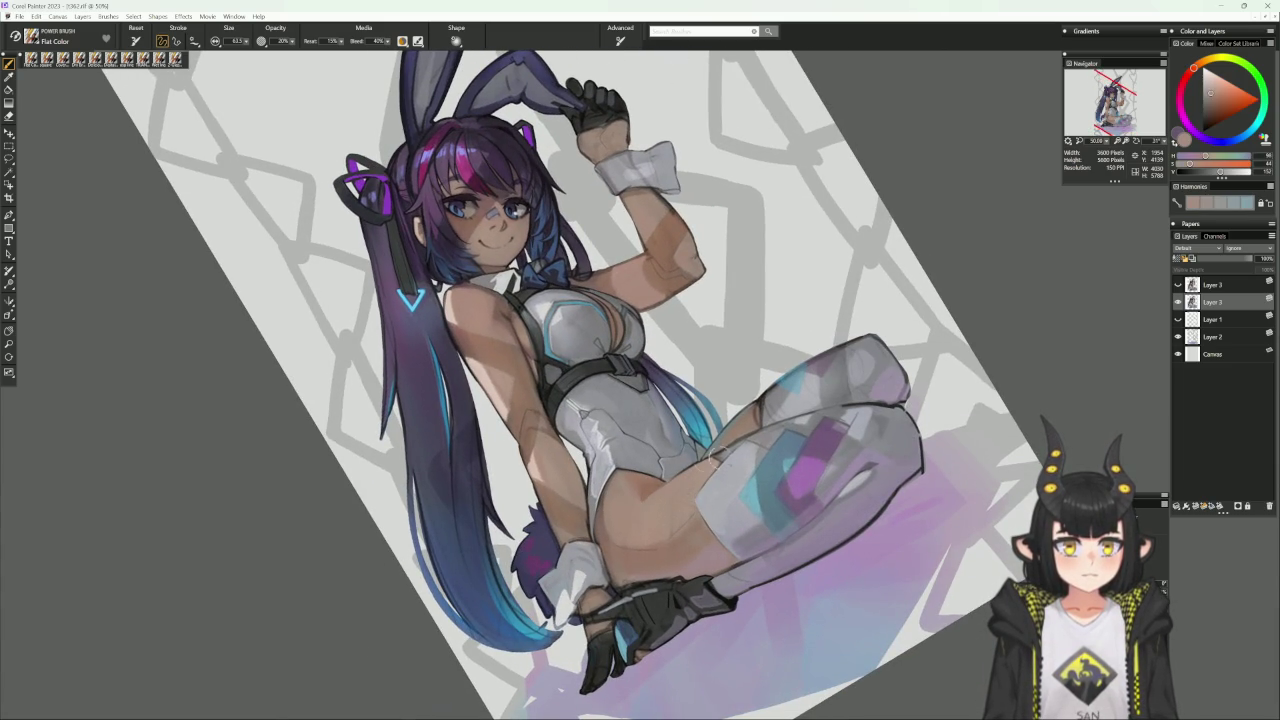
drag(705, 460, 588, 265)
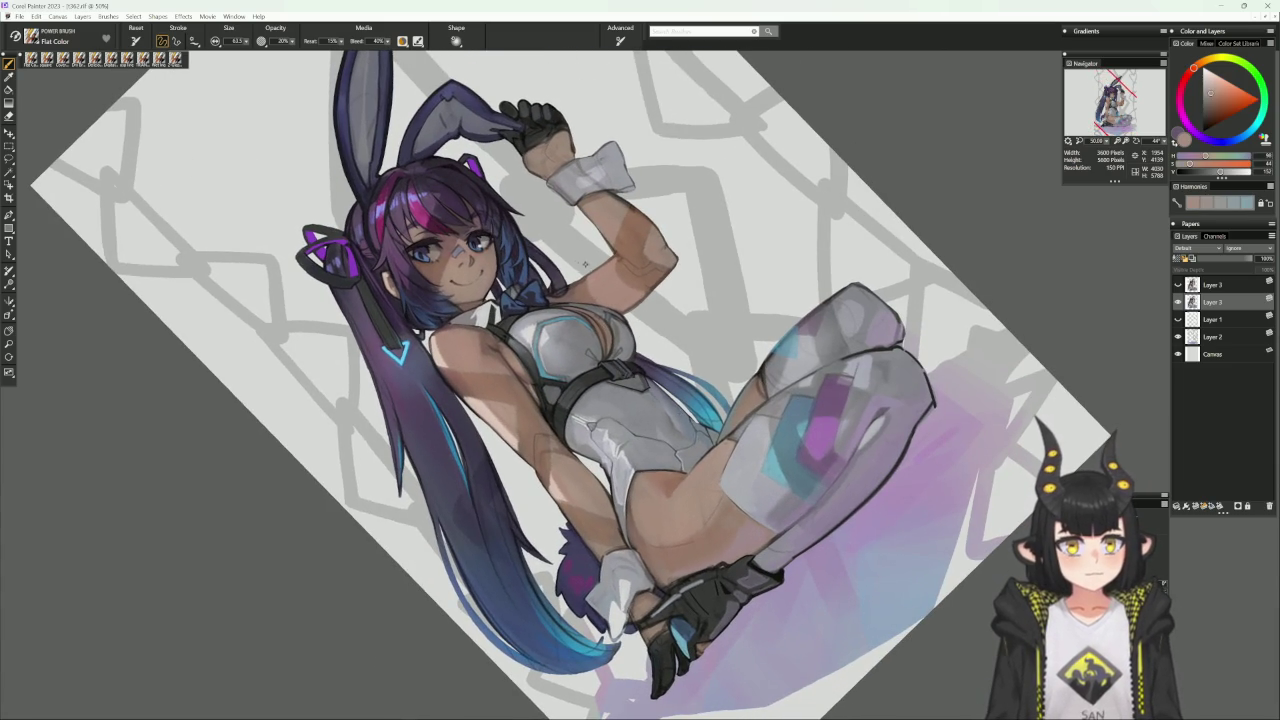
alt+click(432, 237)
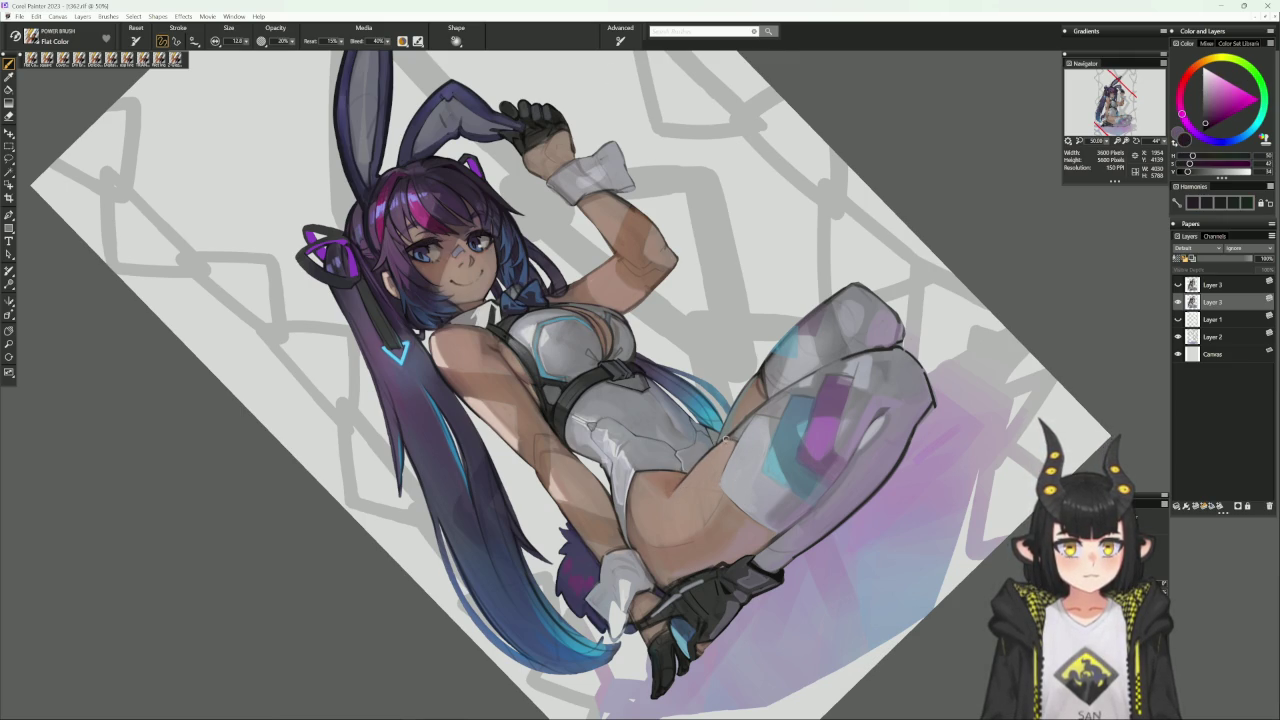
alt+click(728, 437)
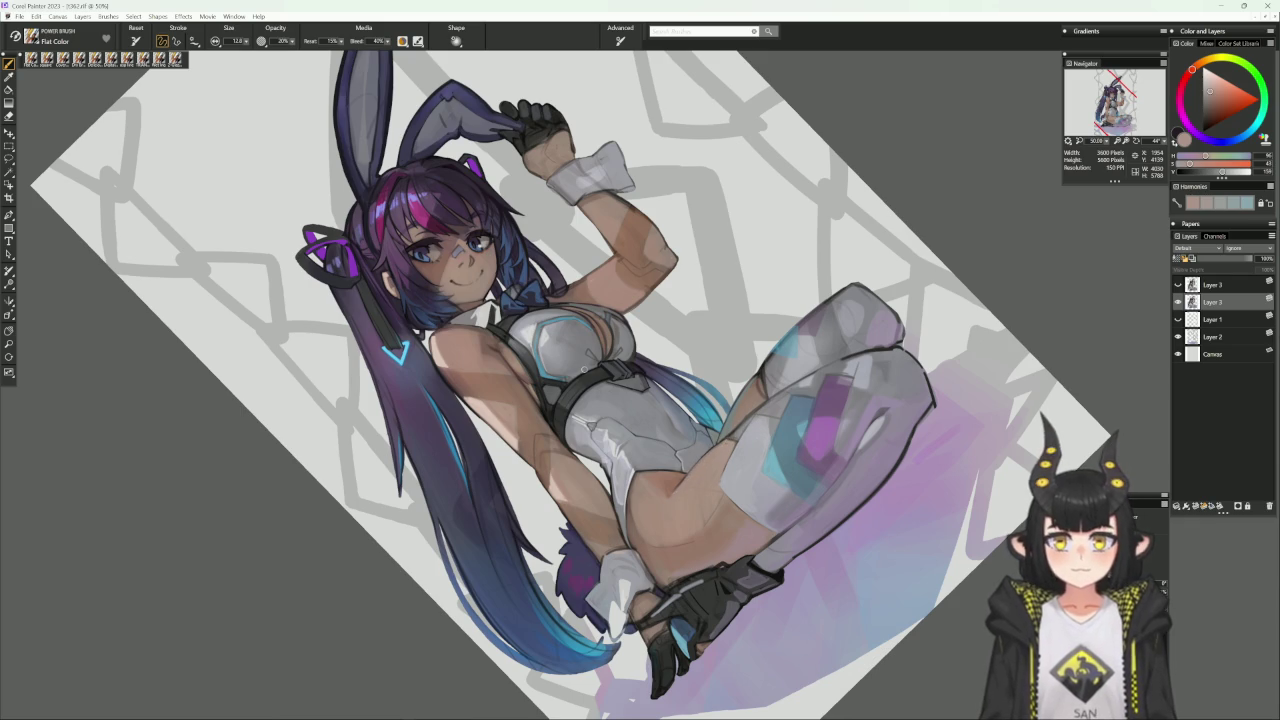
Load the Cover Pencil with a pale blue-grey and return the canvas view upright.
key(n)
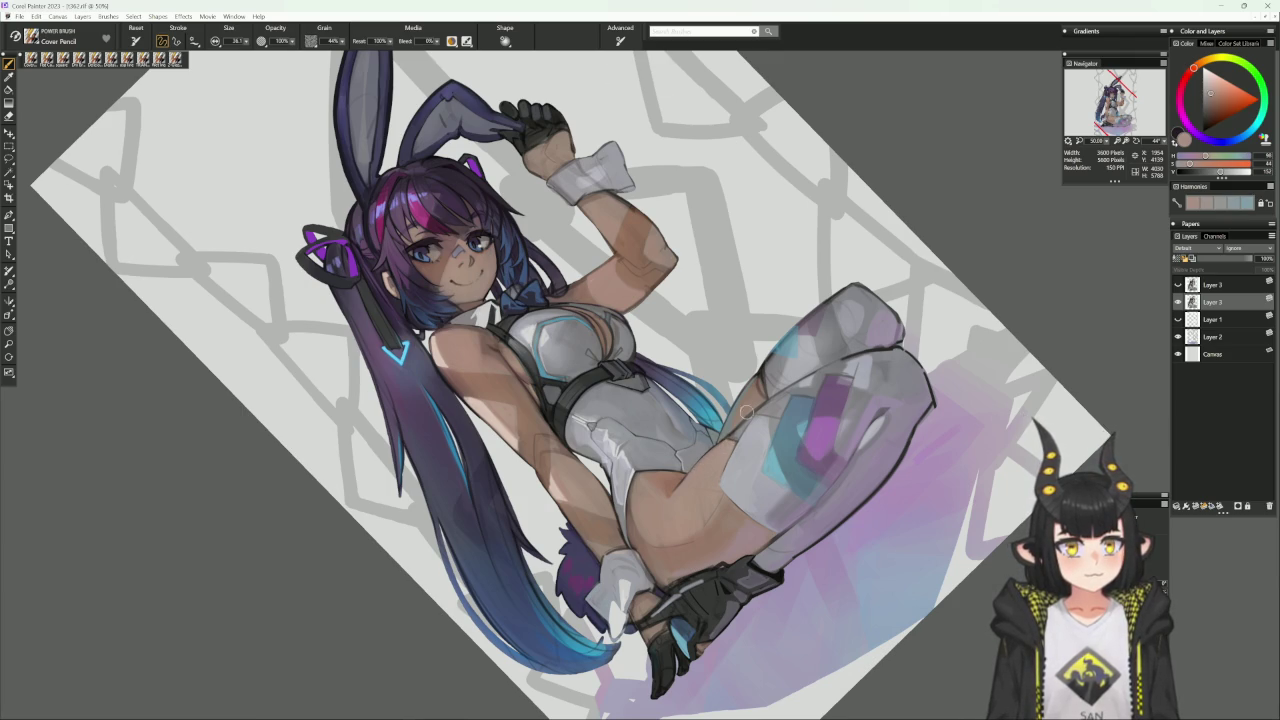
drag(936, 395, 736, 395)
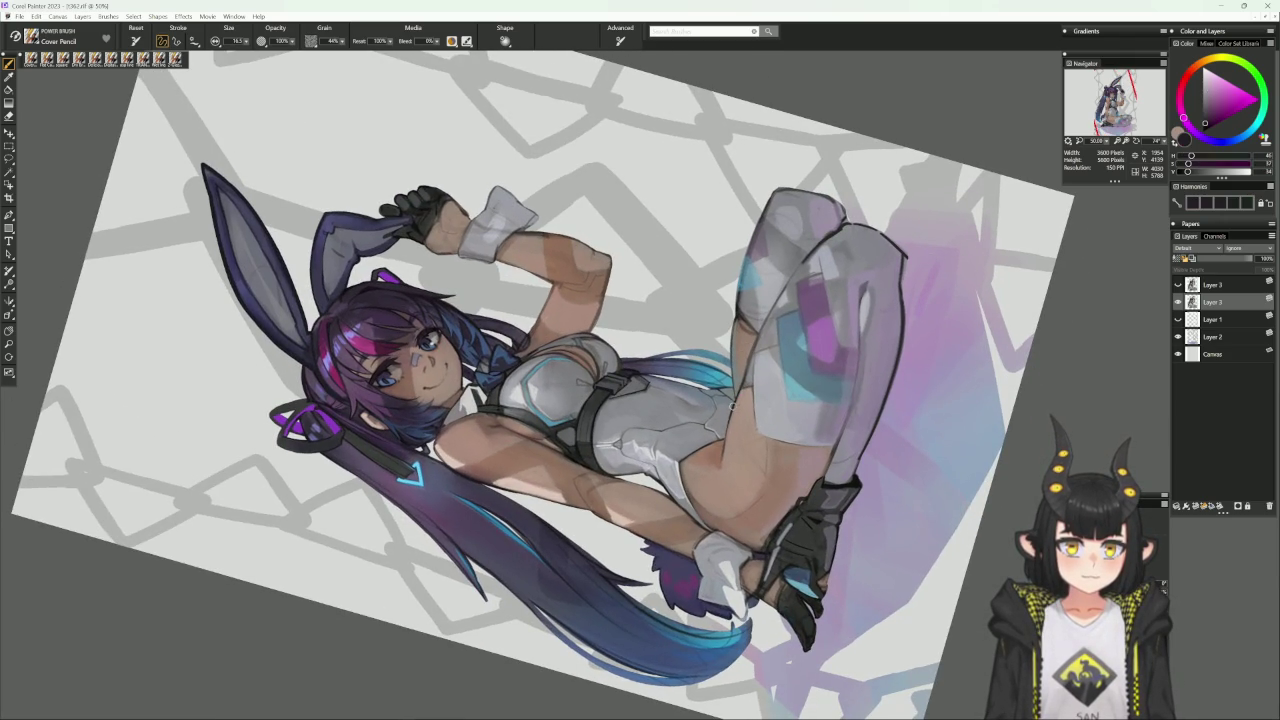
alt+click(731, 411)
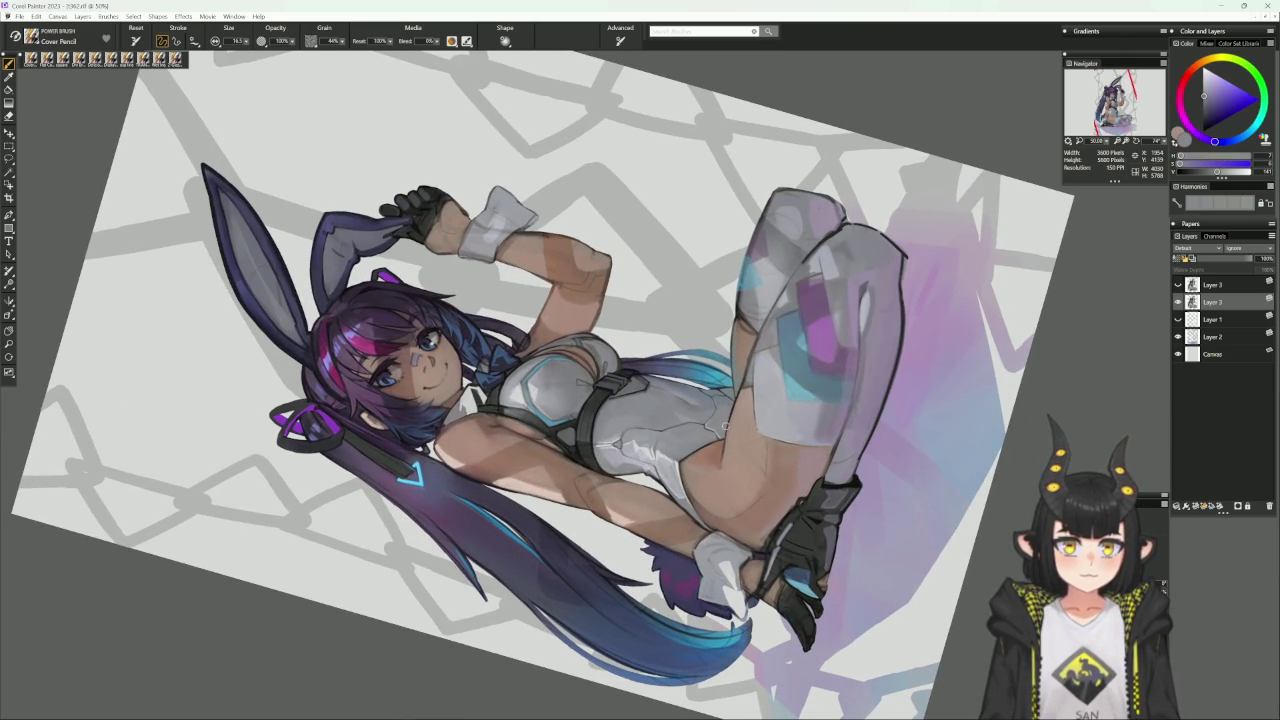
alt+click(791, 329)
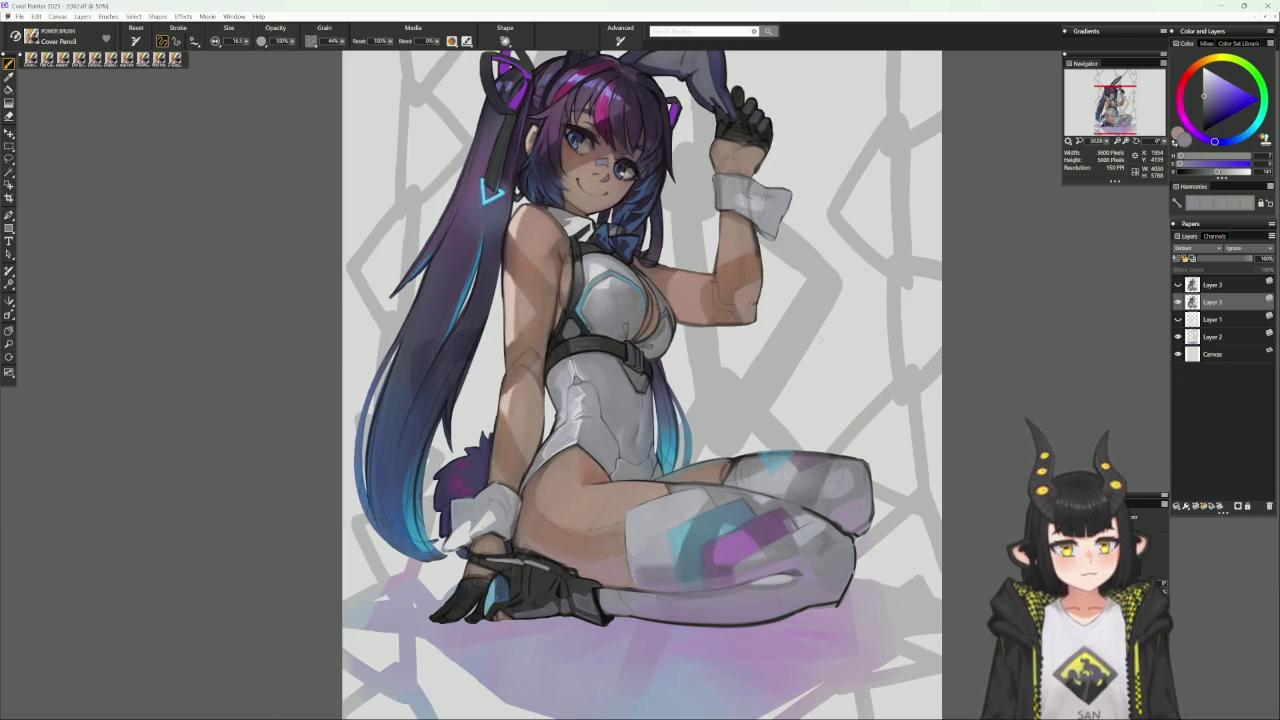
Sample cuff, glove and hip tones, settle on the glove's near-black, and zoom in.
drag(818, 340, 844, 335)
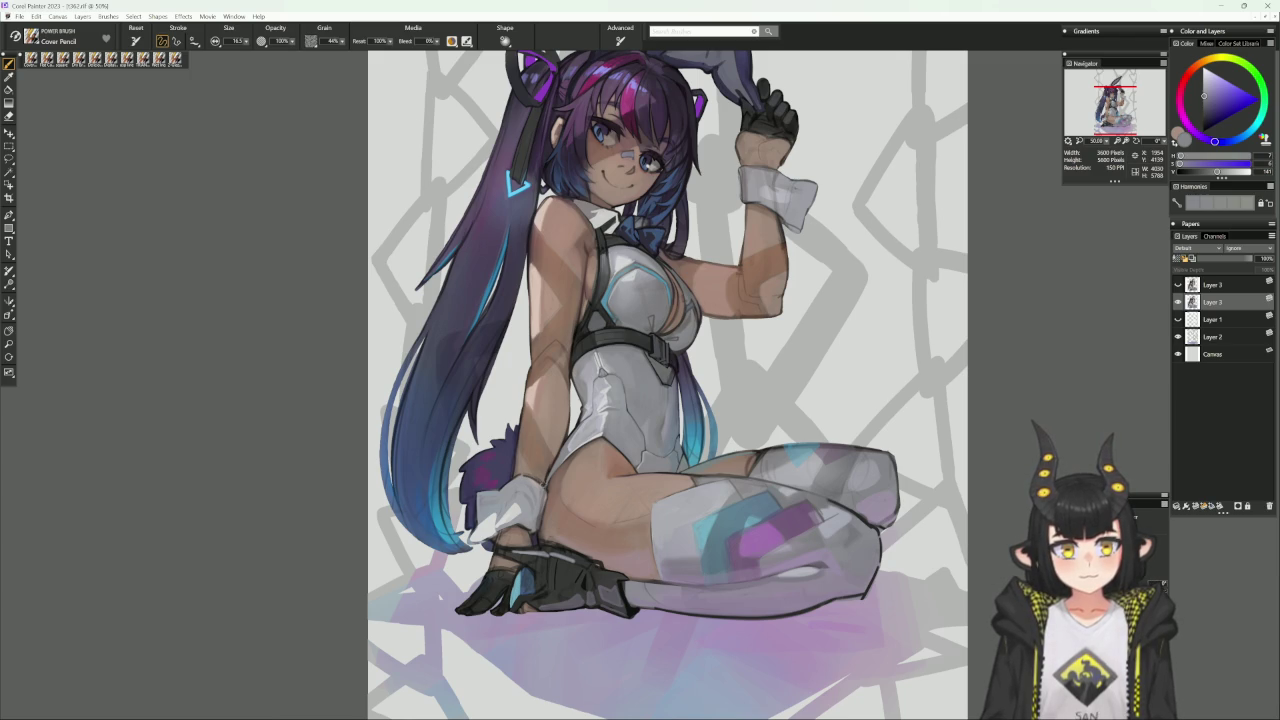
alt+click(545, 491)
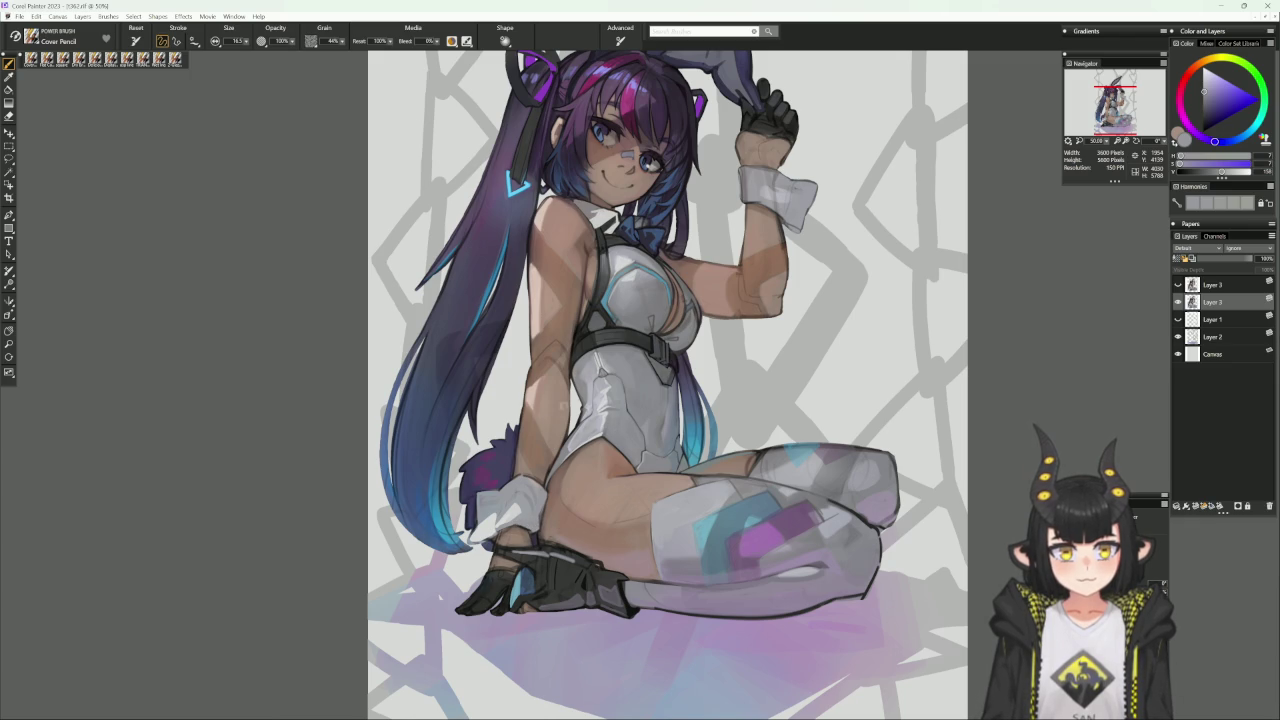
alt+click(621, 584)
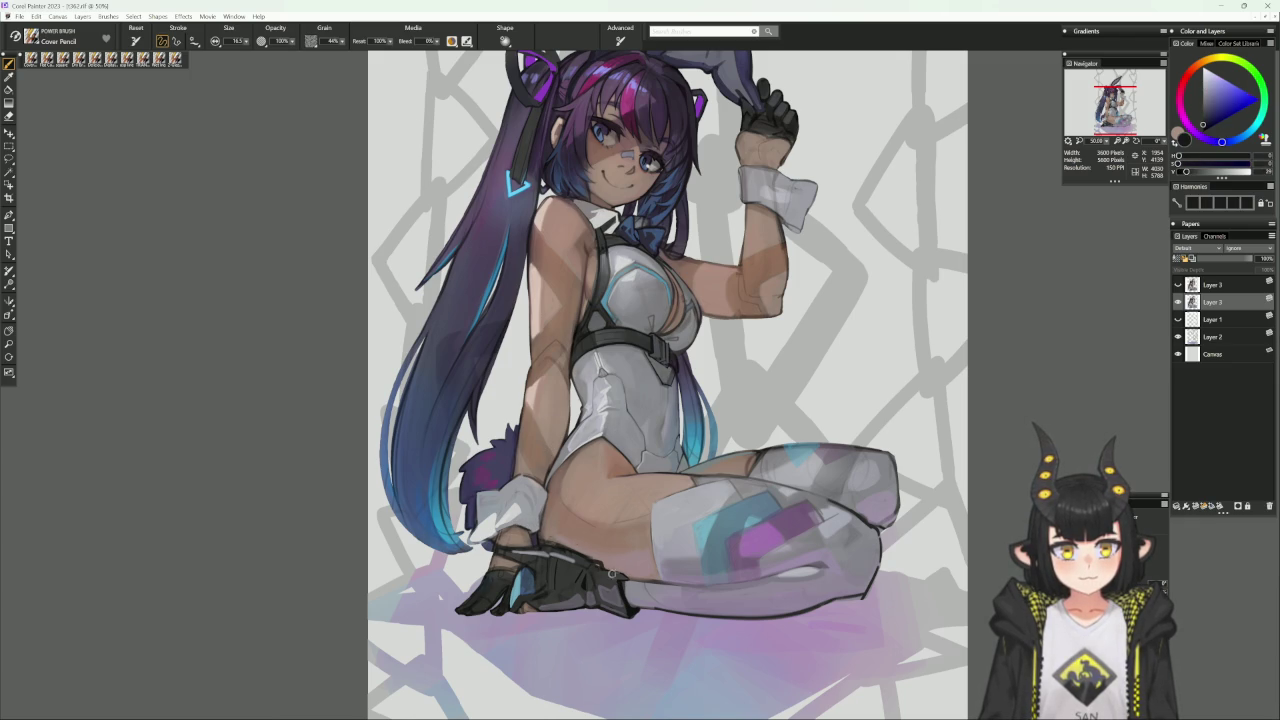
alt+click(550, 494)
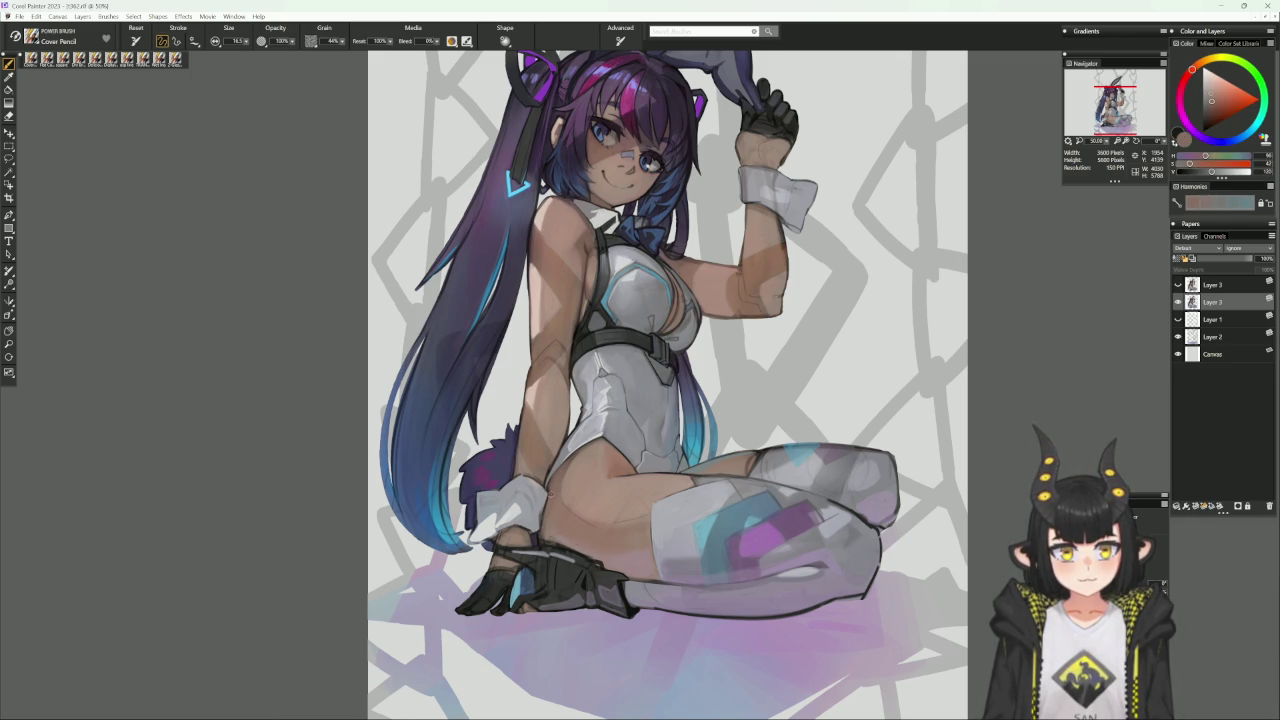
alt+click(542, 512)
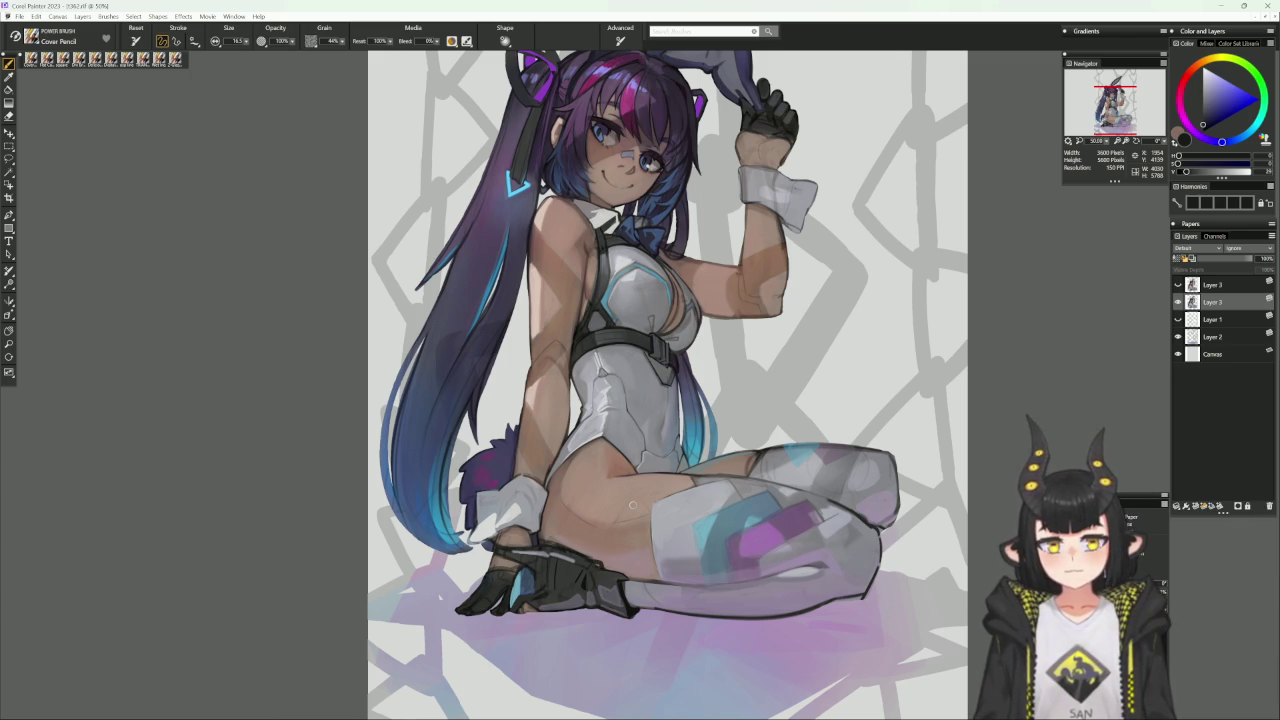
scroll(724, 522, up, 1)
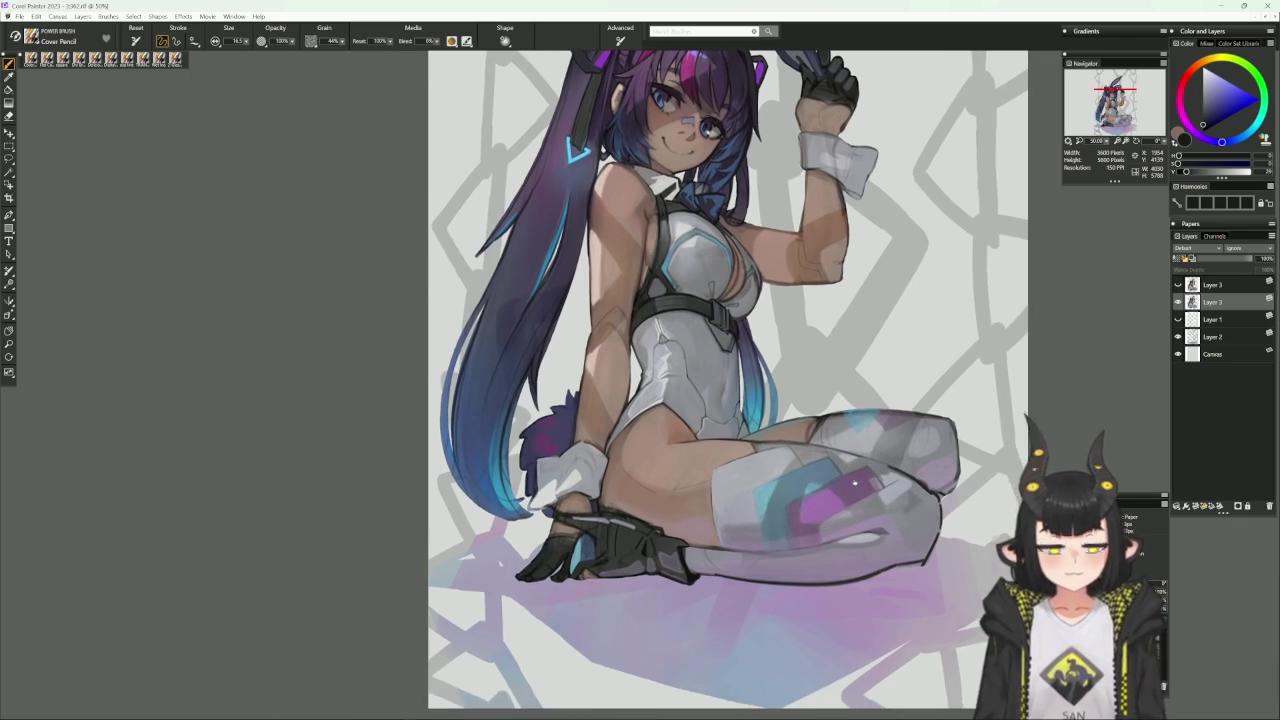
Rotate the canvas while trying lavender-grey, hair blue, tan skin and dark purple colours.
drag(724, 522, 707, 438)
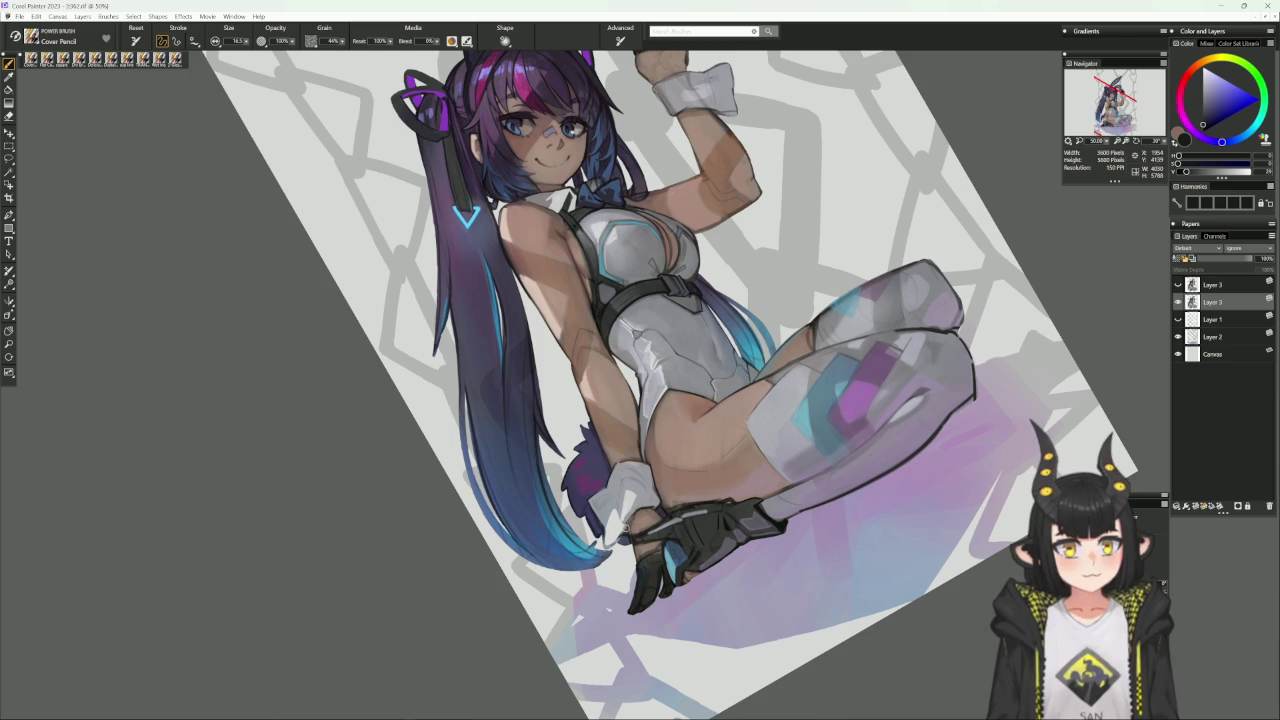
click(1204, 91)
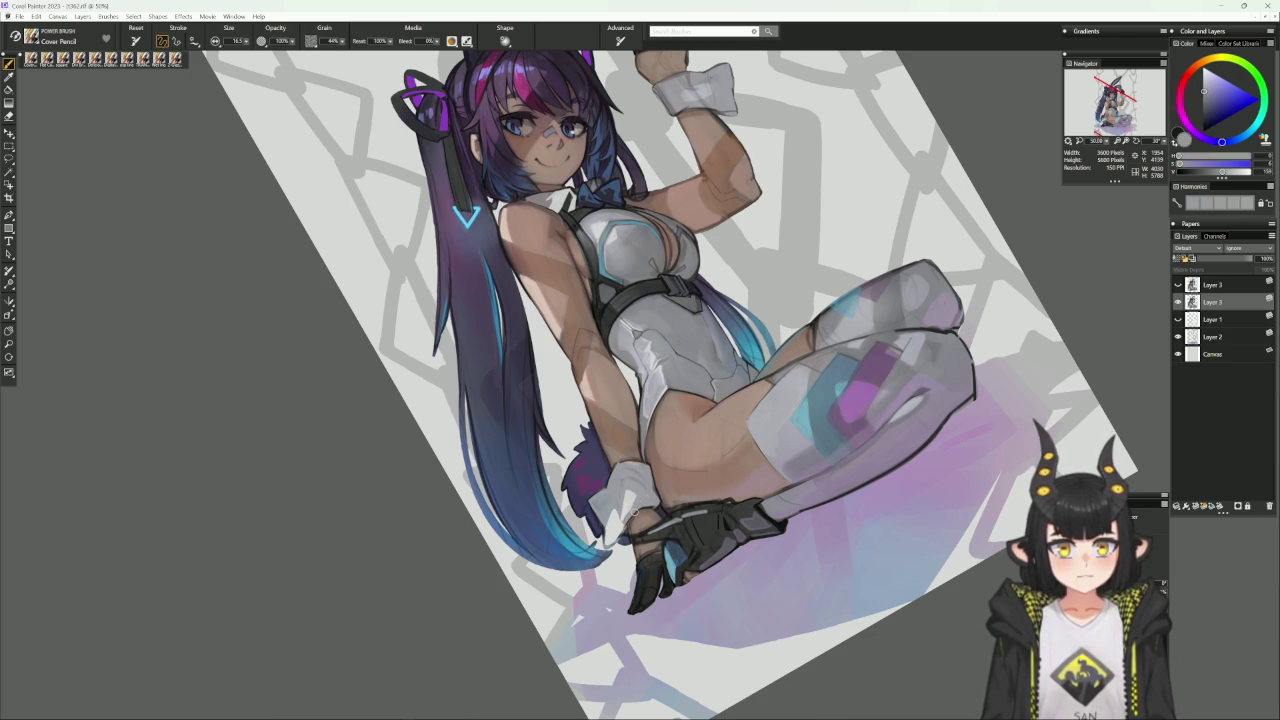
drag(631, 518, 454, 476)
alt+click(454, 476)
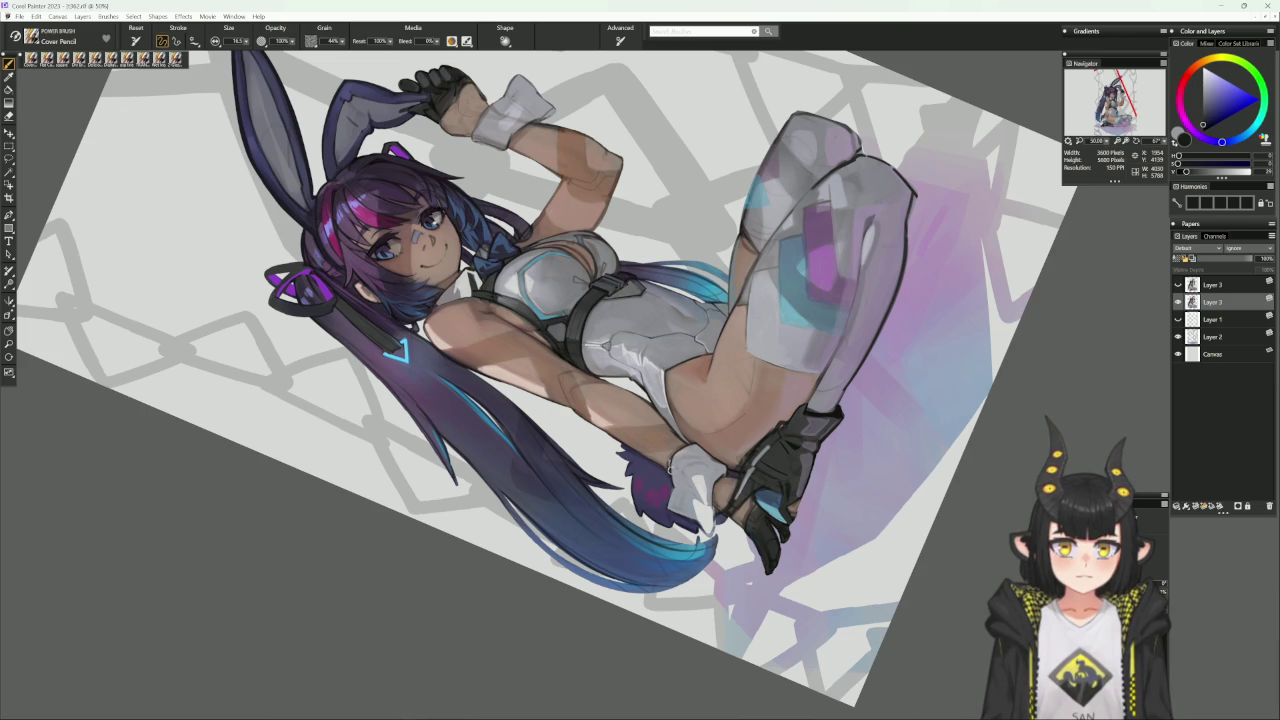
alt+click(741, 455)
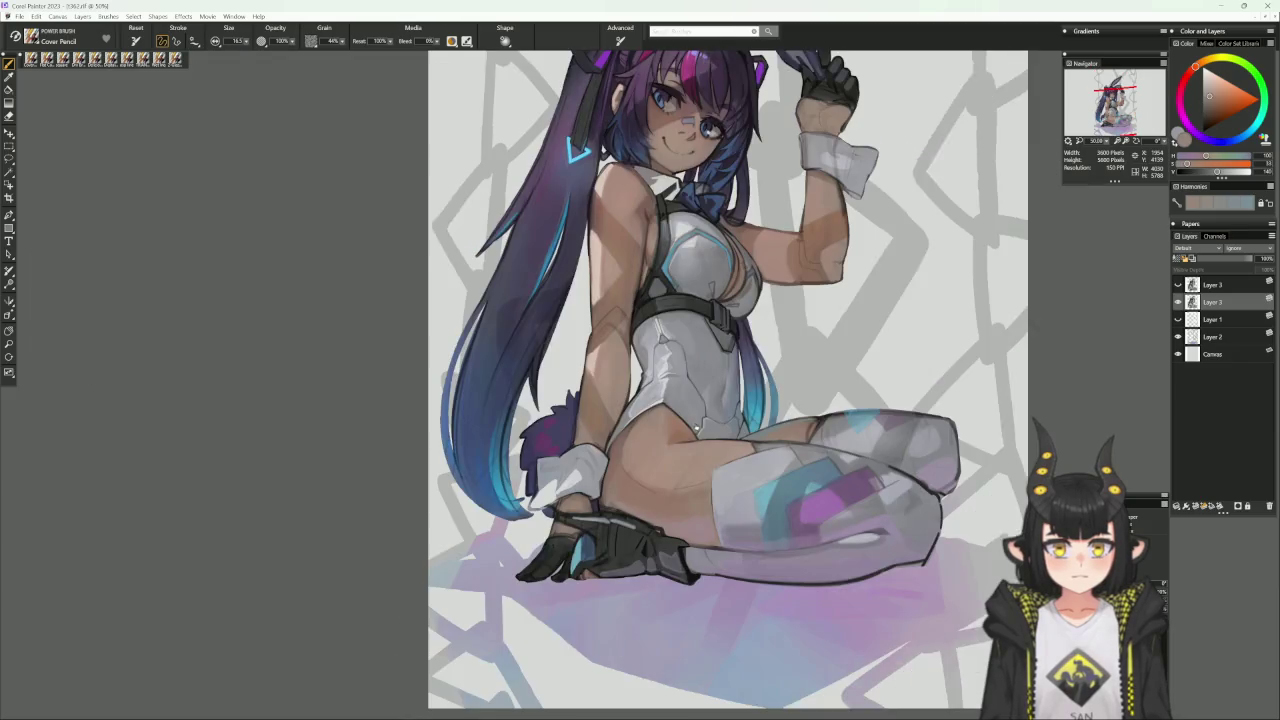
drag(741, 455, 683, 247)
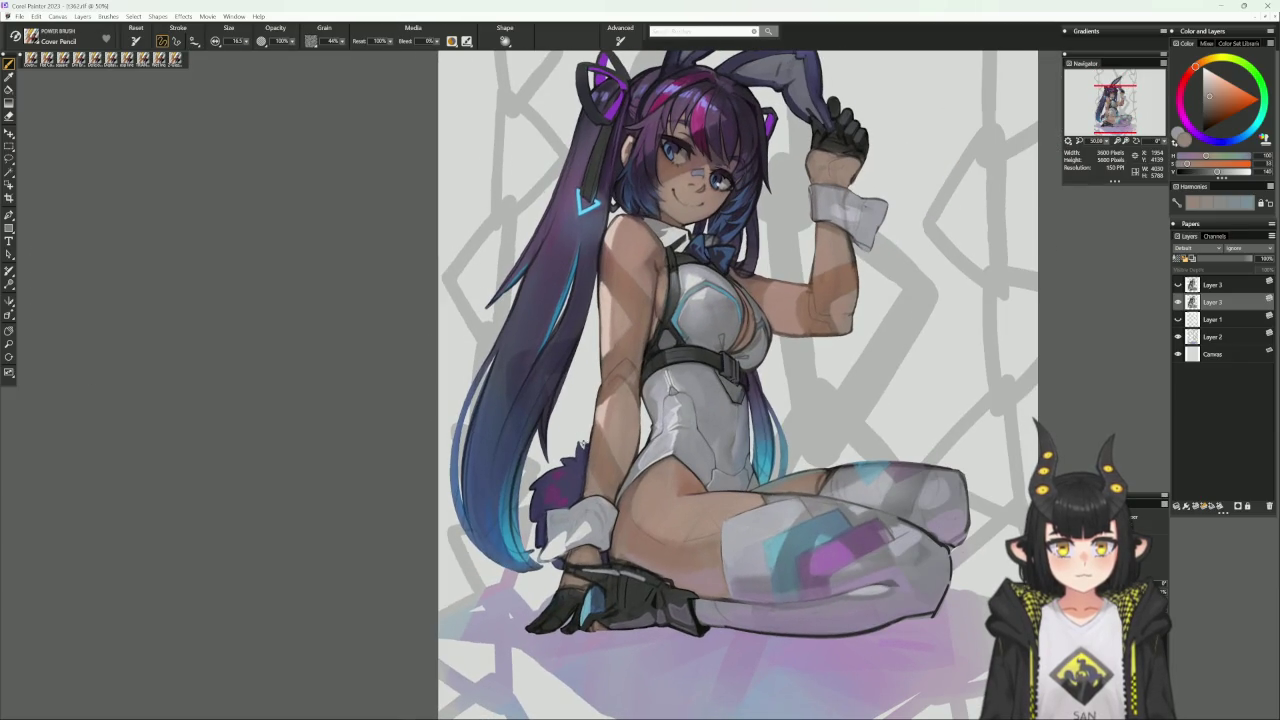
alt+click(588, 461)
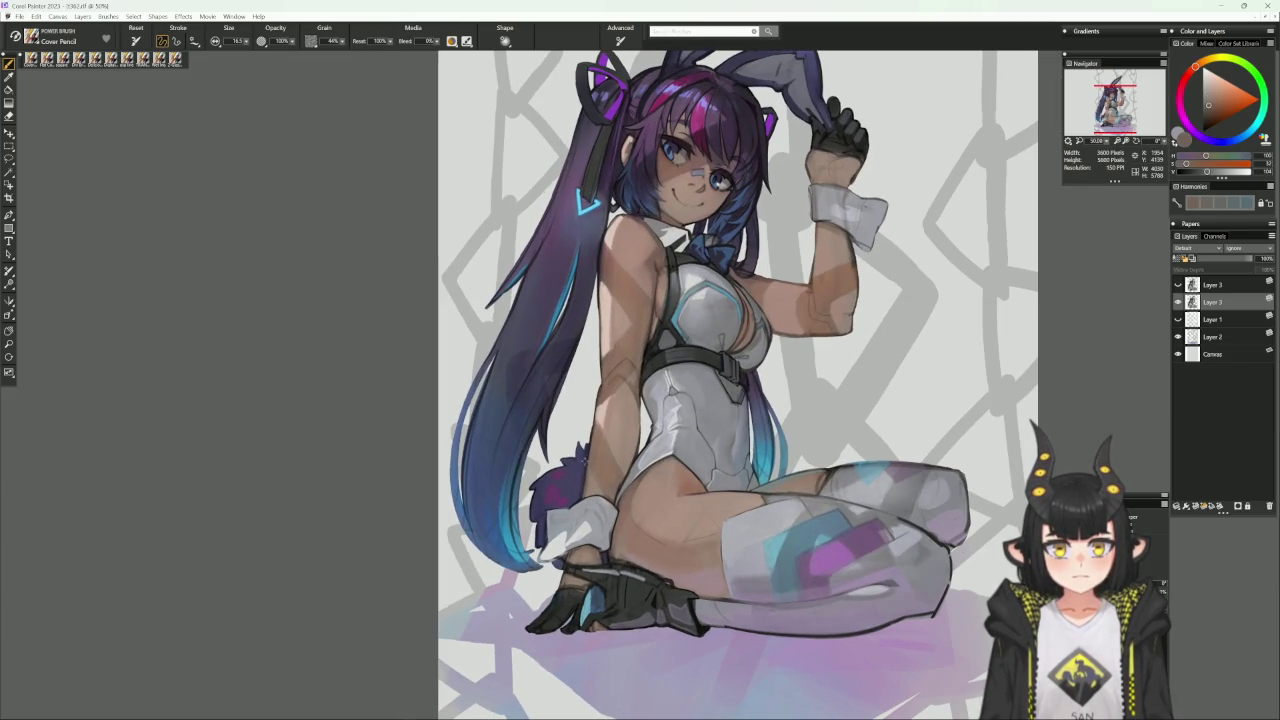
alt+click(586, 458)
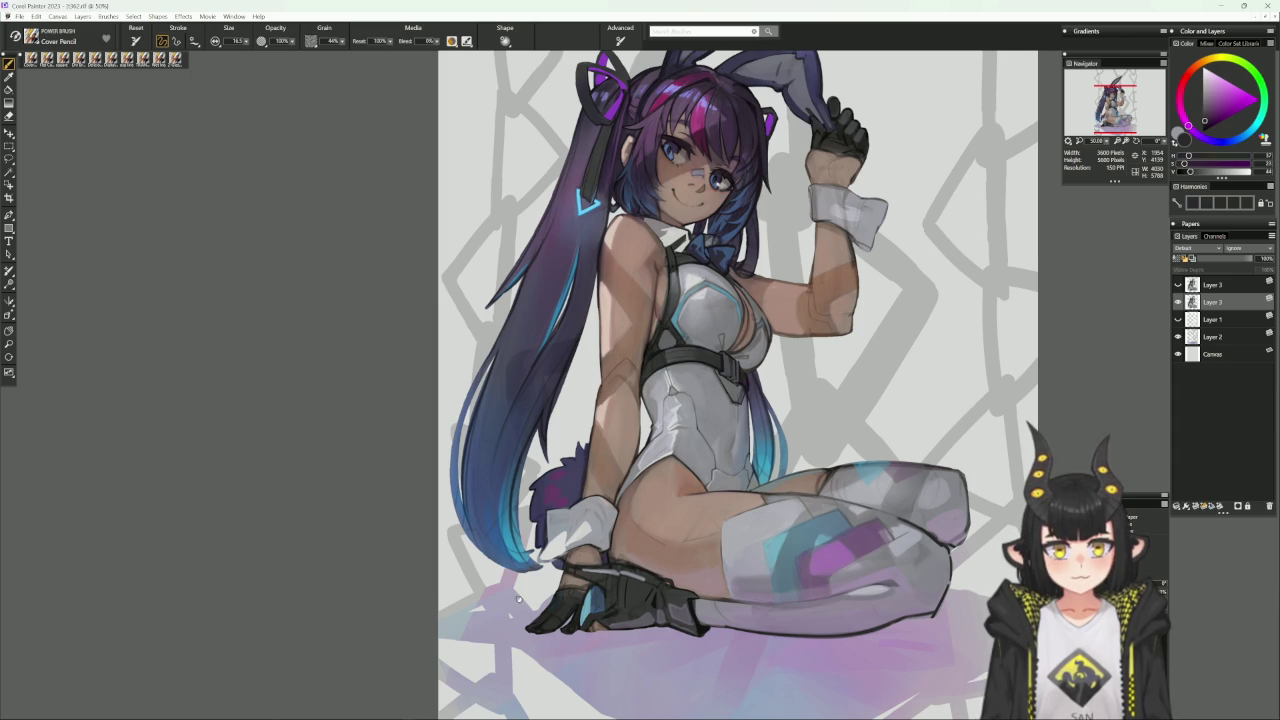
drag(533, 568, 553, 548)
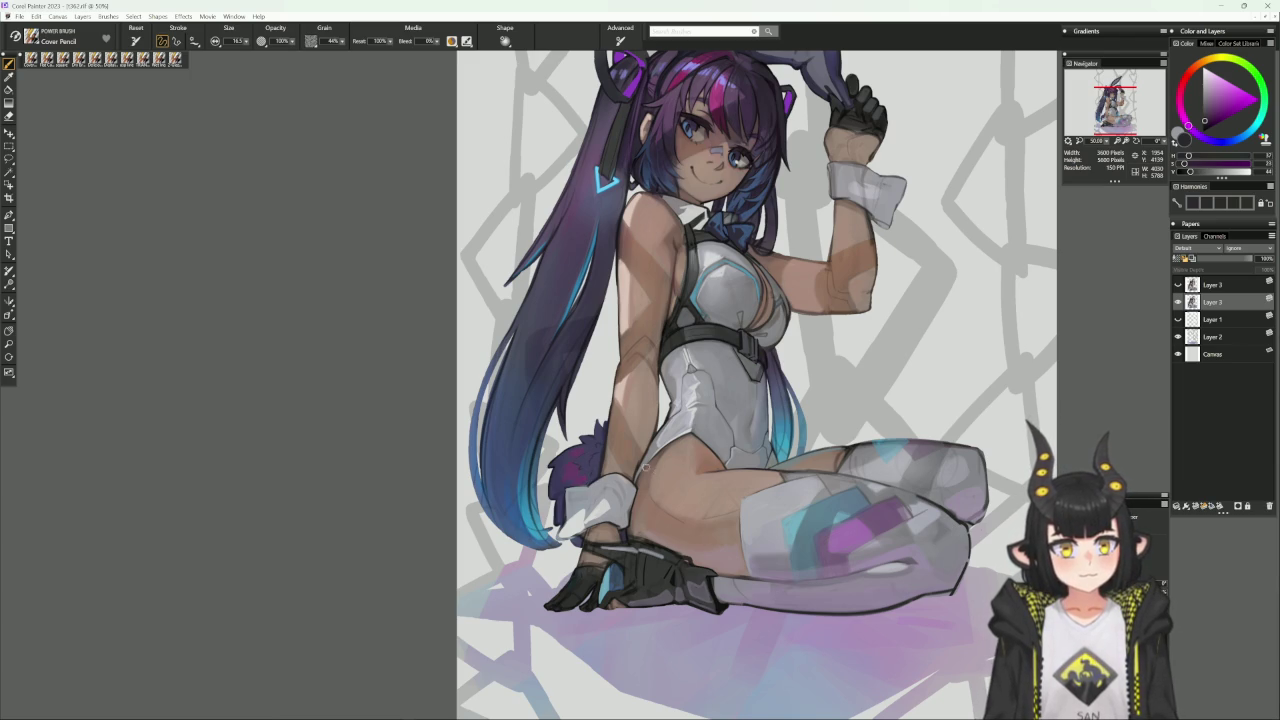
Sample tan and darker skin tones, rotate the canvas 45° clockwise, and size the brush to about 15.6.
alt+click(630, 531)
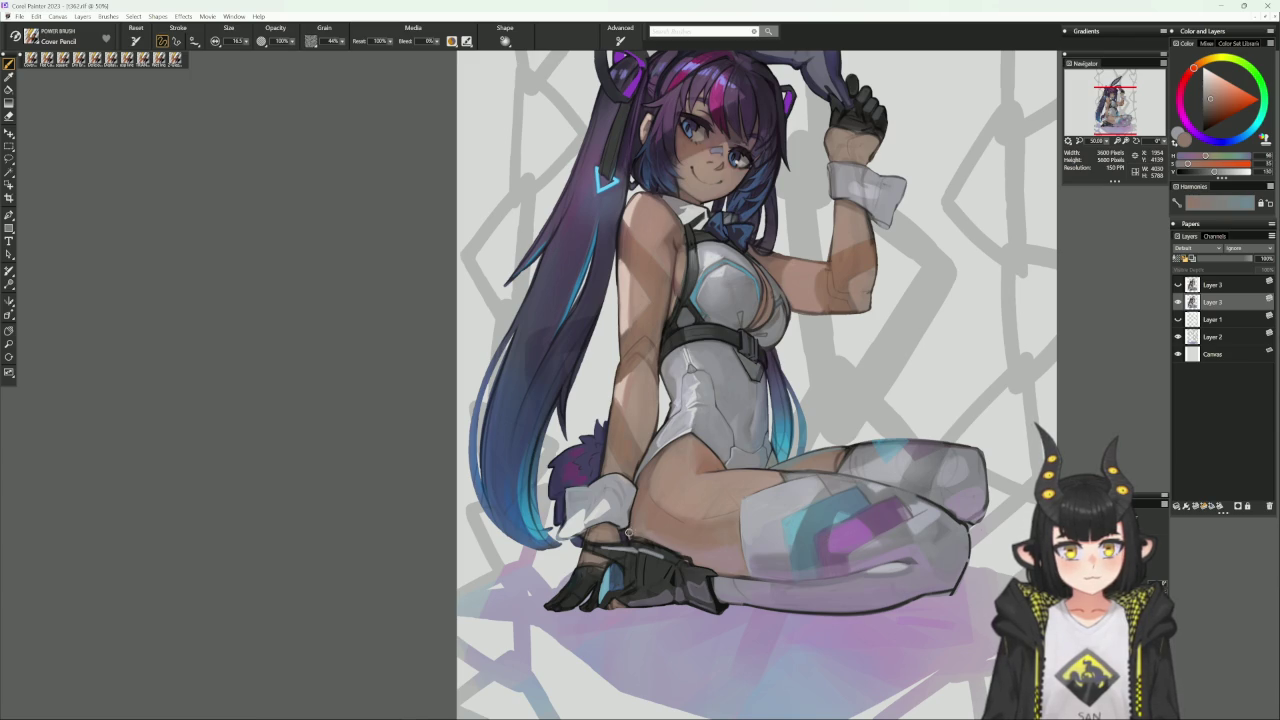
alt+click(638, 512)
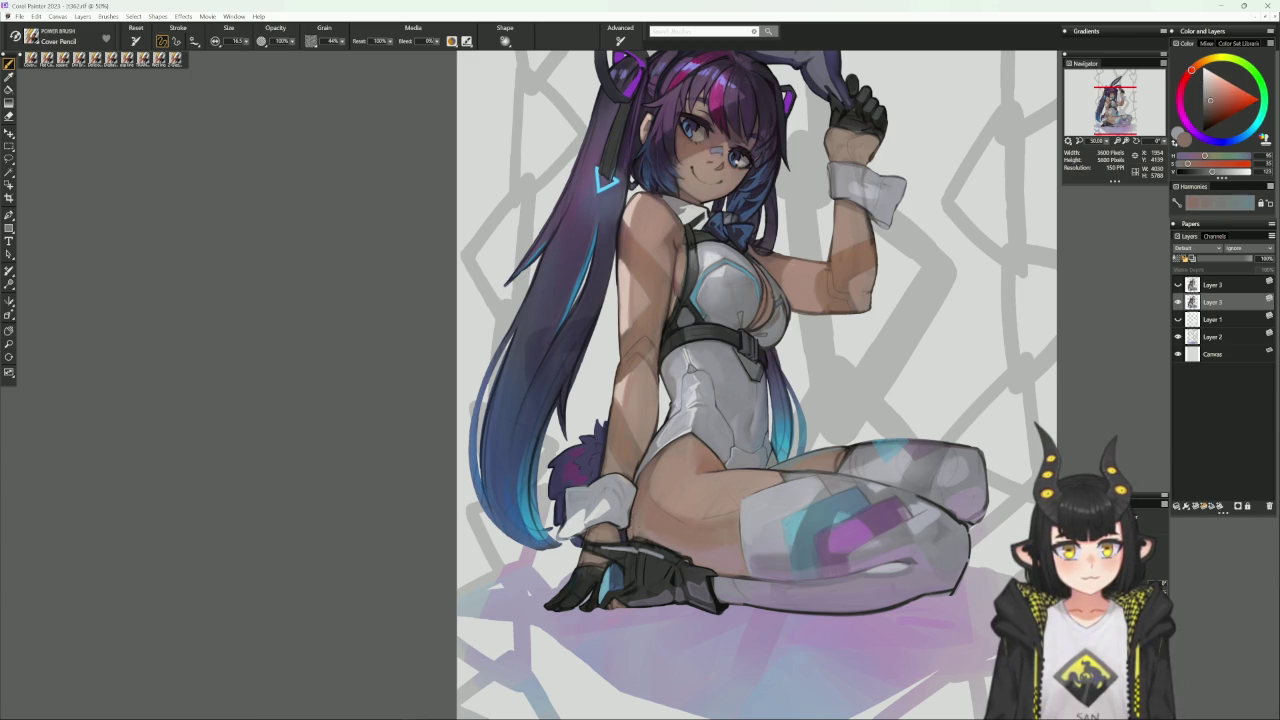
key(bracketright)
key(bracketright)
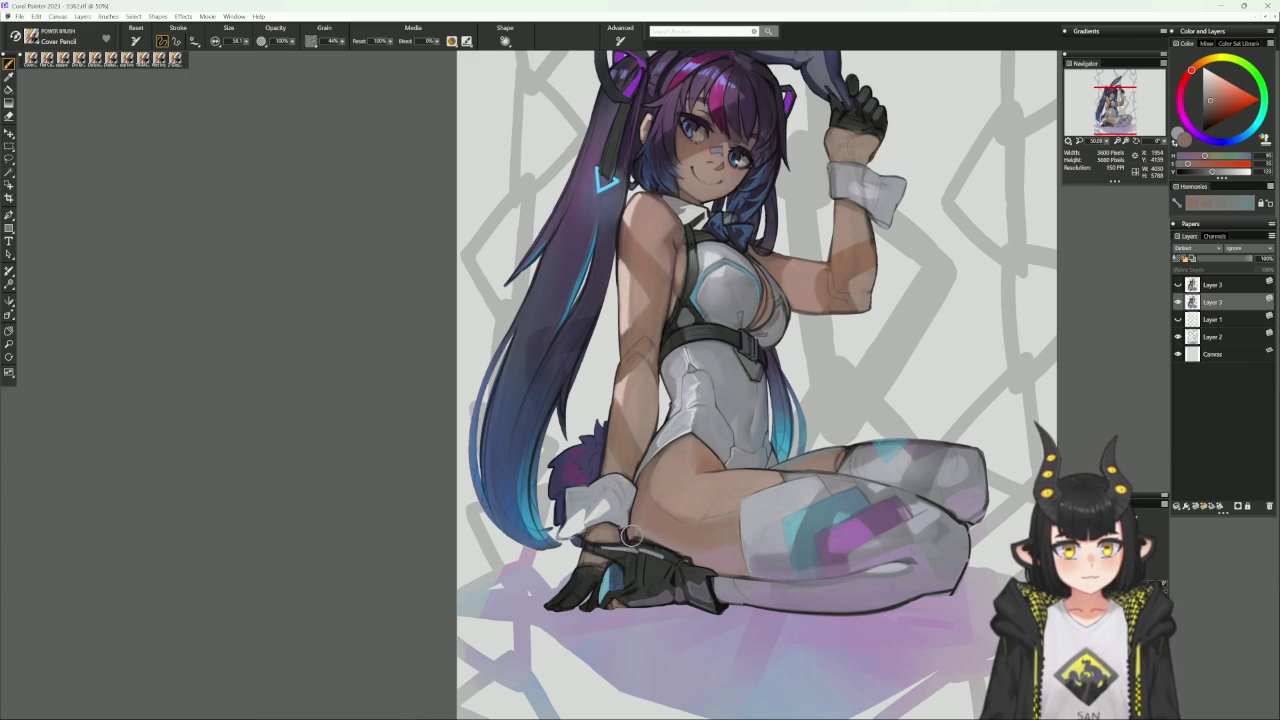
drag(863, 520, 736, 555)
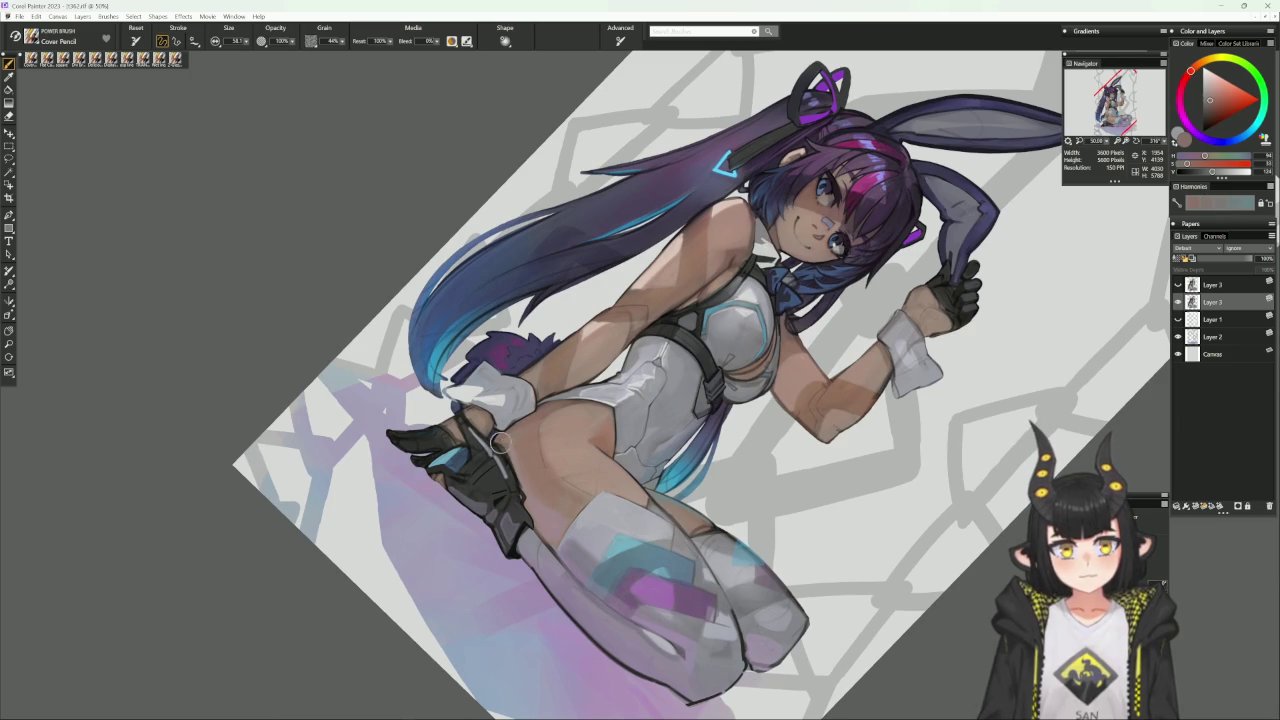
alt+click(503, 448)
key(bracketleft)
key(bracketleft)
key(bracketleft)
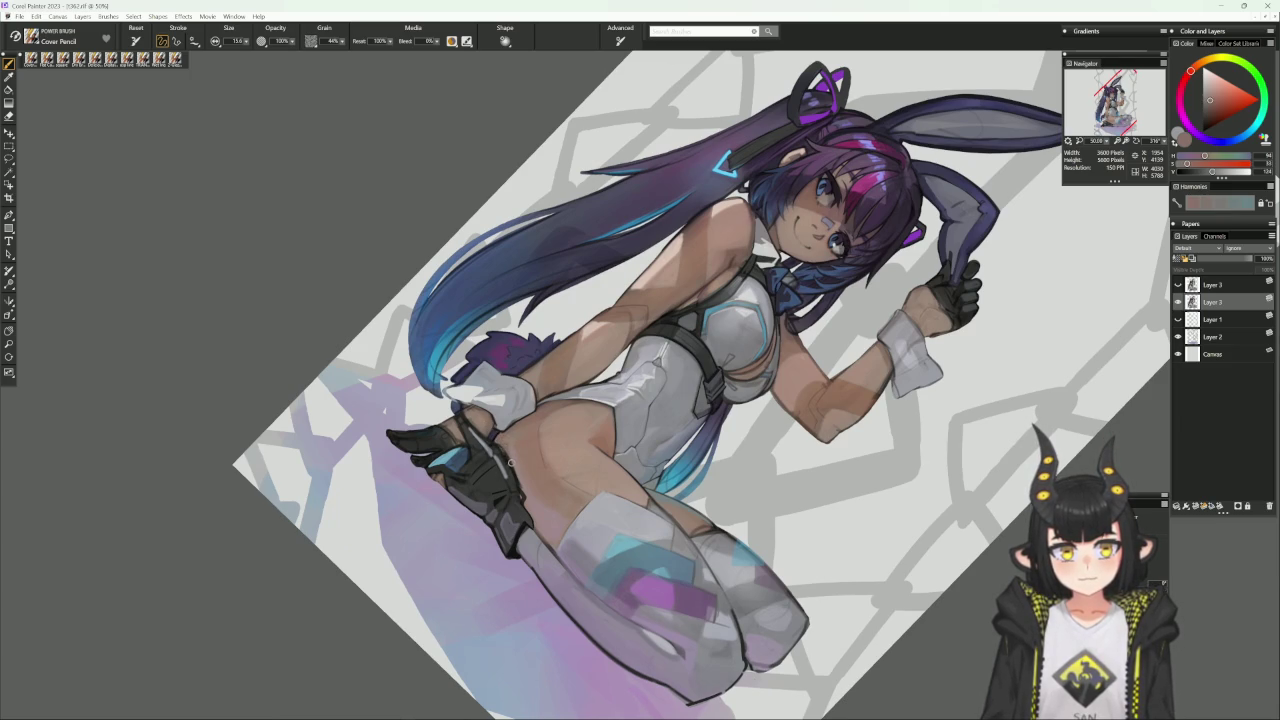
Choose a skin shading colour on a larger brush, shade along the thigh, and reset the view.
key(bracketright)
key(bracketright)
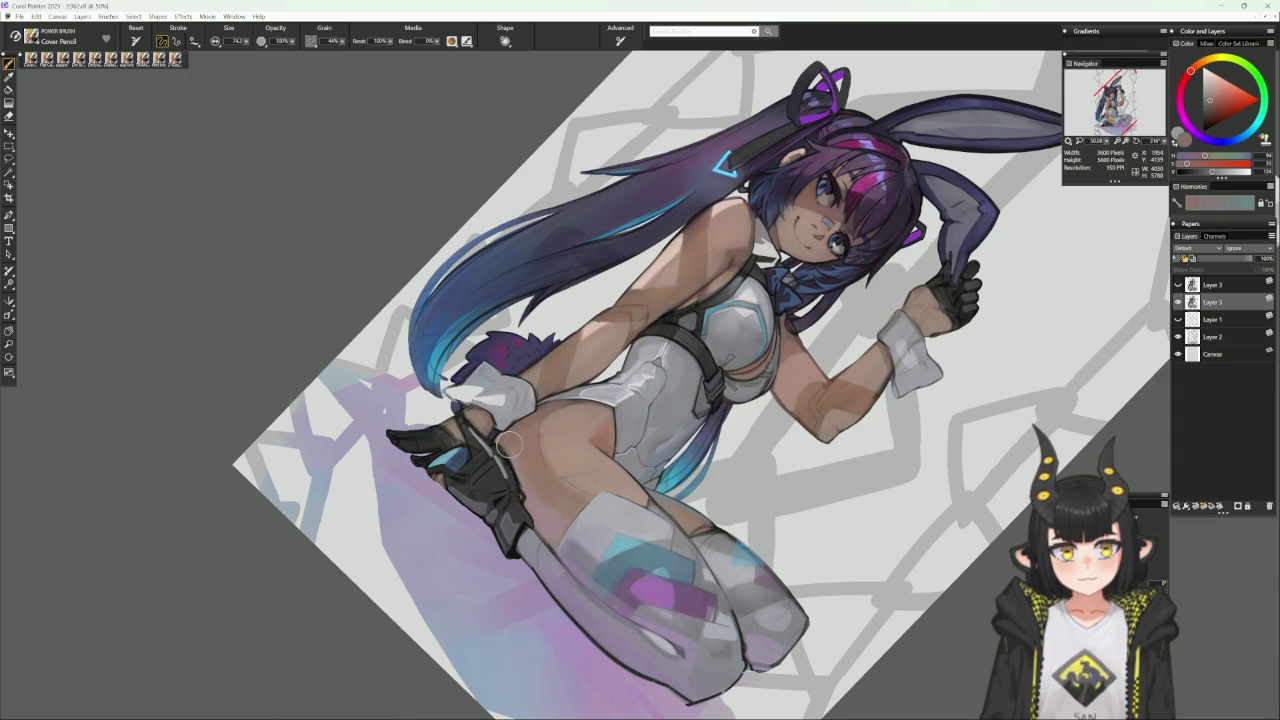
key(bracketleft)
key(bracketleft)
alt+click(509, 450)
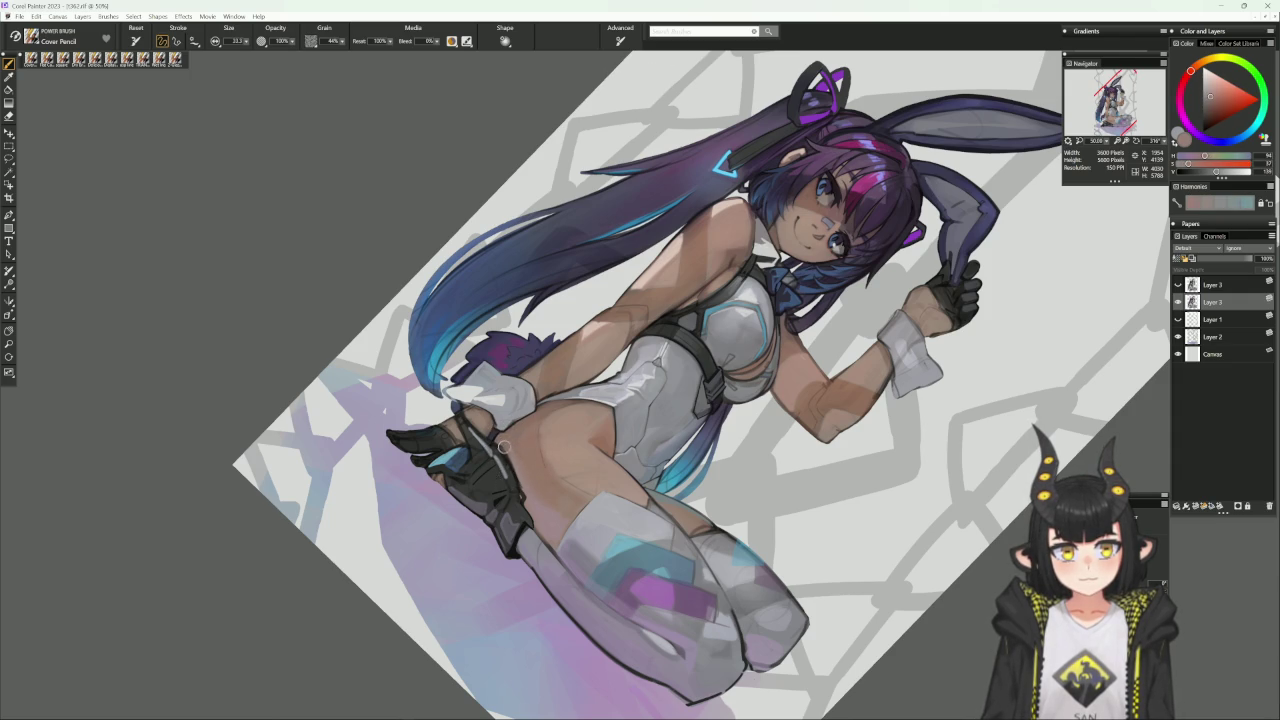
alt+click(509, 457)
key(bracketright)
key(bracketright)
drag(522, 478, 597, 462)
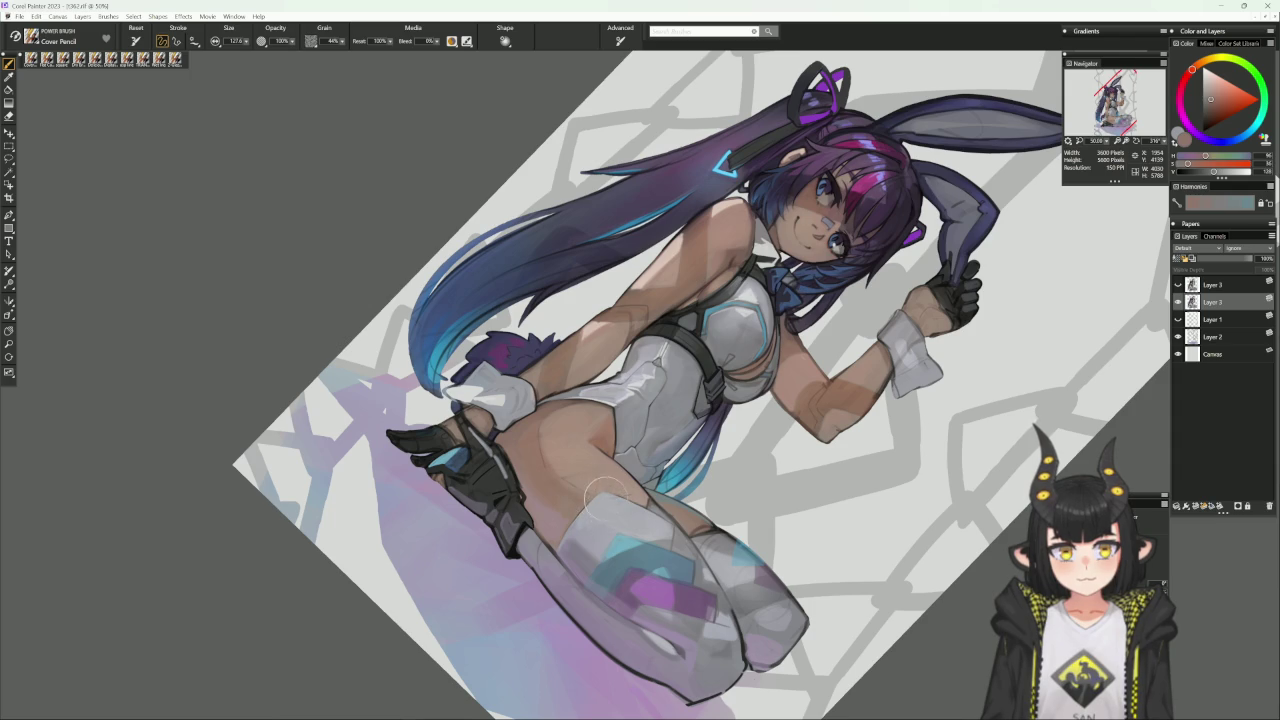
click(733, 519)
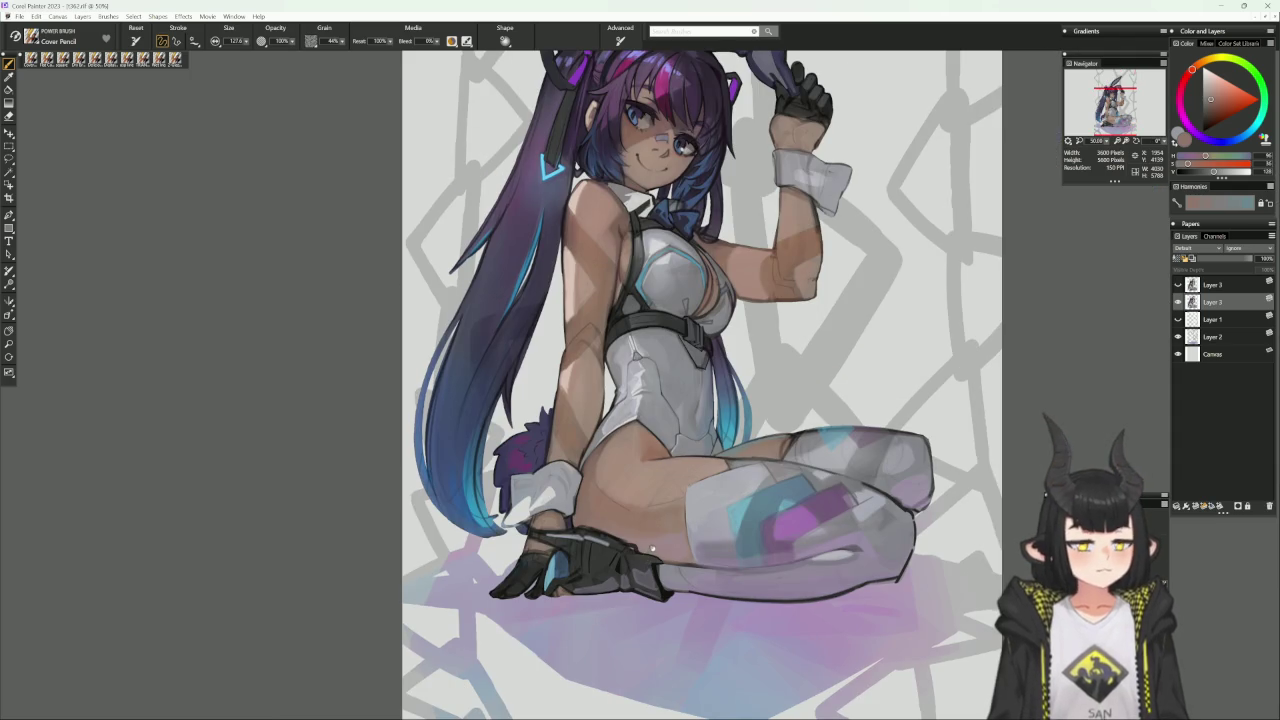
Rework the glove's darks and highlights with sampled near-black, greys, pink skin and warm red.
drag(733, 519, 724, 487)
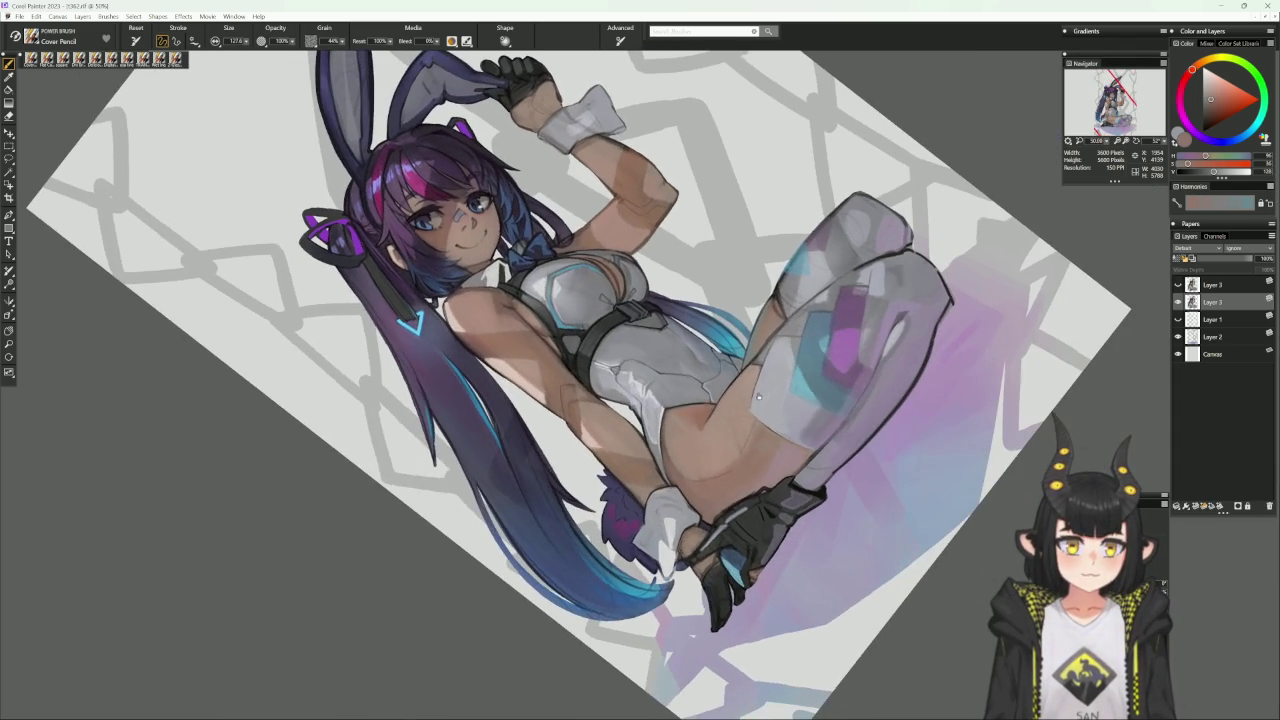
alt+click(728, 510)
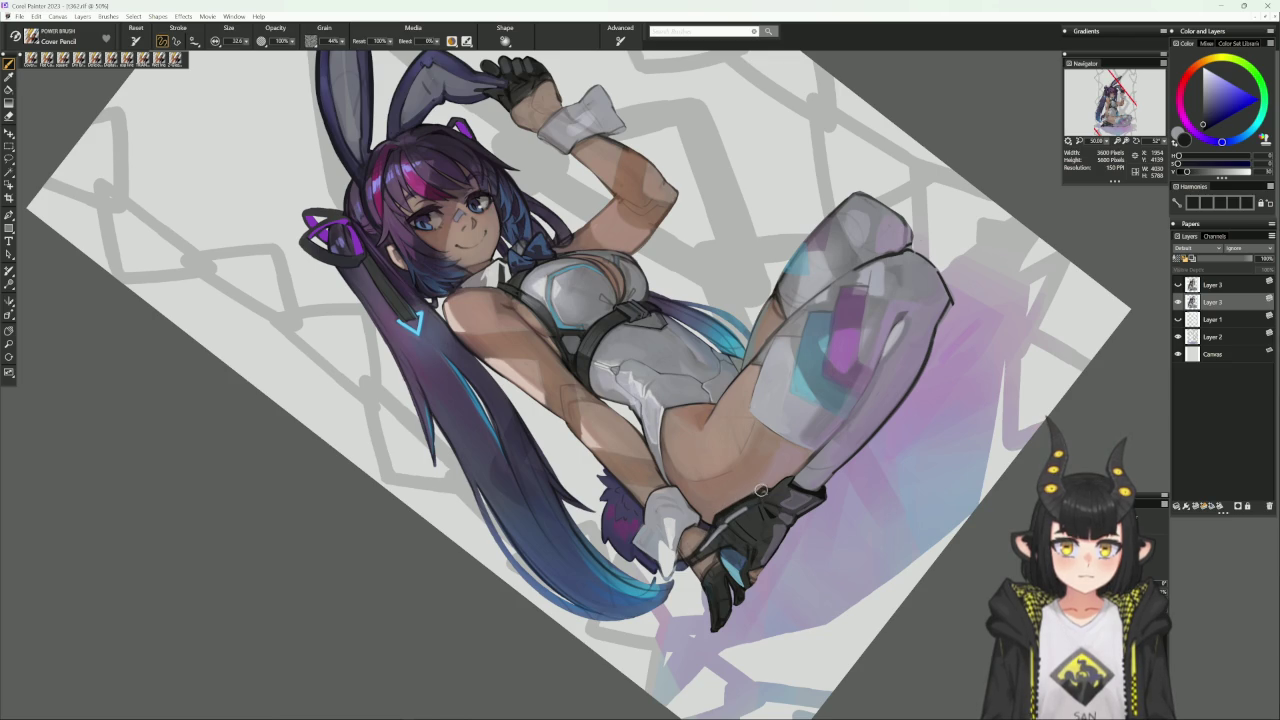
alt+click(769, 463)
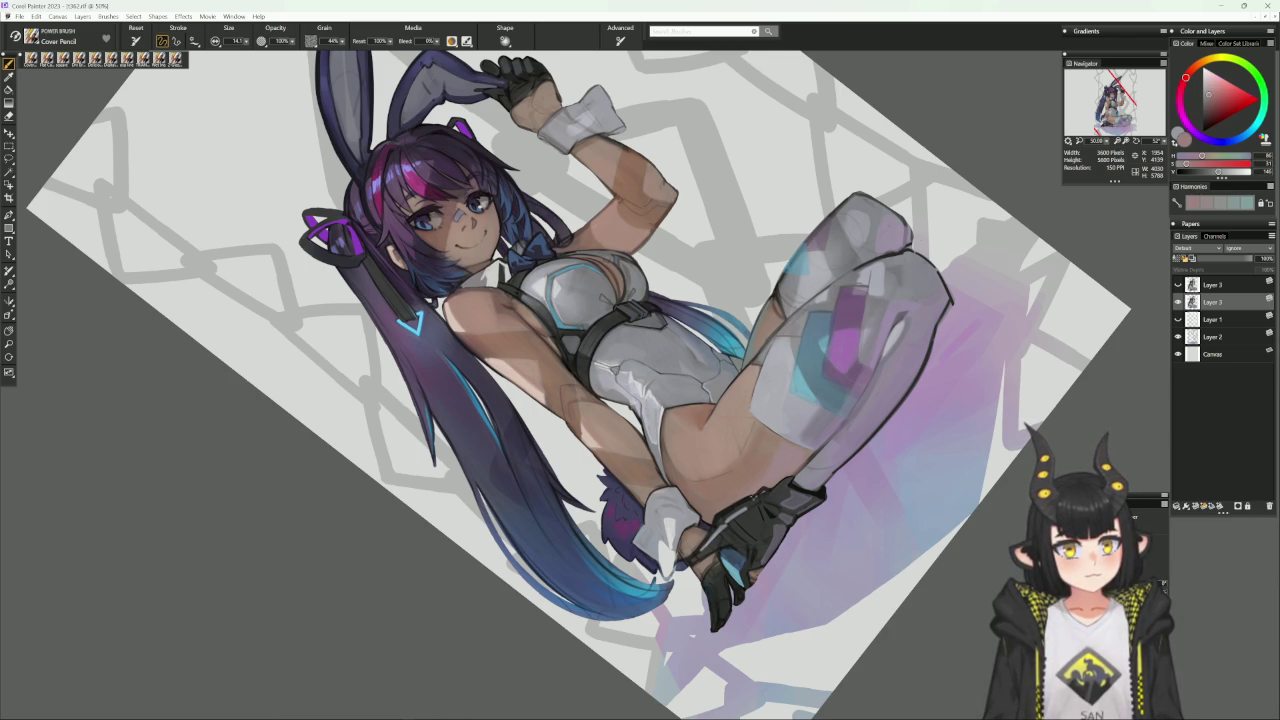
alt+click(758, 492)
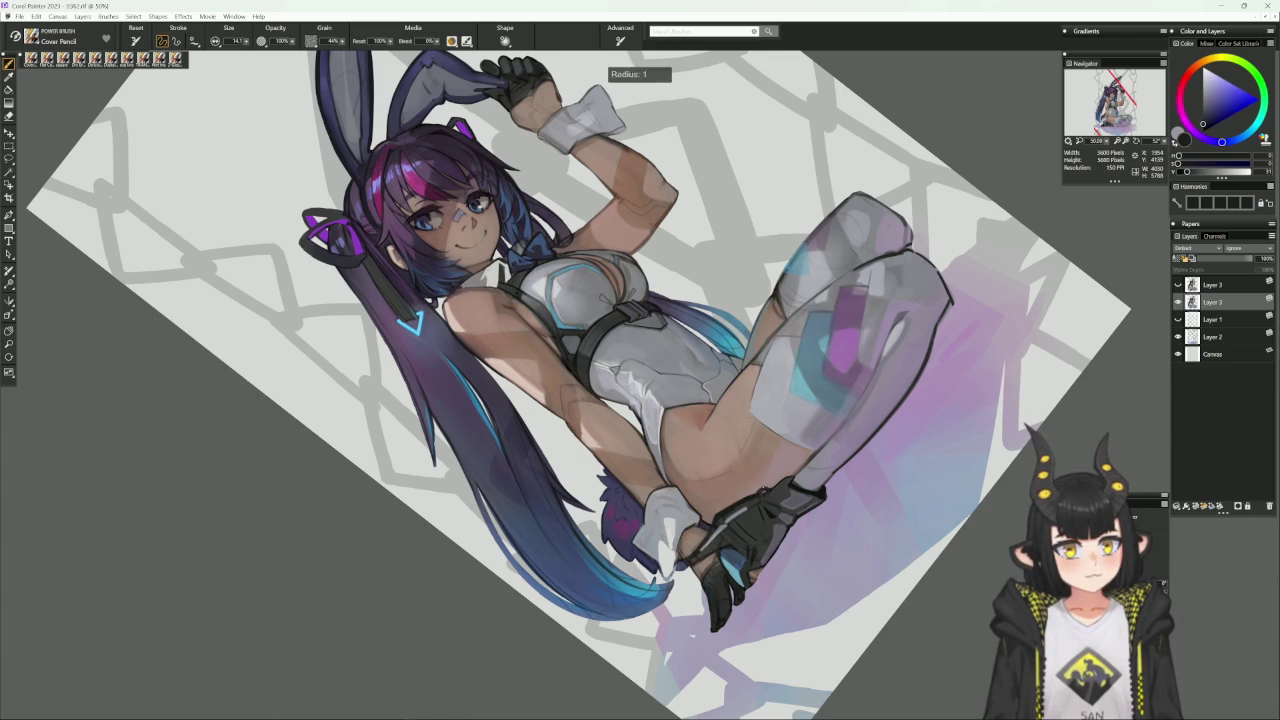
alt+click(768, 494)
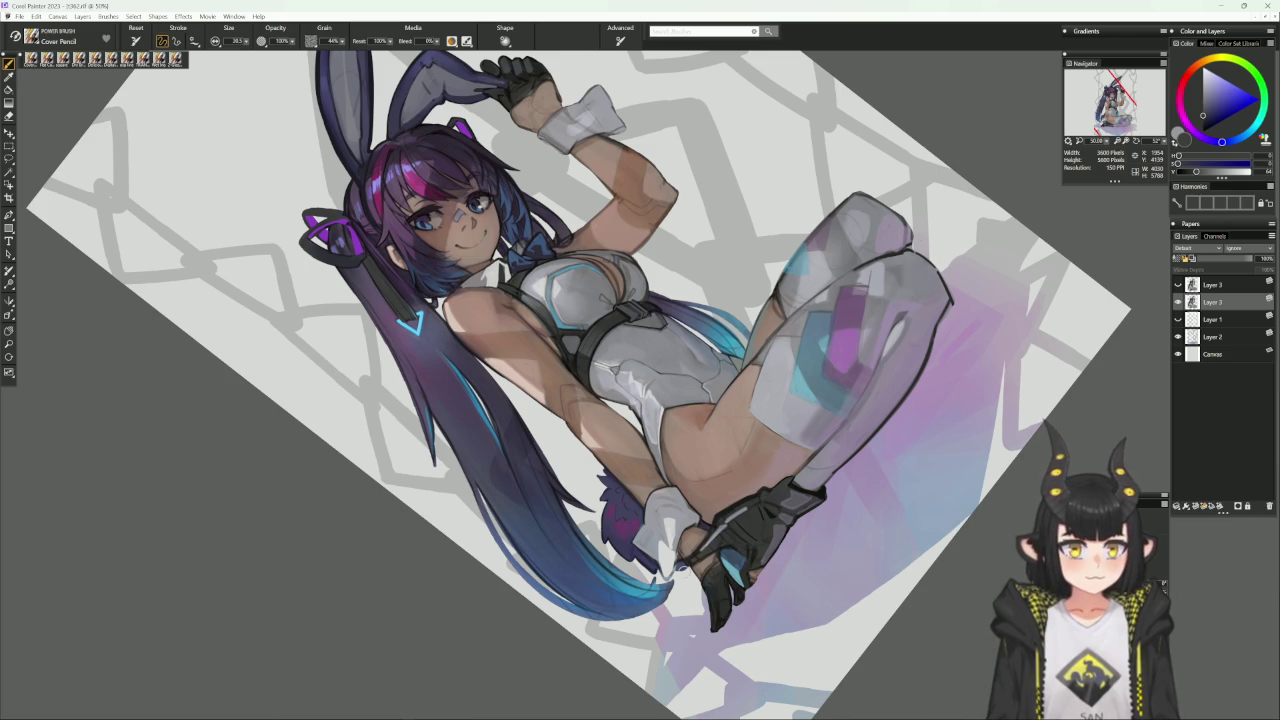
alt+click(762, 490)
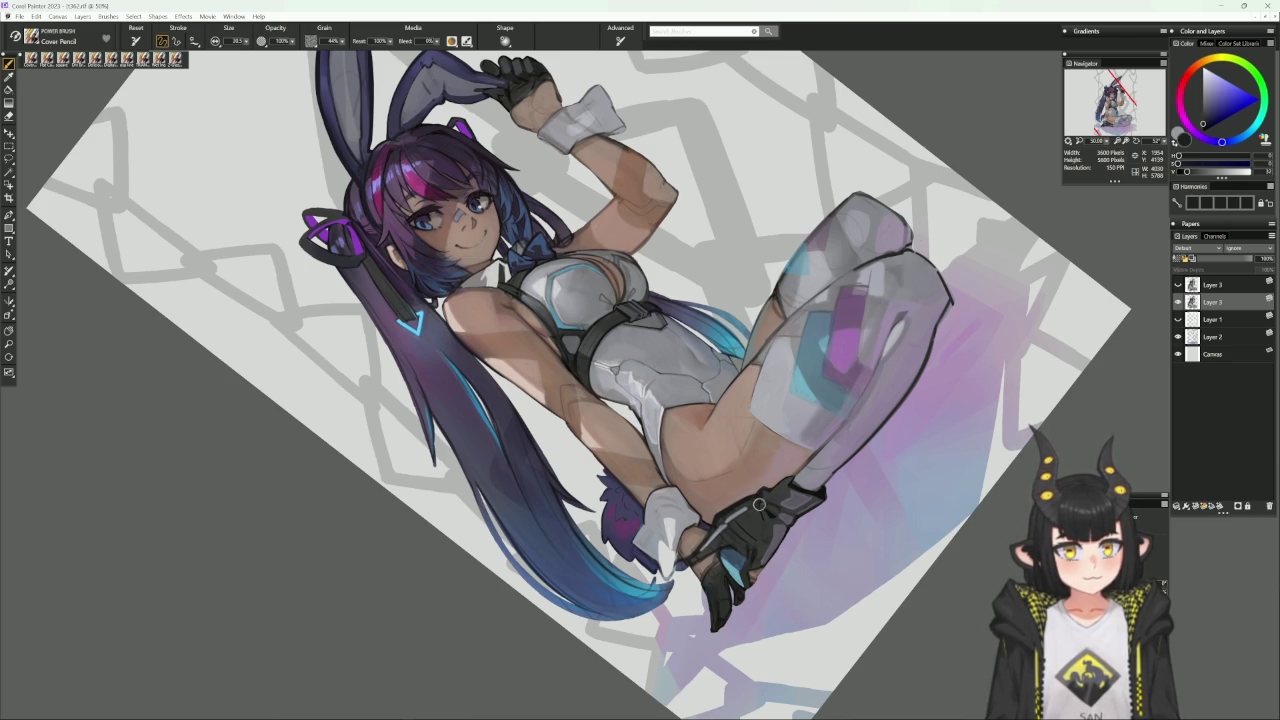
alt+click(764, 493)
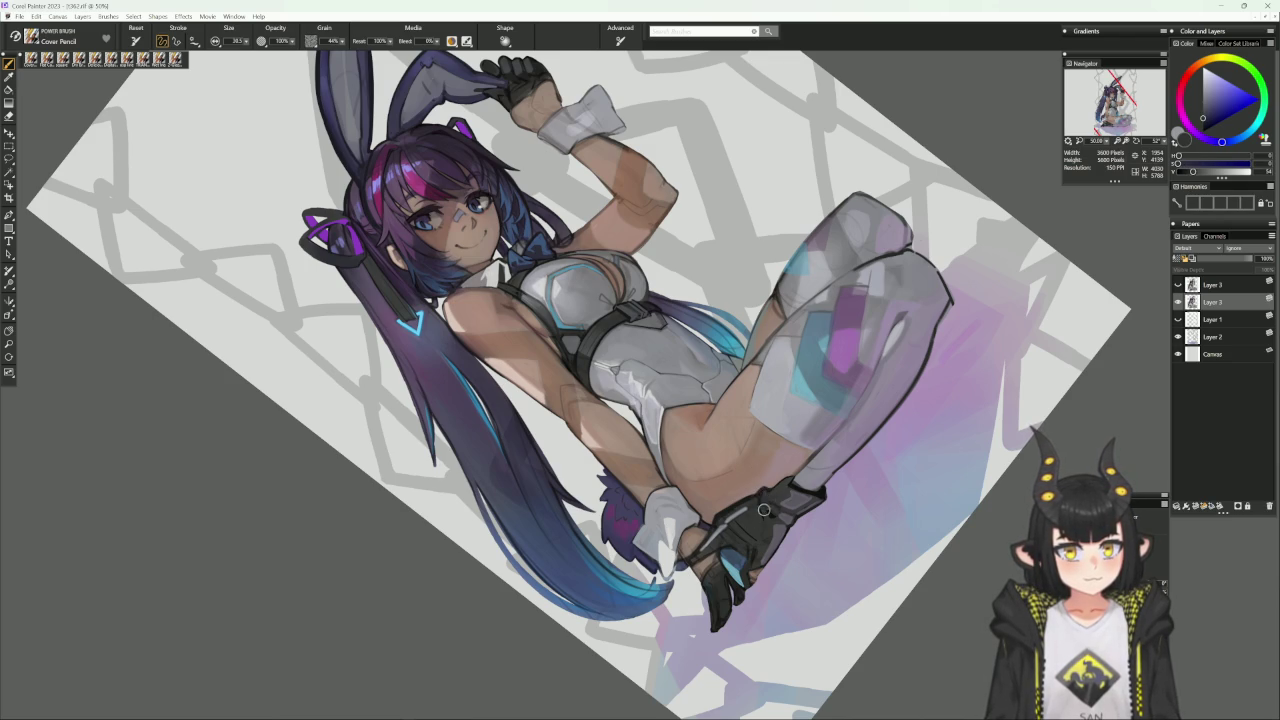
alt+click(765, 490)
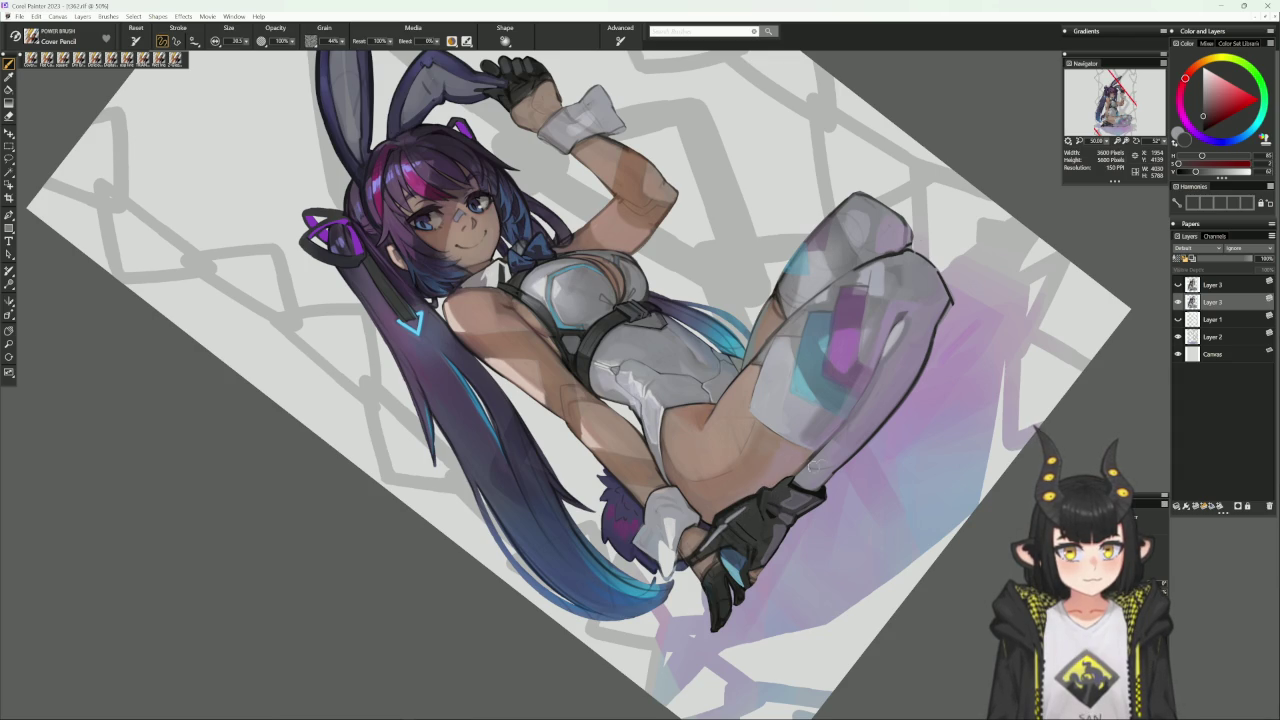
Reset and re-tilt the view, sample a glove colour, and switch to the square hard-edged brush.
key(ctrl+0)
mouse_move(750, 548)
mouse_down()
mouse_move(814, 508)
mouse_move(686, 500)
mouse_up()
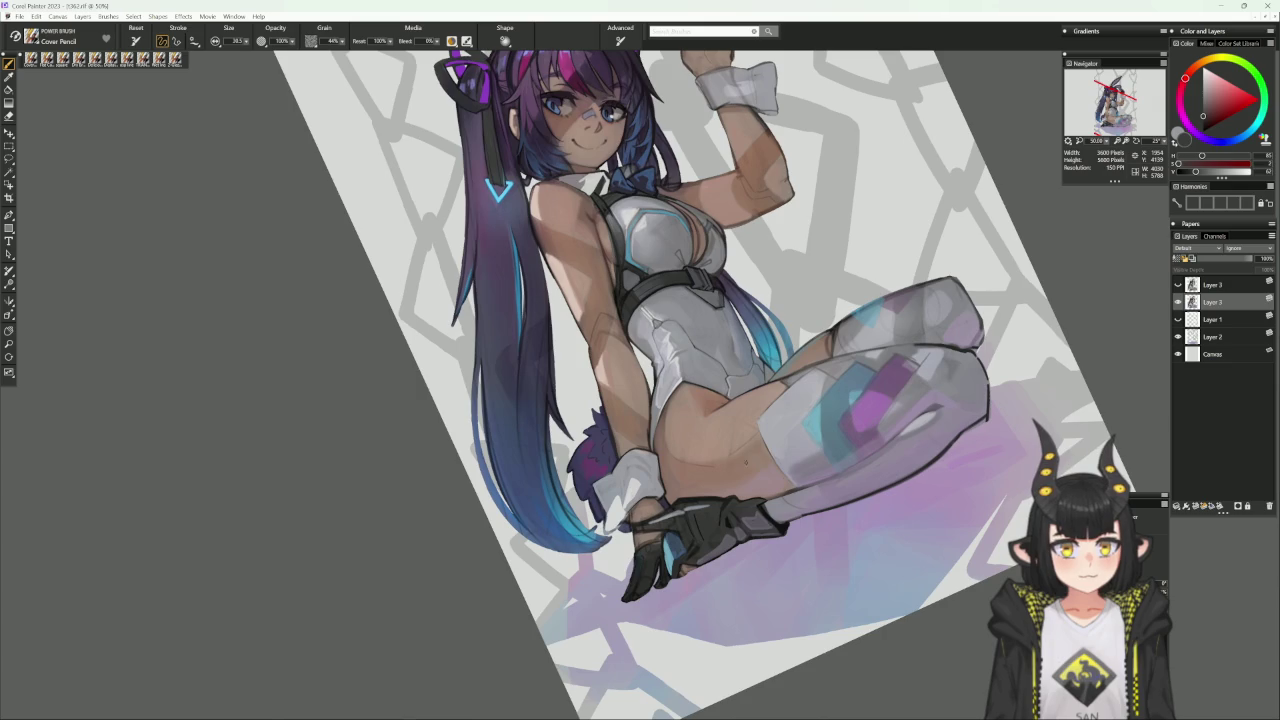
alt+click(686, 500)
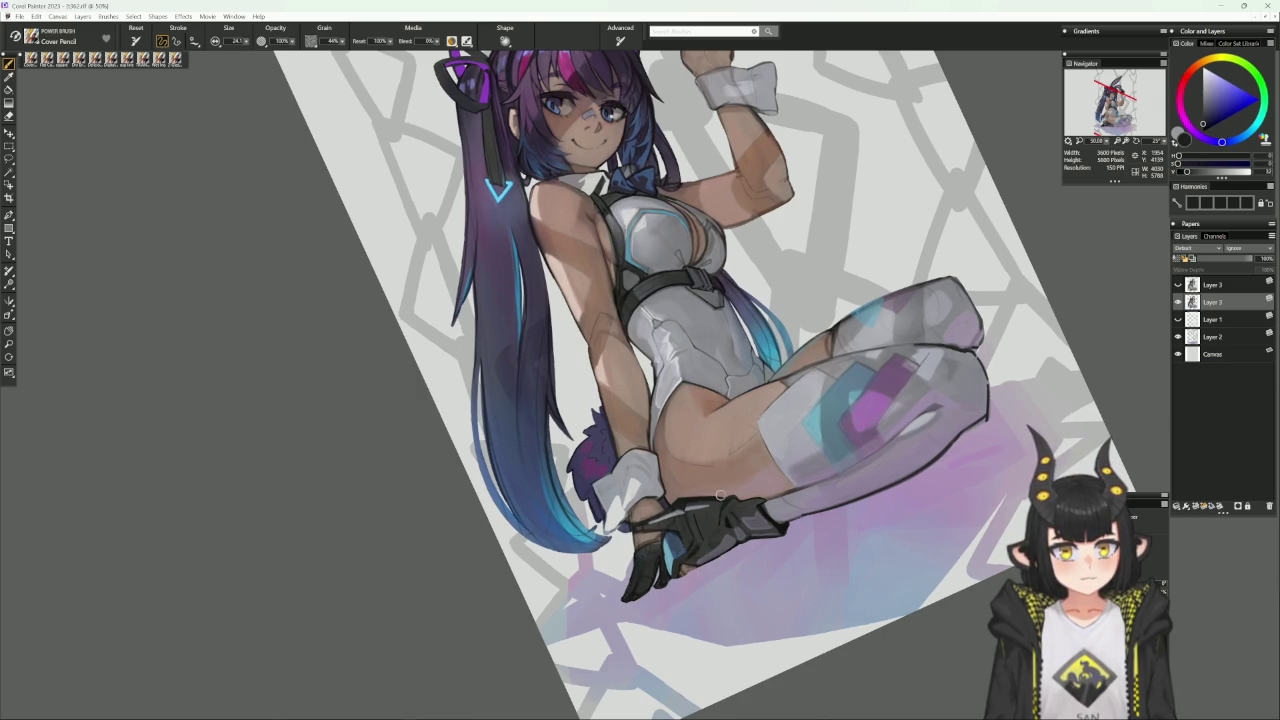
alt+click(690, 520)
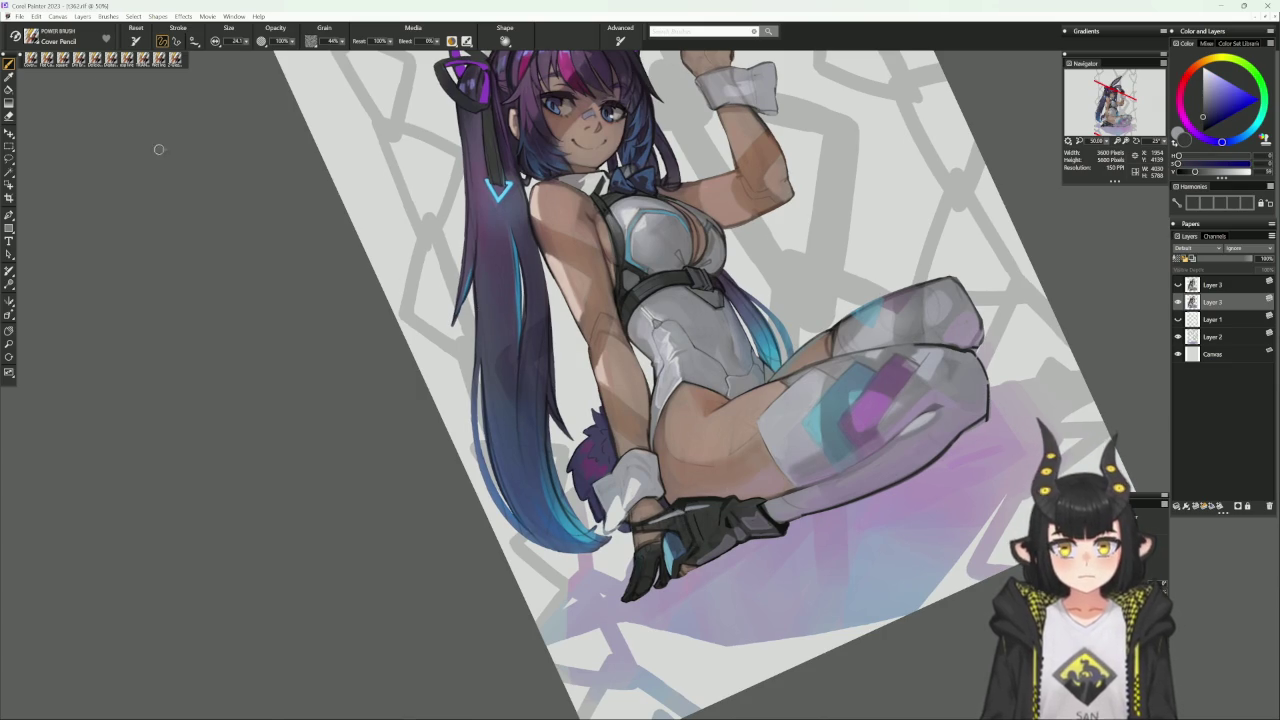
key(b)
drag(896, 492, 795, 480)
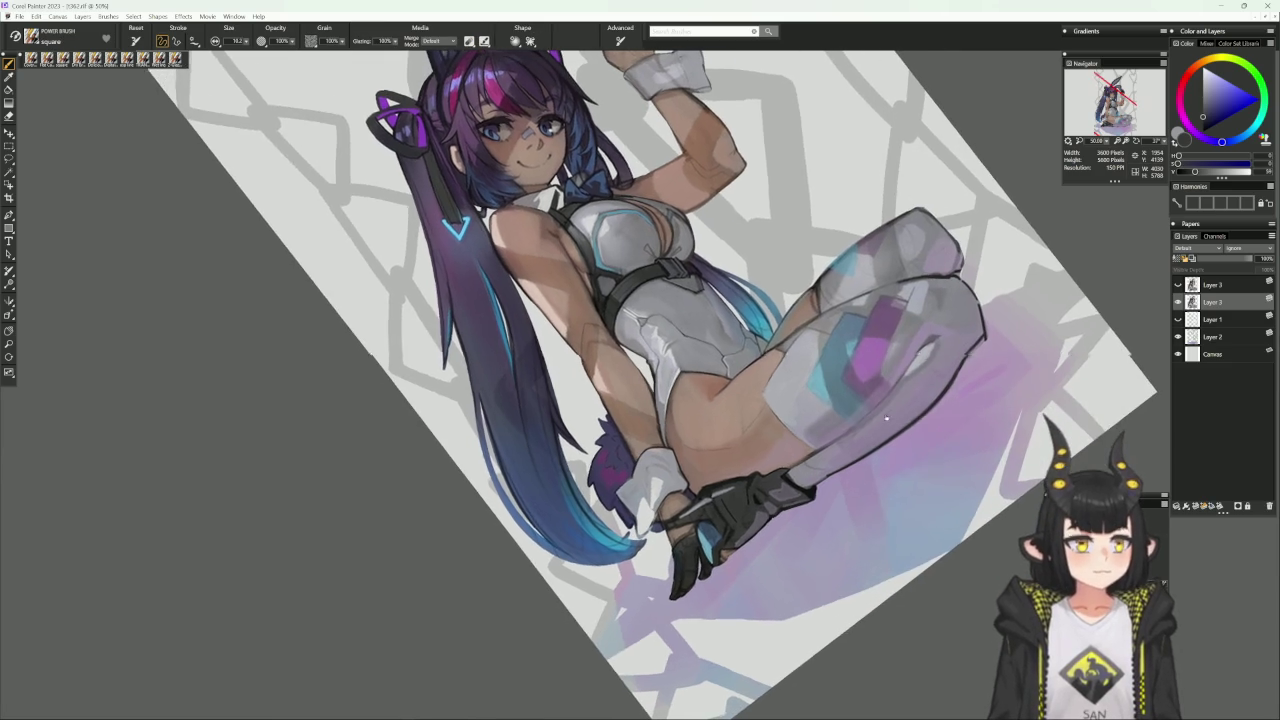
Lay hard planes on the glove with the square brush at size 34, then switch to Delicious Flat Color.
key(bracketright)
key(bracketright)
key(bracketright)
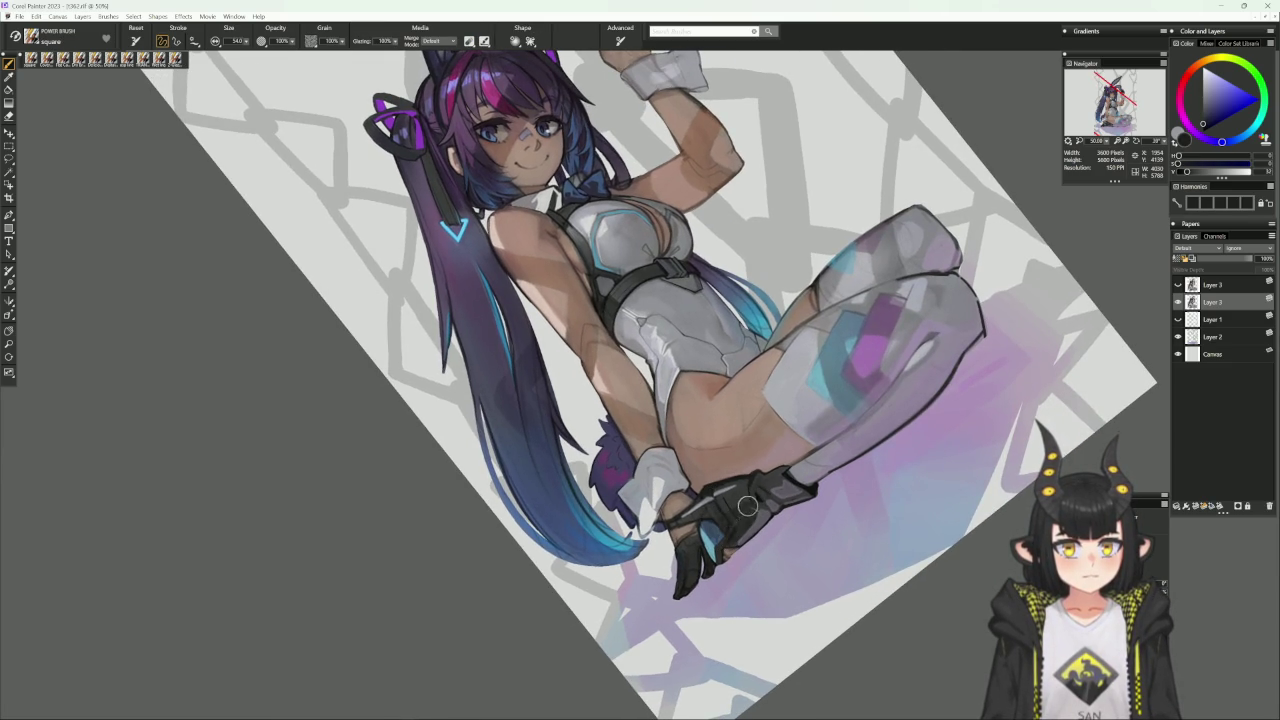
key(ctrl+alt+0)
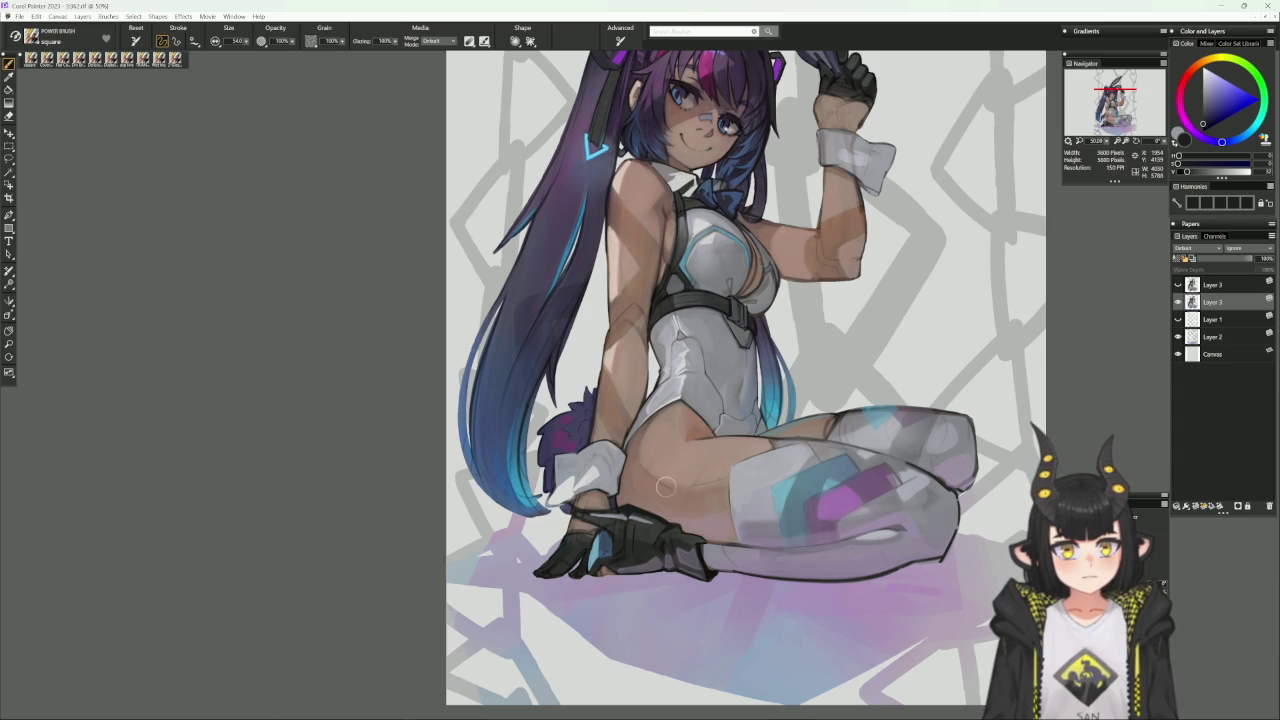
alt+click(641, 523)
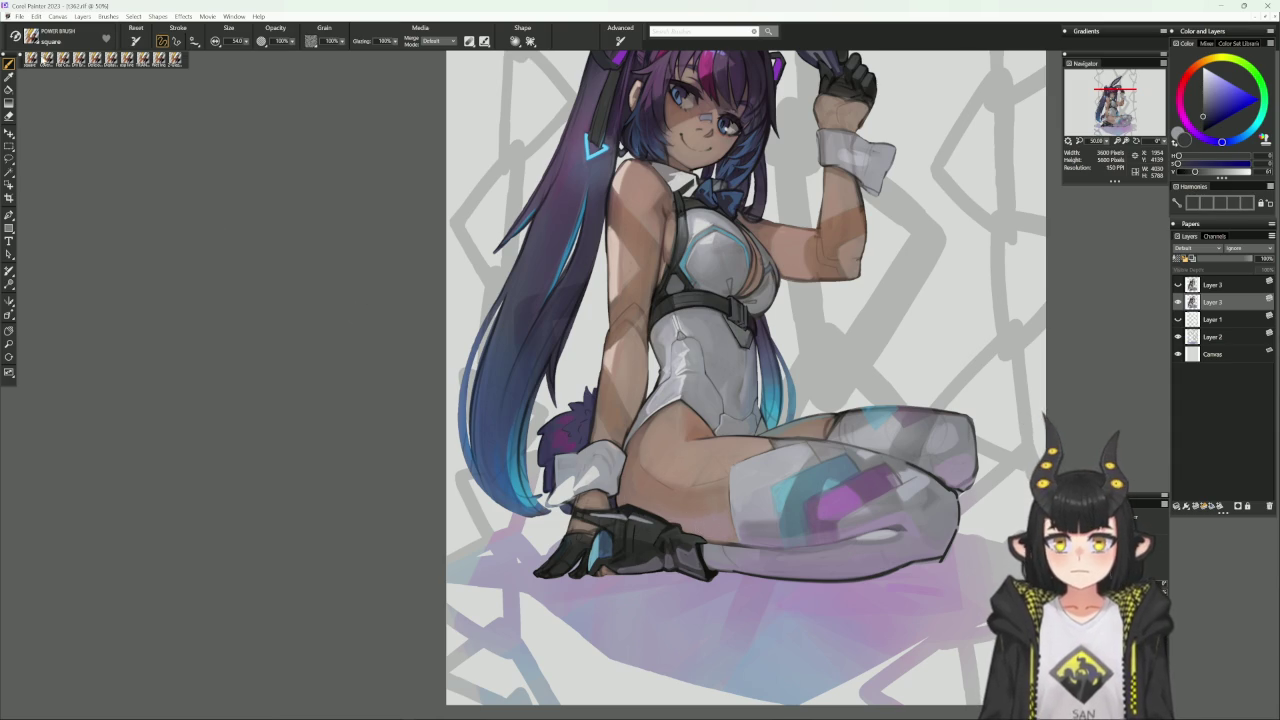
key(1)
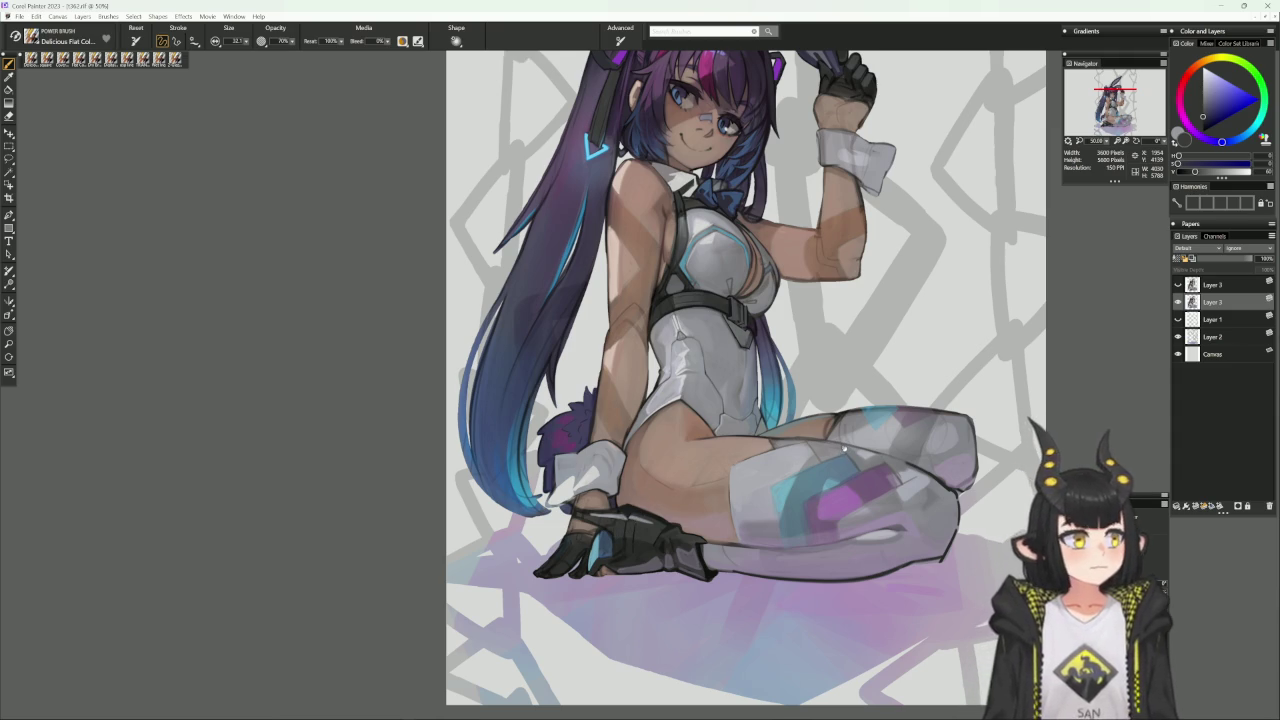
Paint light-blue flat accents on the glove and smooth the hip skin, then return to Cover Pencil.
drag(844, 447, 864, 362)
alt+click(697, 491)
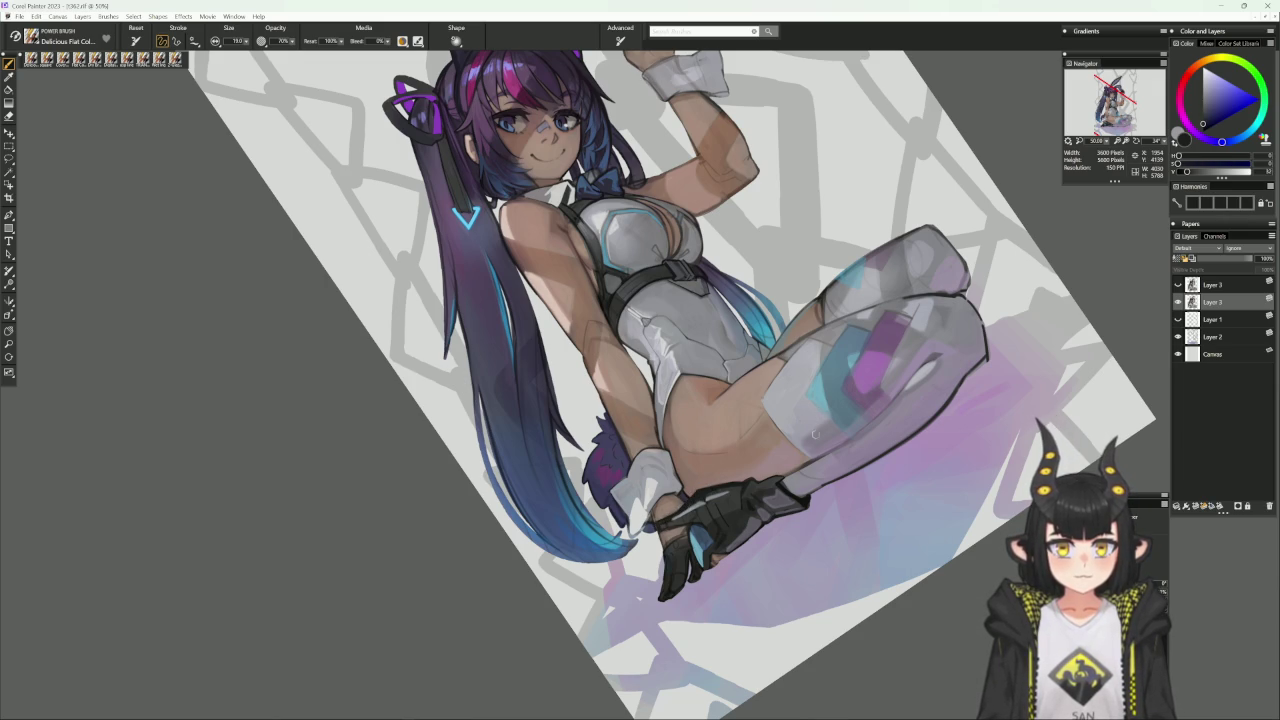
alt+click(803, 478)
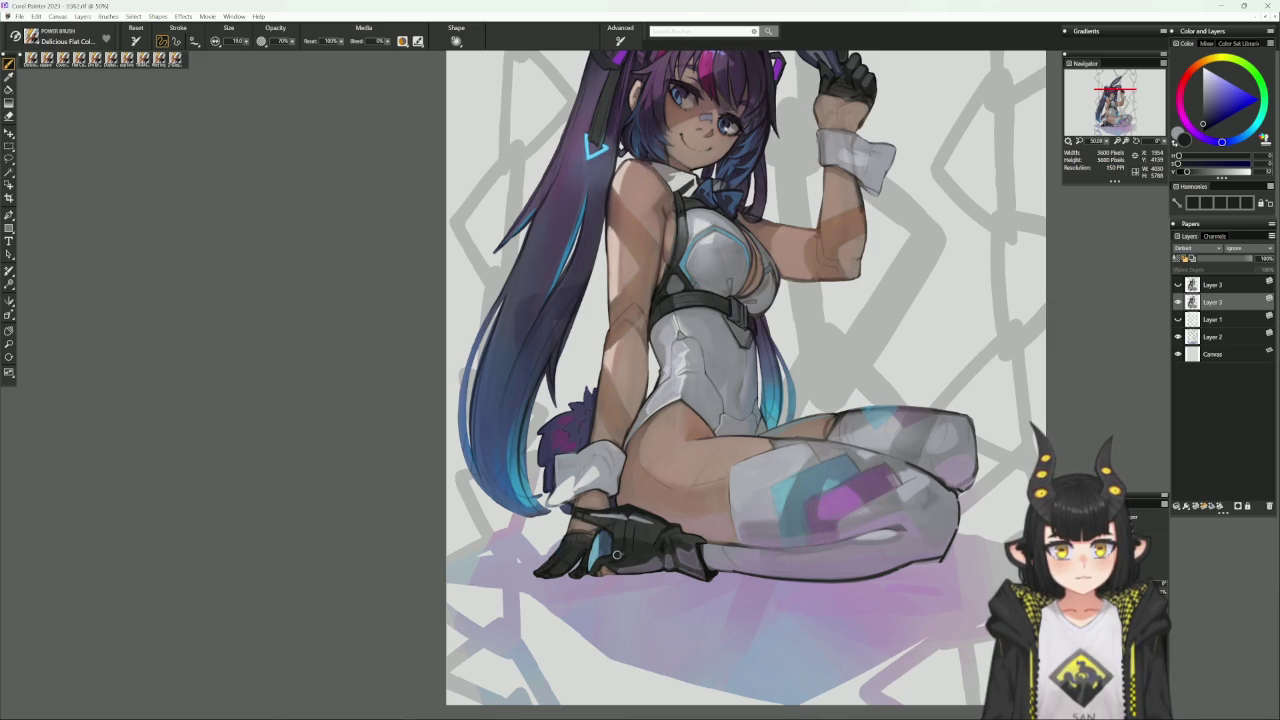
alt+click(597, 532)
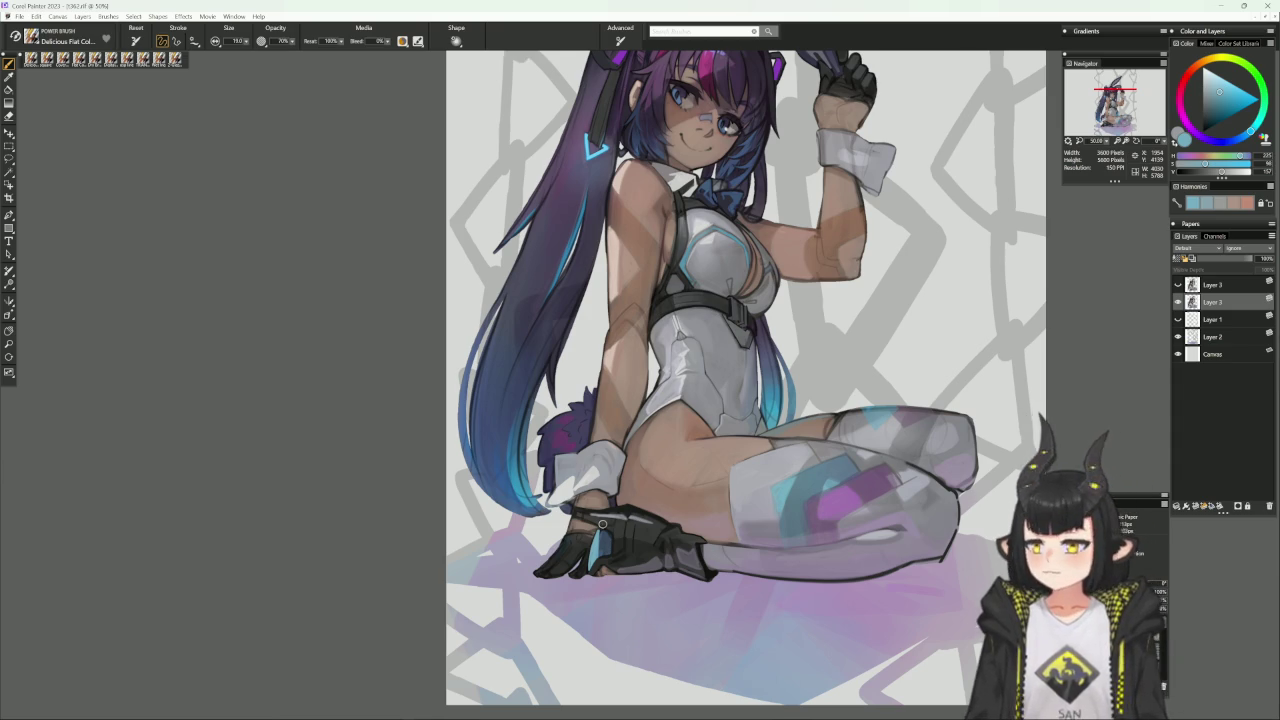
drag(892, 340, 863, 451)
alt+click(580, 475)
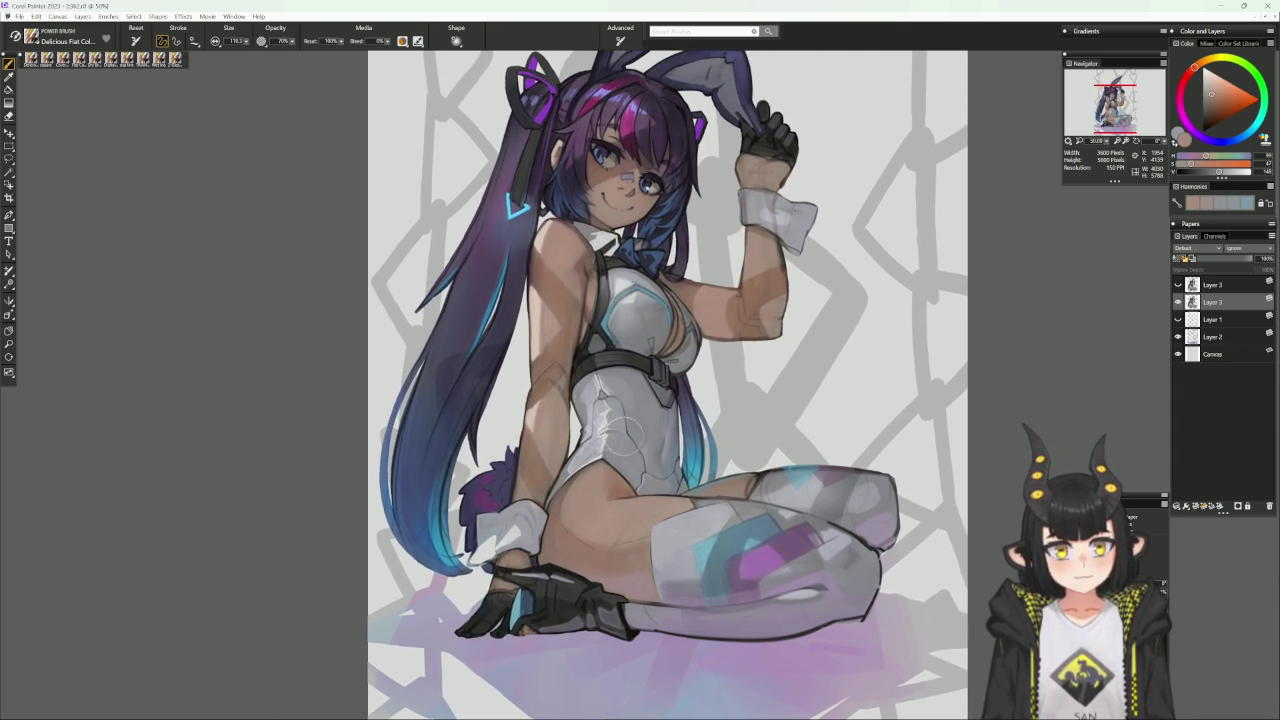
click(59, 62)
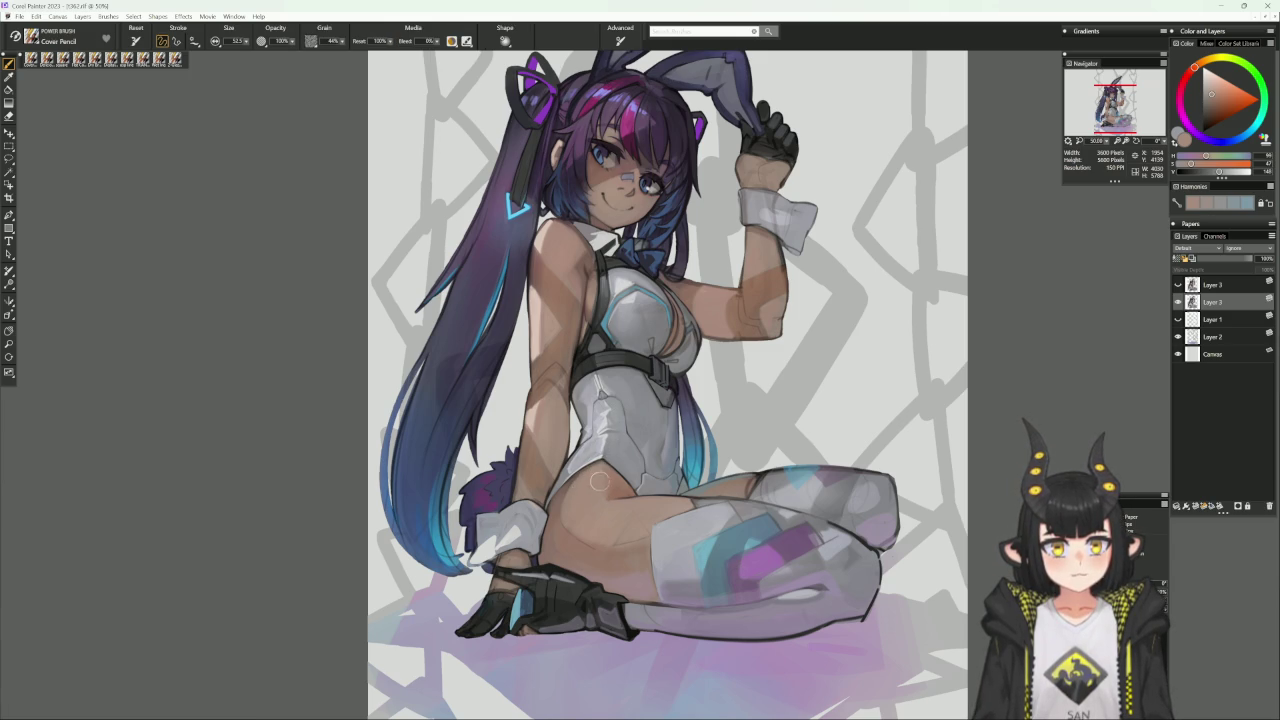
Shade the leotard with a size-26 Cover Pencil using sampled bluish-grey, blue and lighter tones.
alt+click(637, 381)
key(bracketleft)
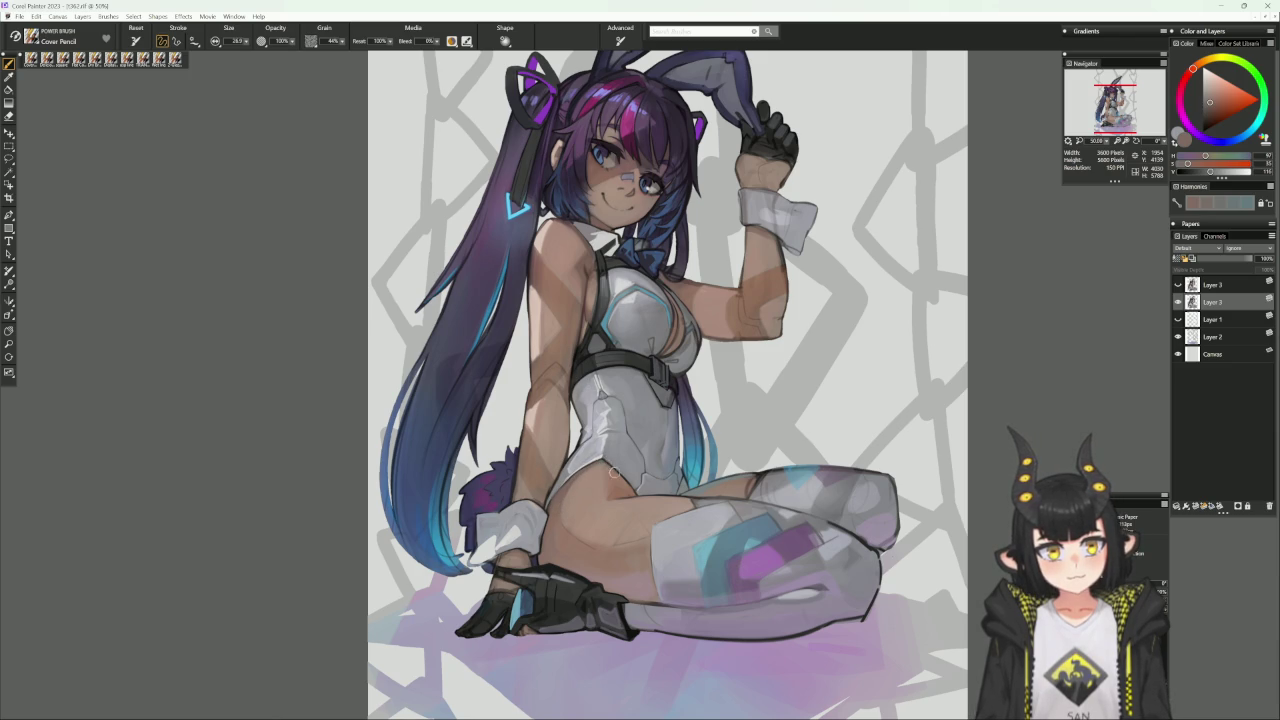
alt+click(602, 461)
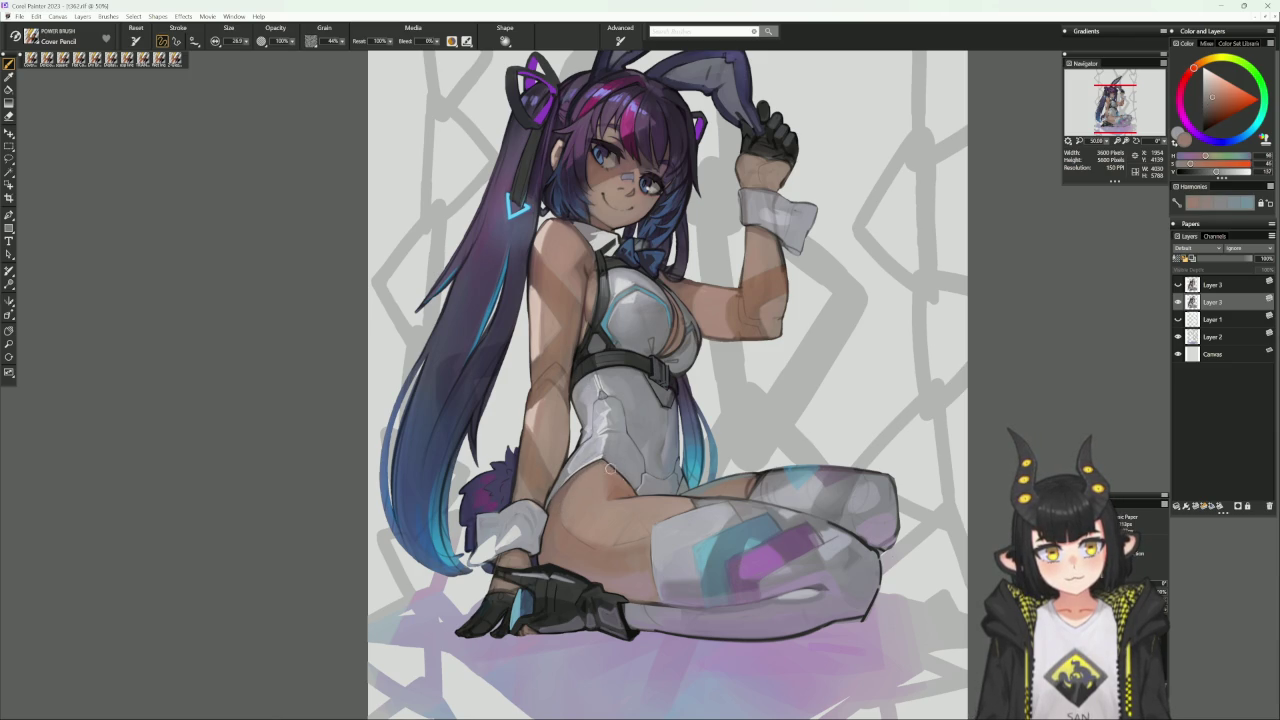
alt+click(624, 477)
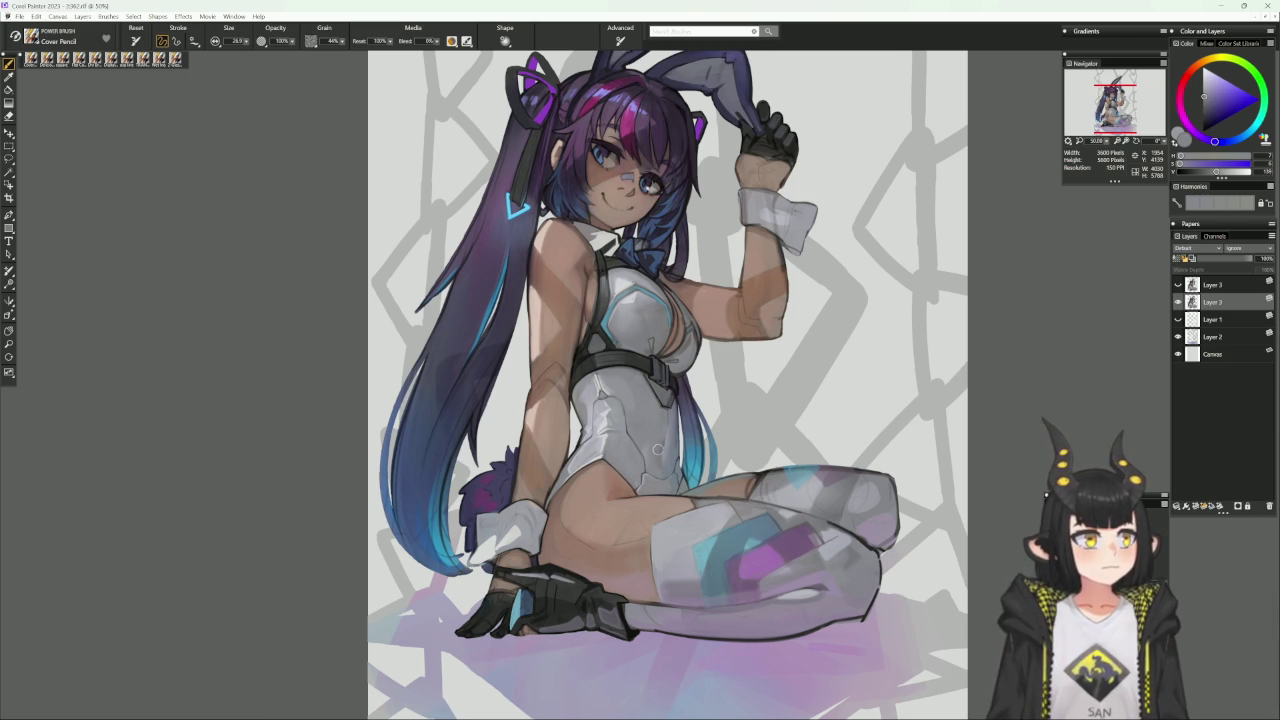
alt+click(656, 449)
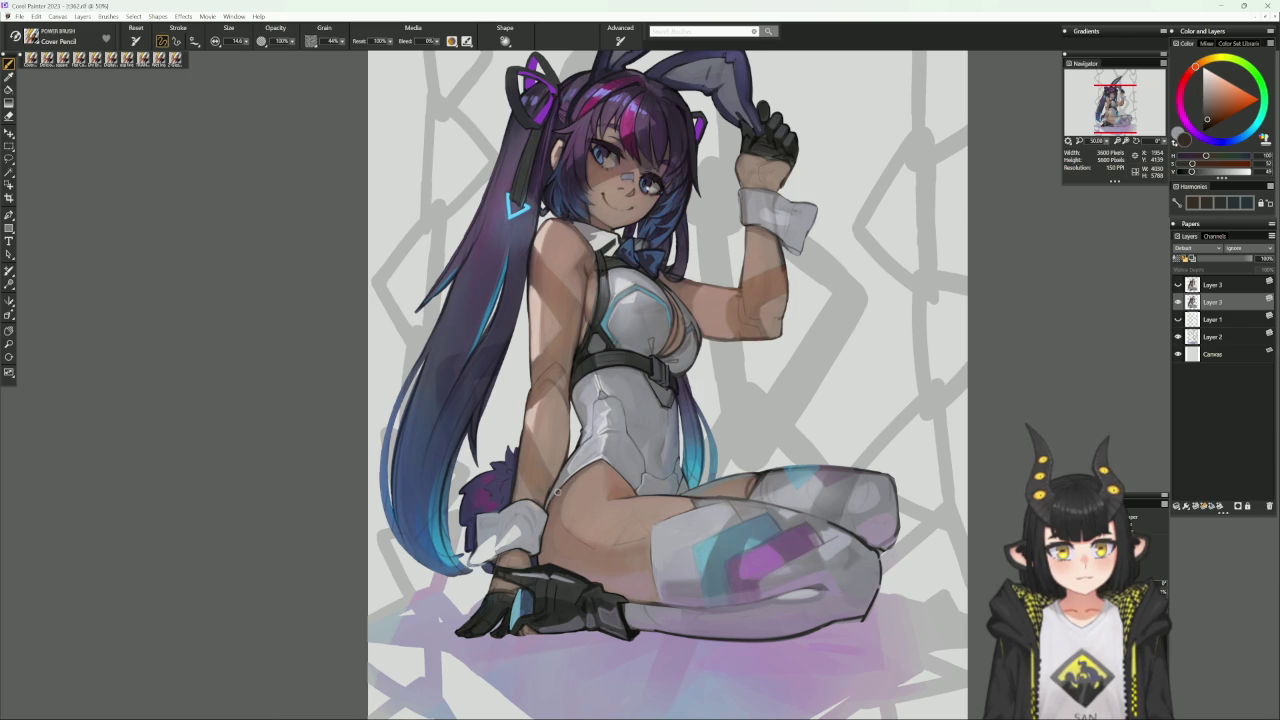
alt+click(554, 490)
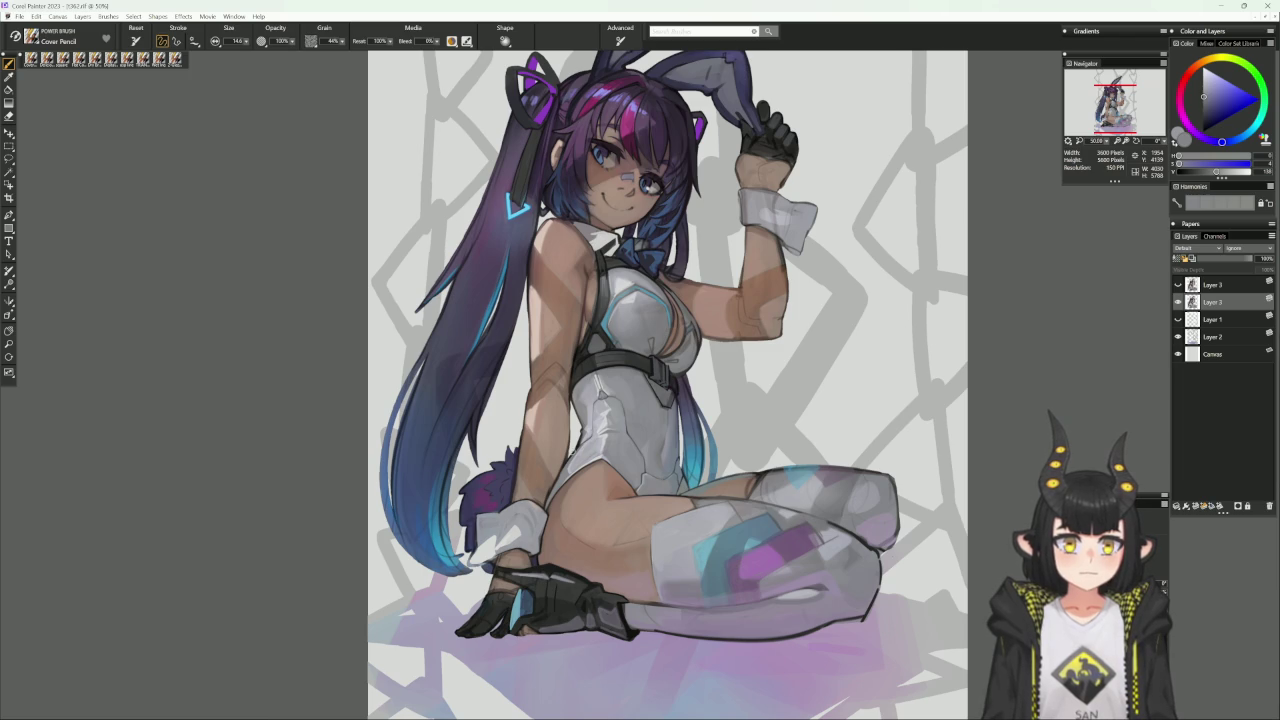
drag(574, 455, 697, 492)
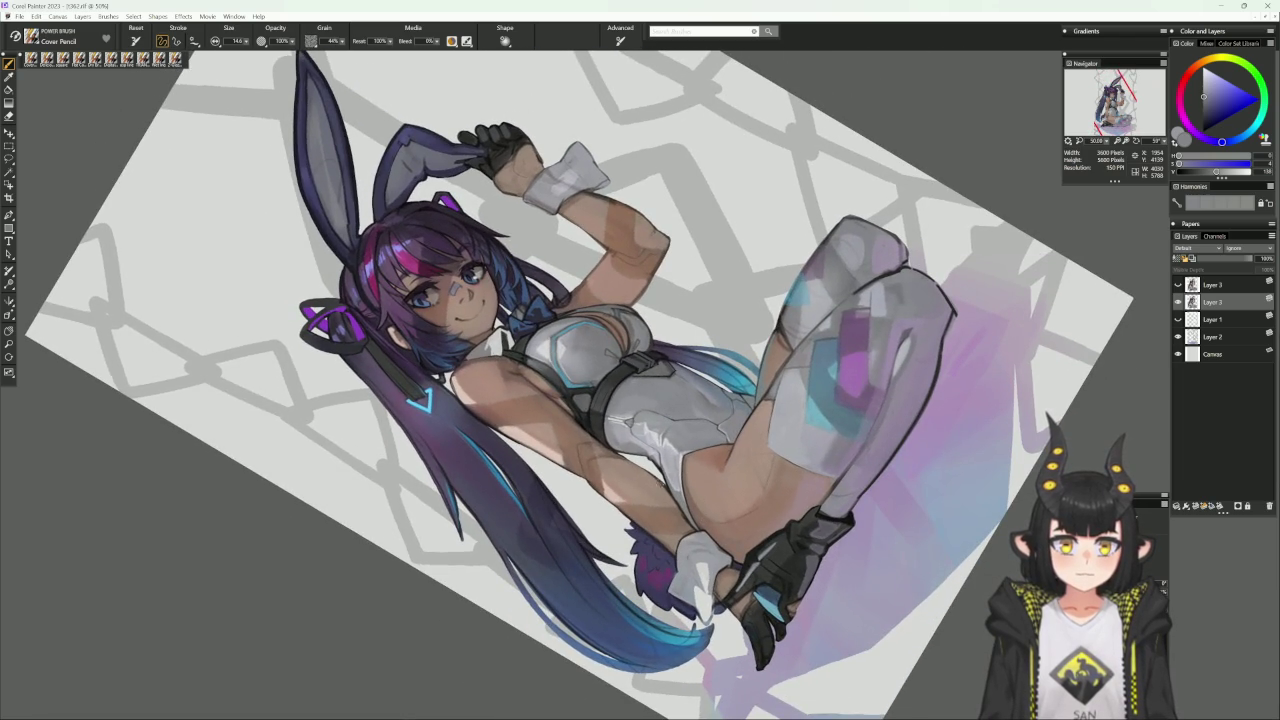
Load a dark purple-red at brush size about 26.7 and tilt the canvas for stocking strokes.
alt+click(380, 300)
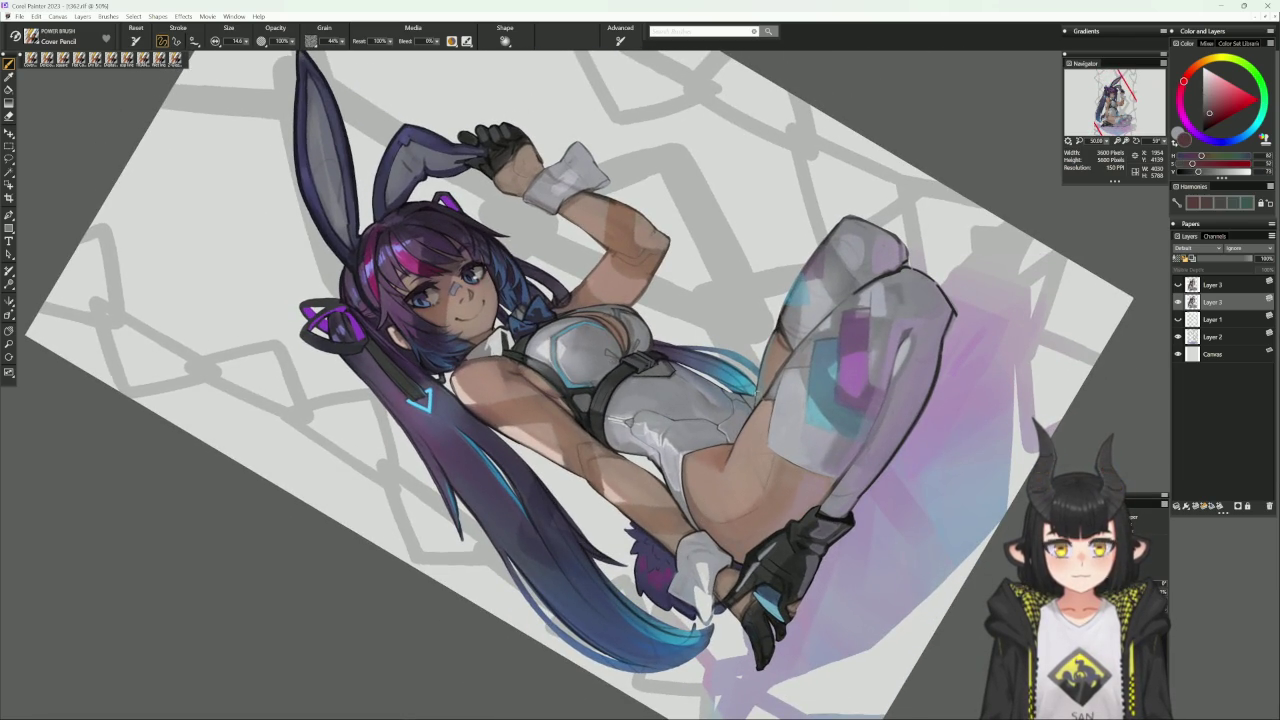
ctrl+alt+drag(730, 452, 718, 470)
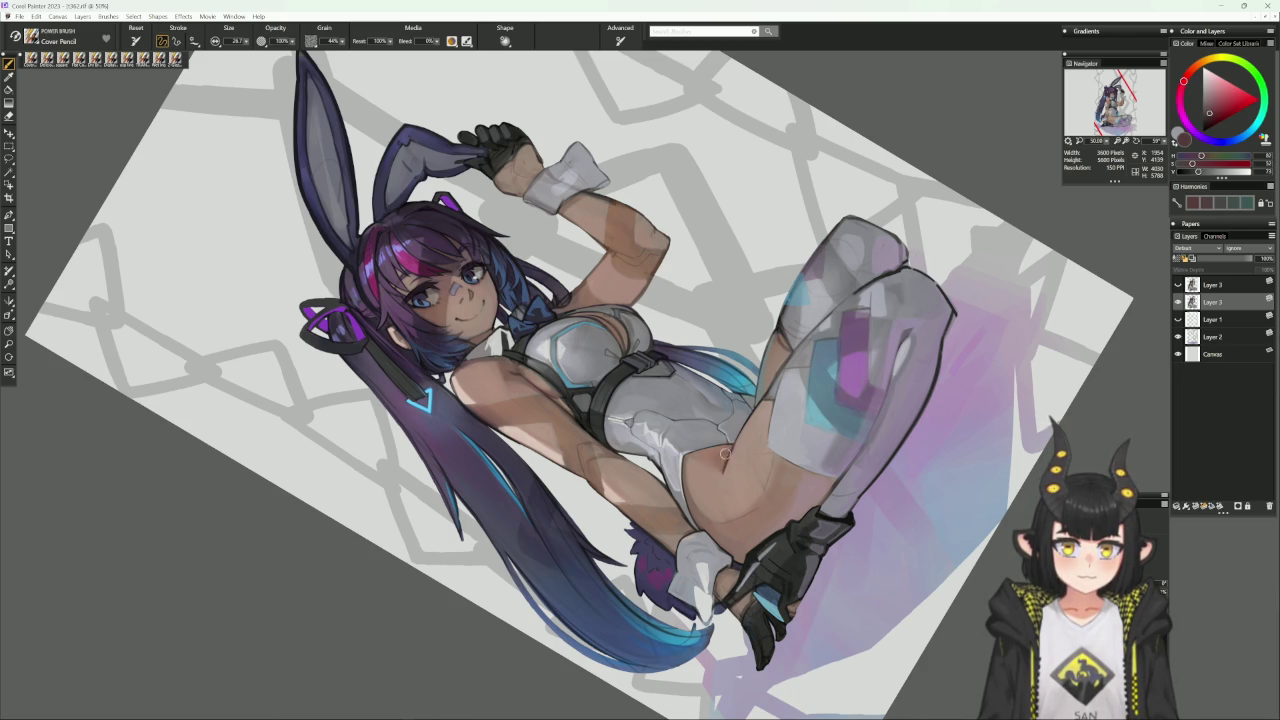
alt+click(743, 440)
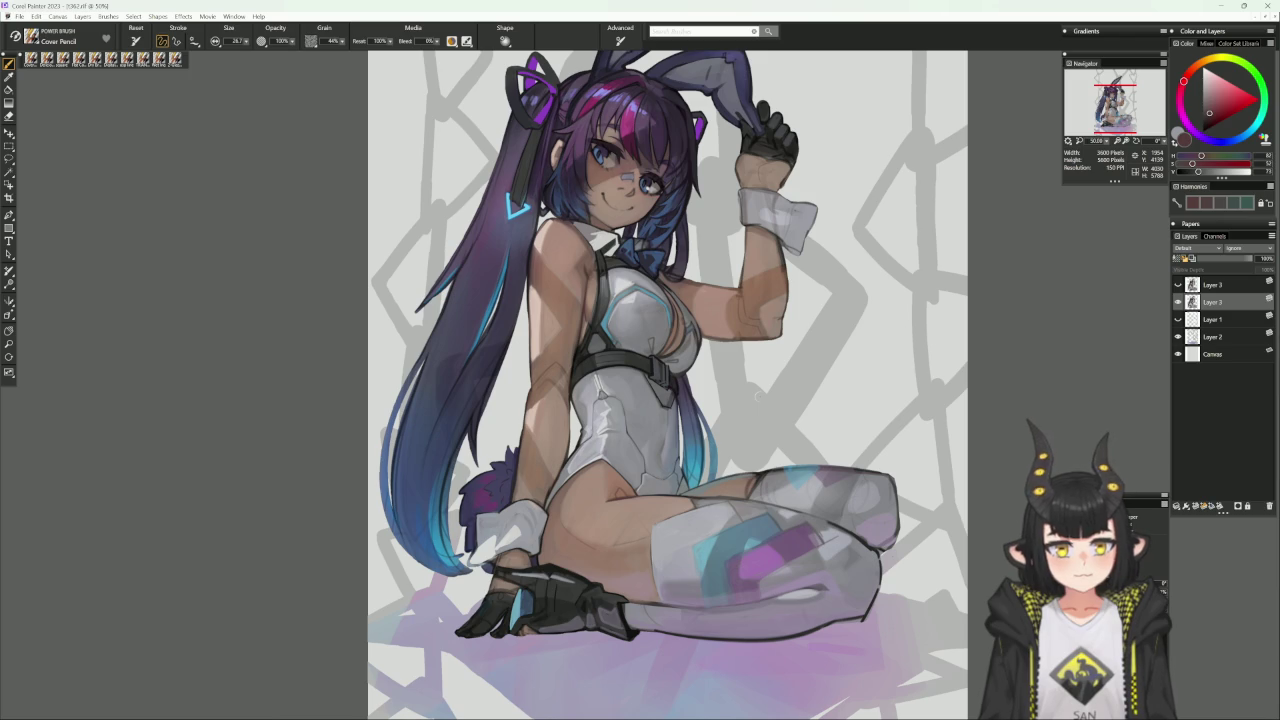
mouse_move(760, 397)
mouse_down()
mouse_move(776, 317)
mouse_move(560, 150)
mouse_up()
alt+click(731, 484)
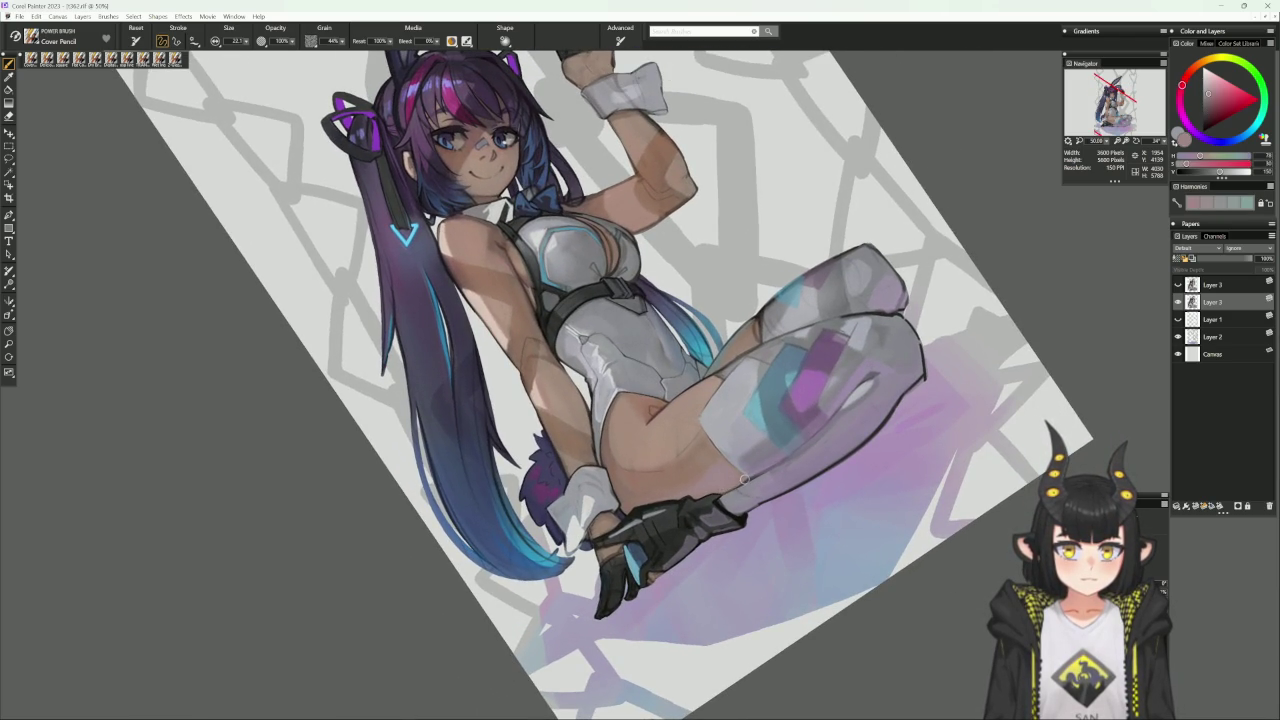
key(ctrl+0)
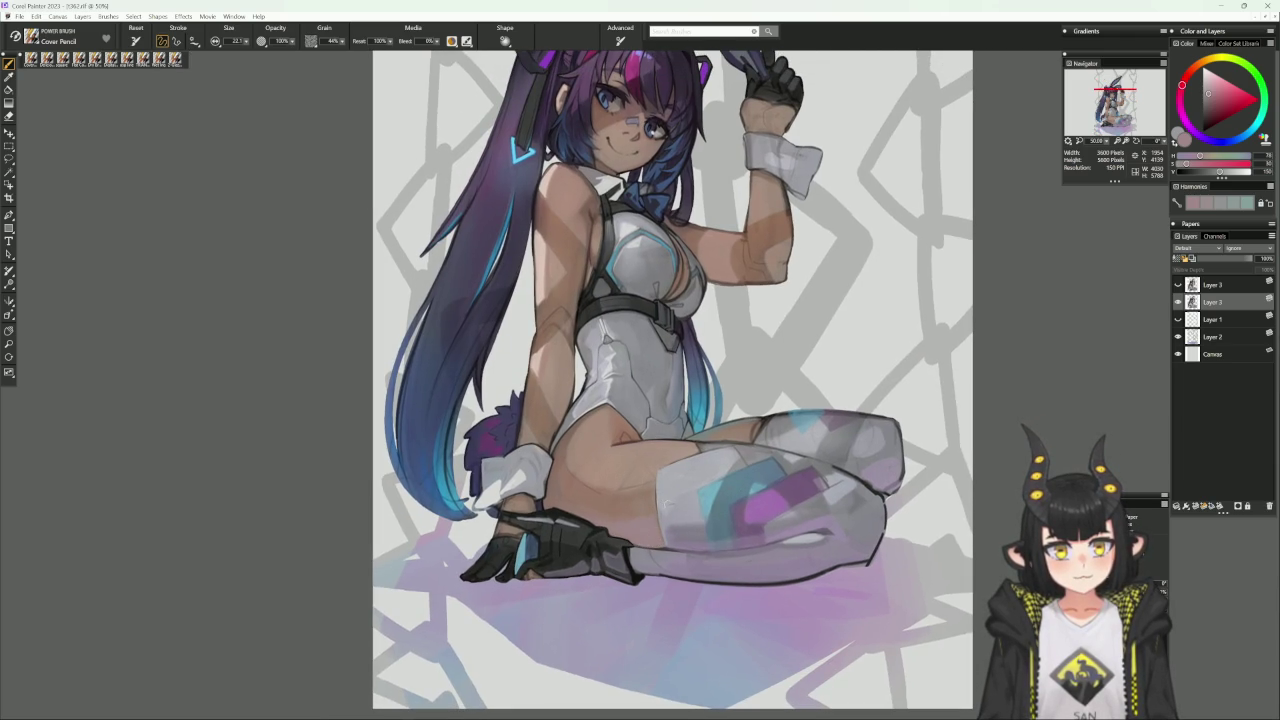
mouse_move(919, 494)
mouse_down()
mouse_move(855, 468)
mouse_move(740, 494)
mouse_up()
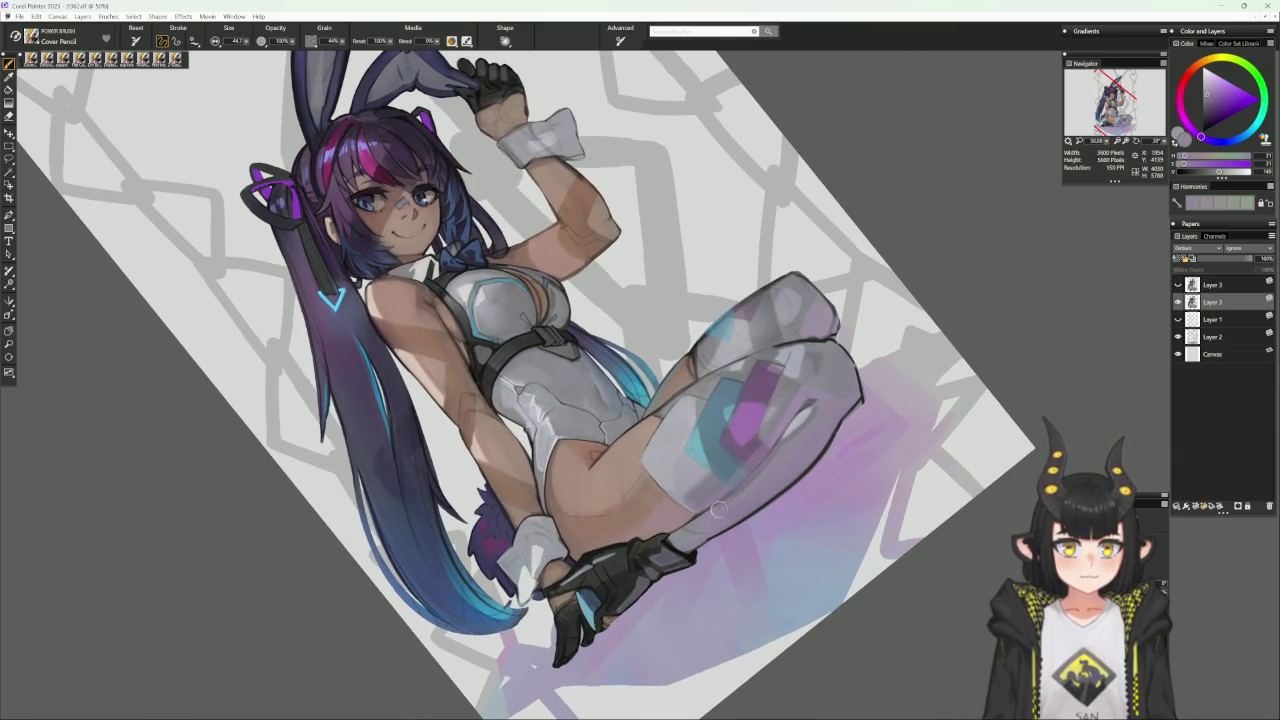
Sample darker and lighter stocking greys and blend them over the thigh and knee.
alt+click(762, 476)
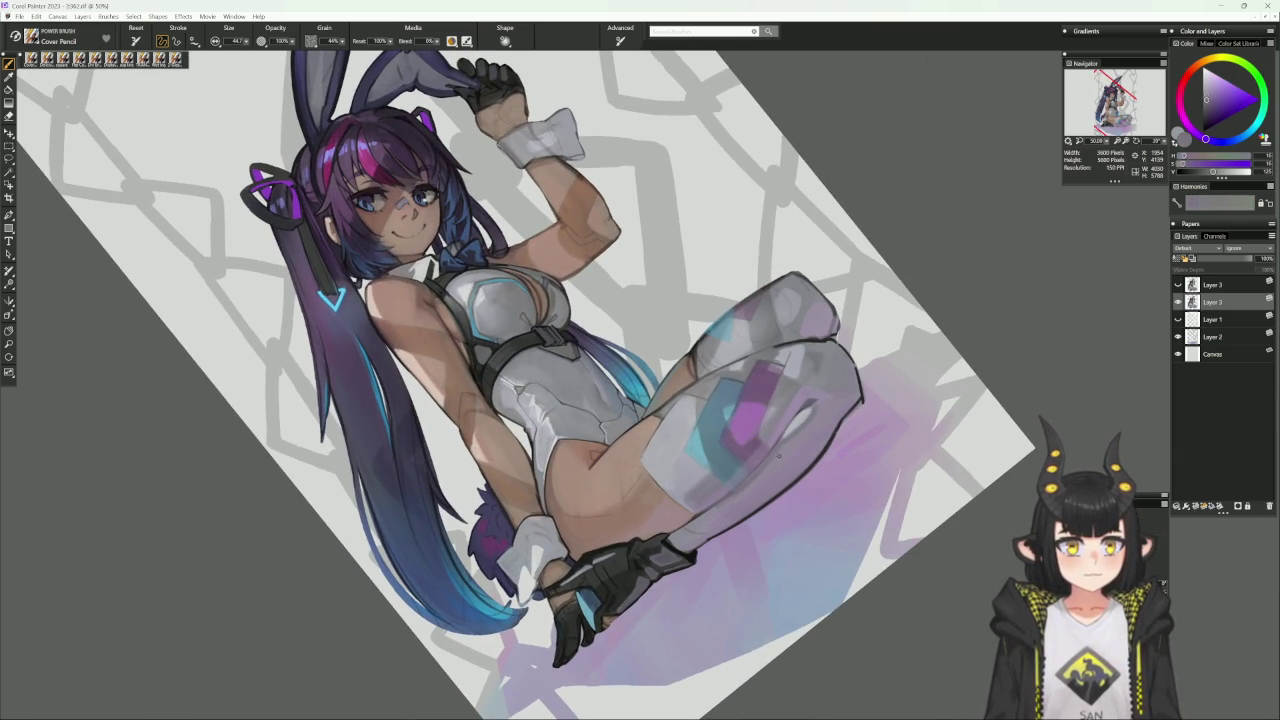
alt+click(780, 450)
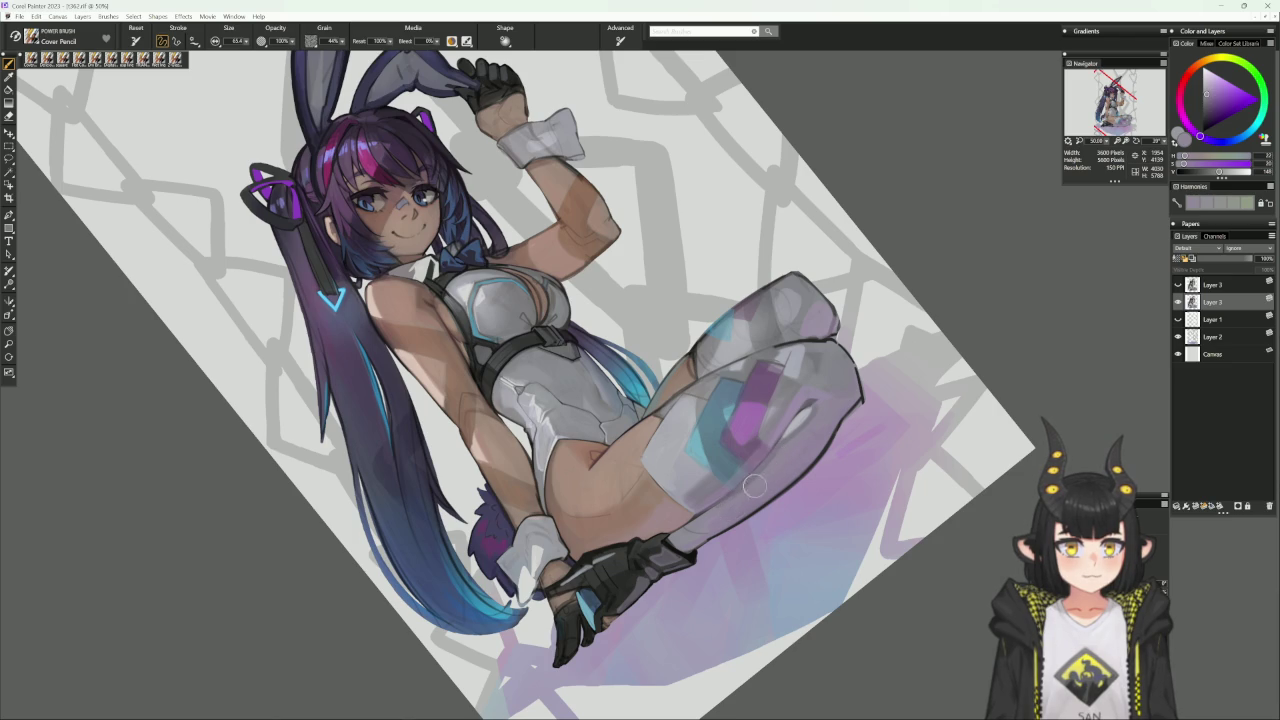
alt+click(784, 462)
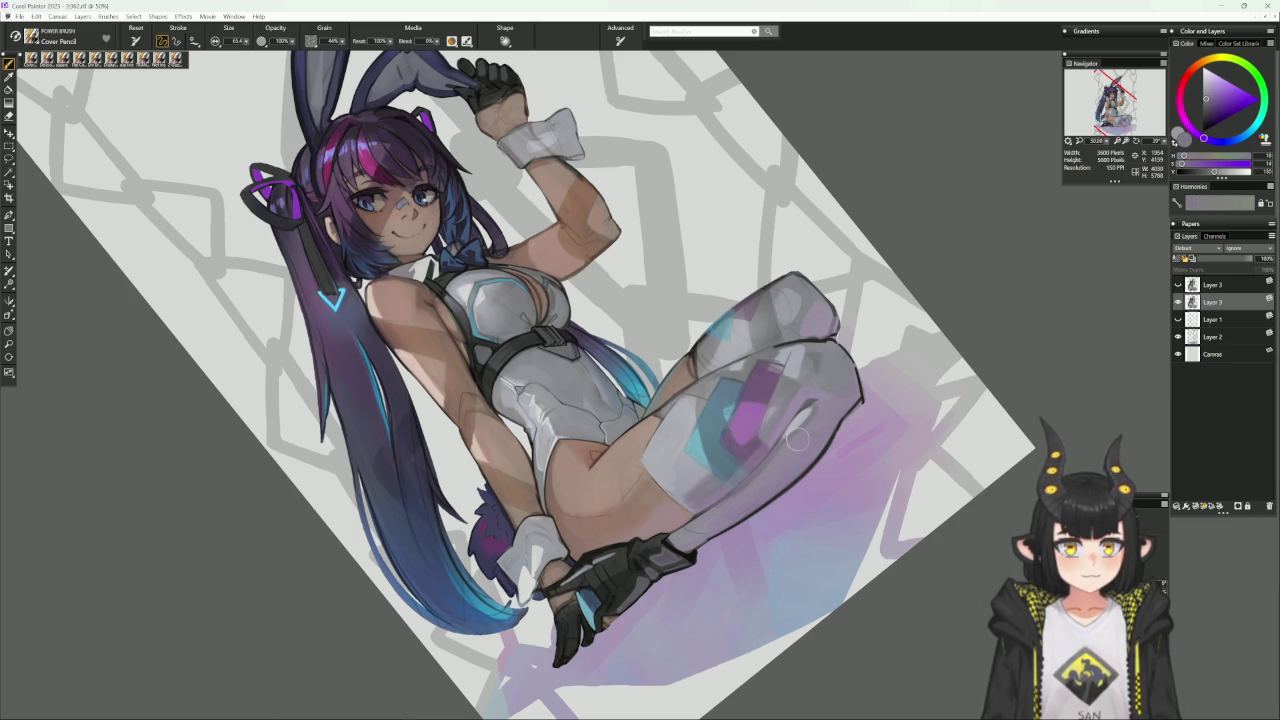
alt+click(765, 478)
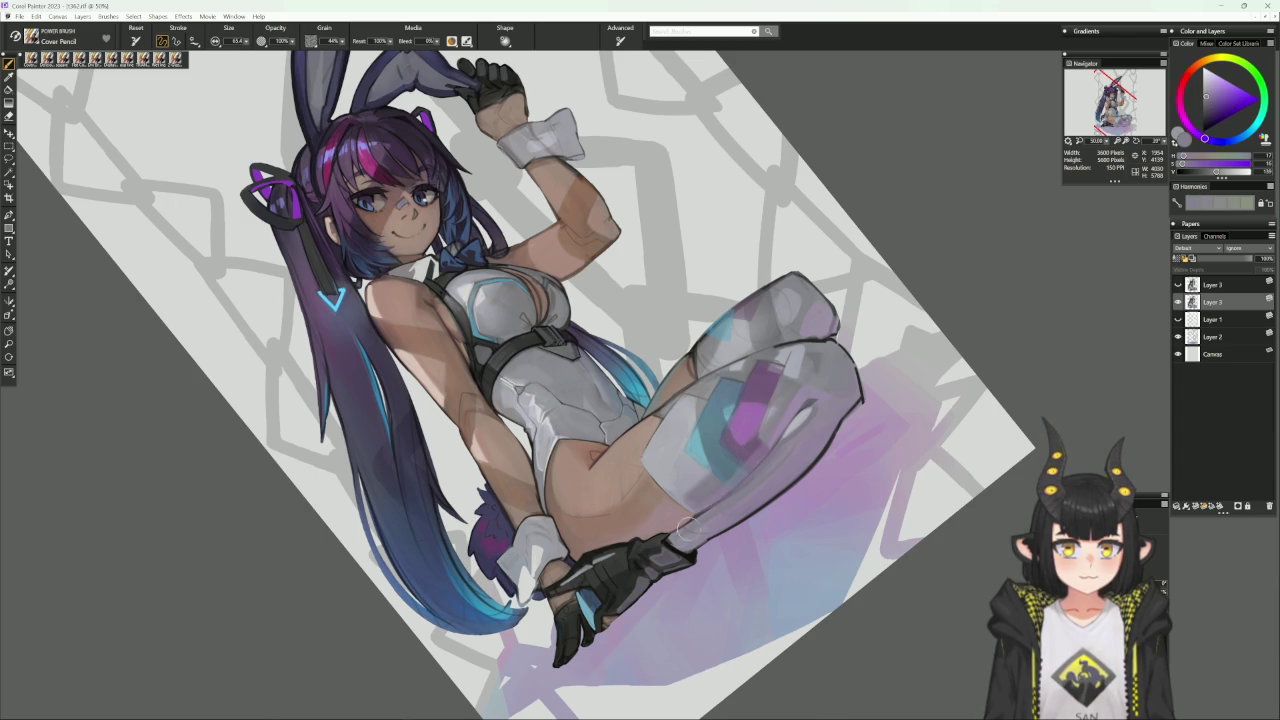
alt+click(777, 480)
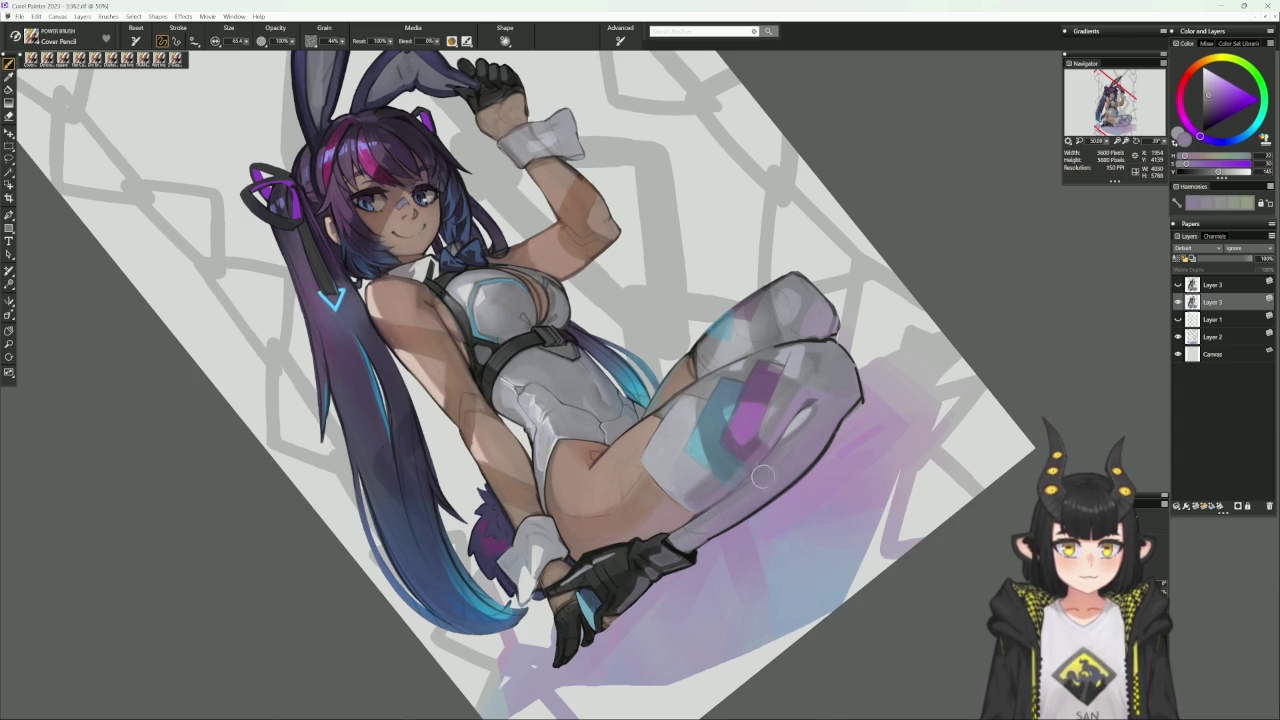
alt+click(791, 452)
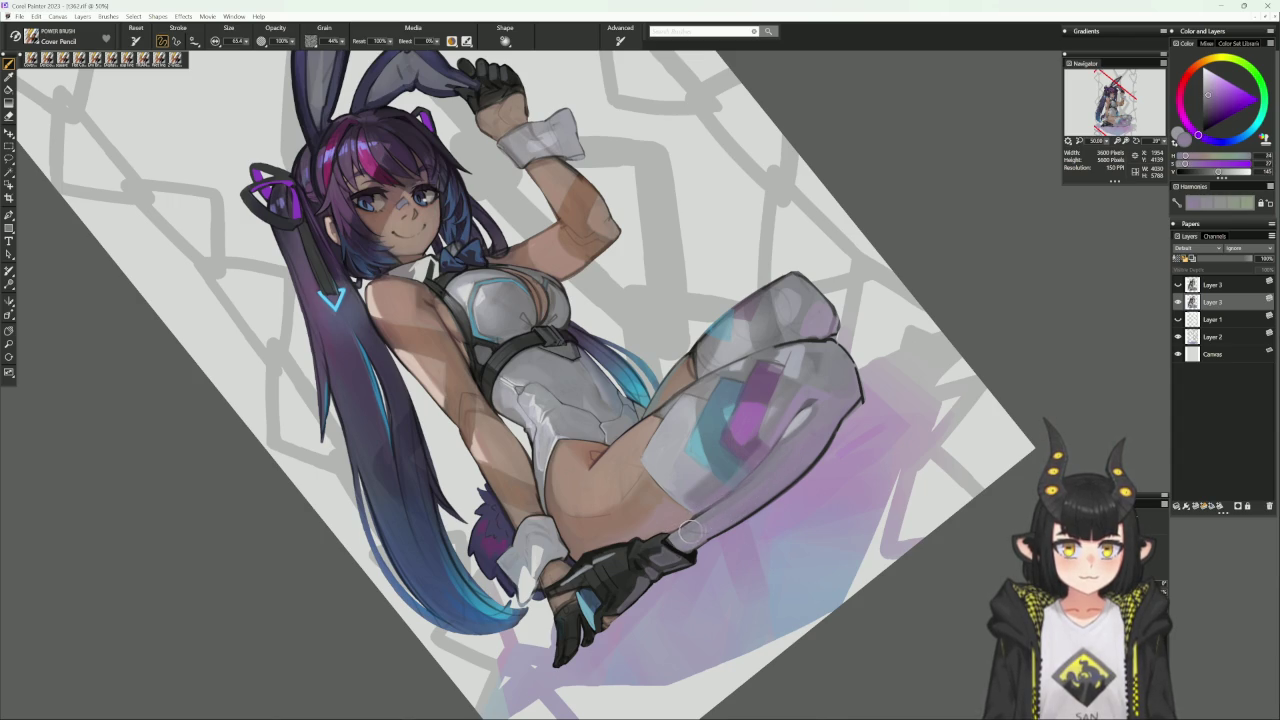
alt+click(725, 513)
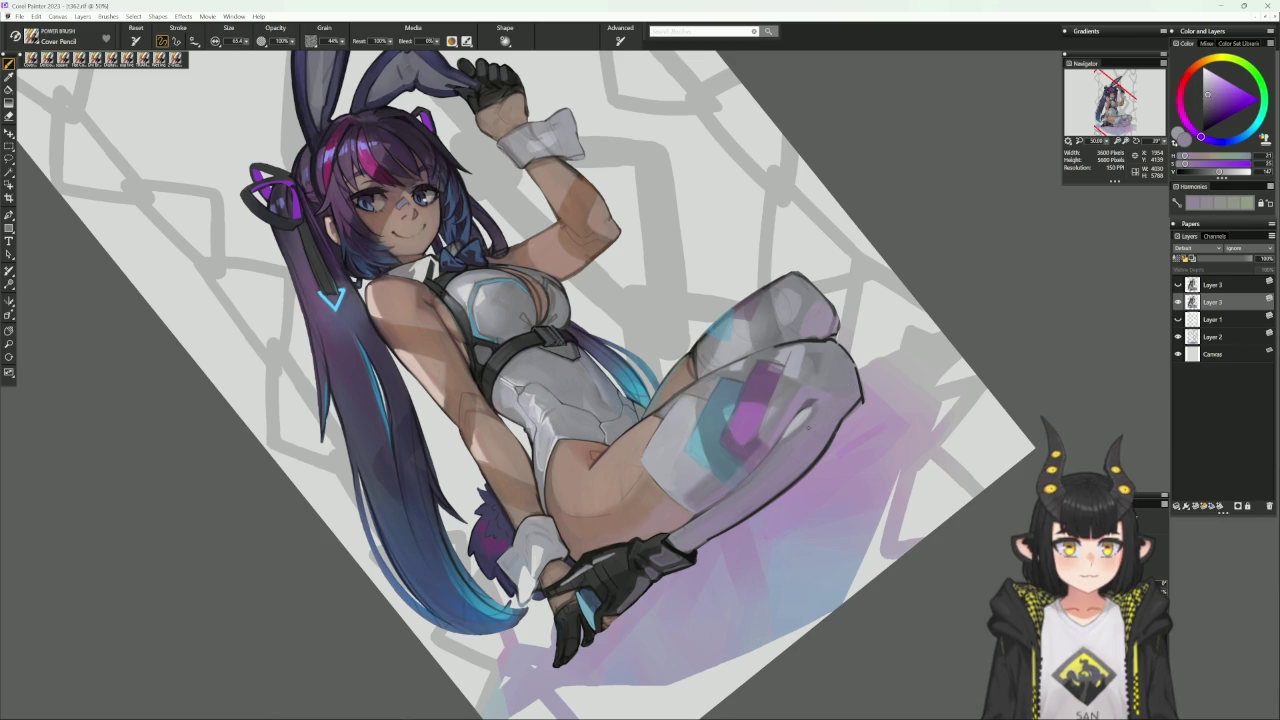
alt+click(780, 448)
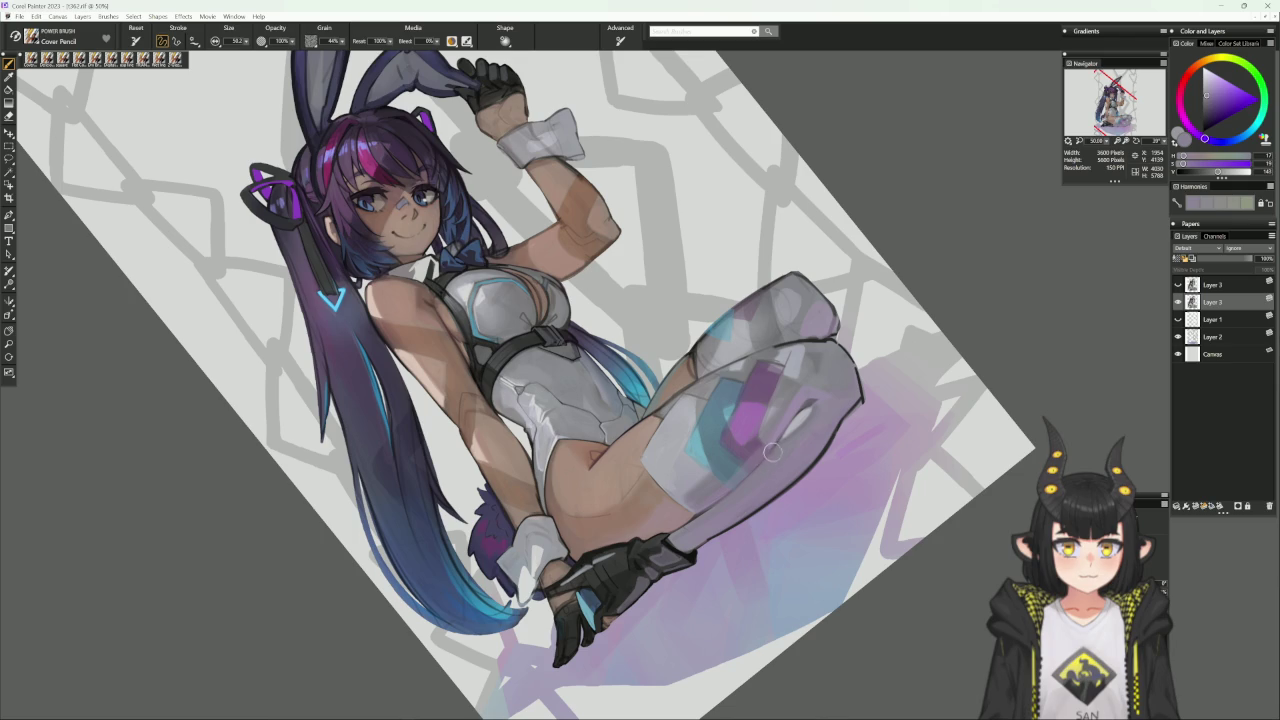
shift+click(697, 553)
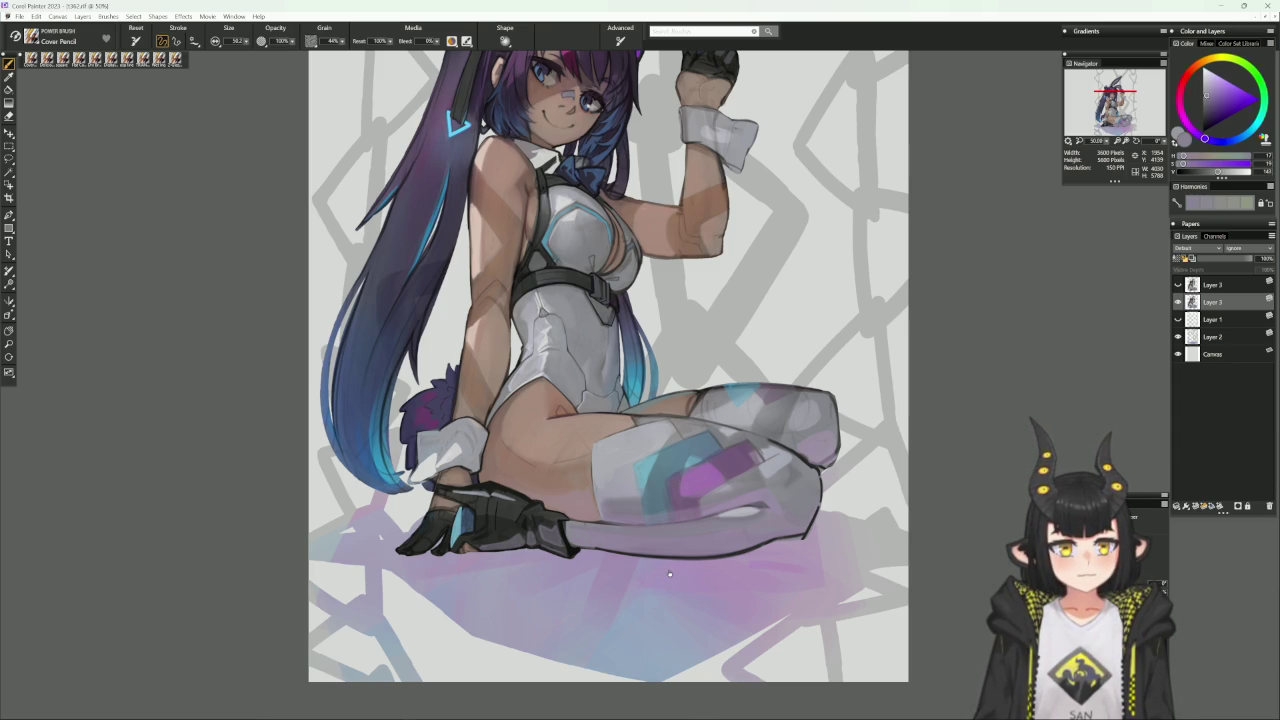
Paint the knee and thigh with sampled dark grey, light lavender and knee greys.
drag(670, 573, 600, 520)
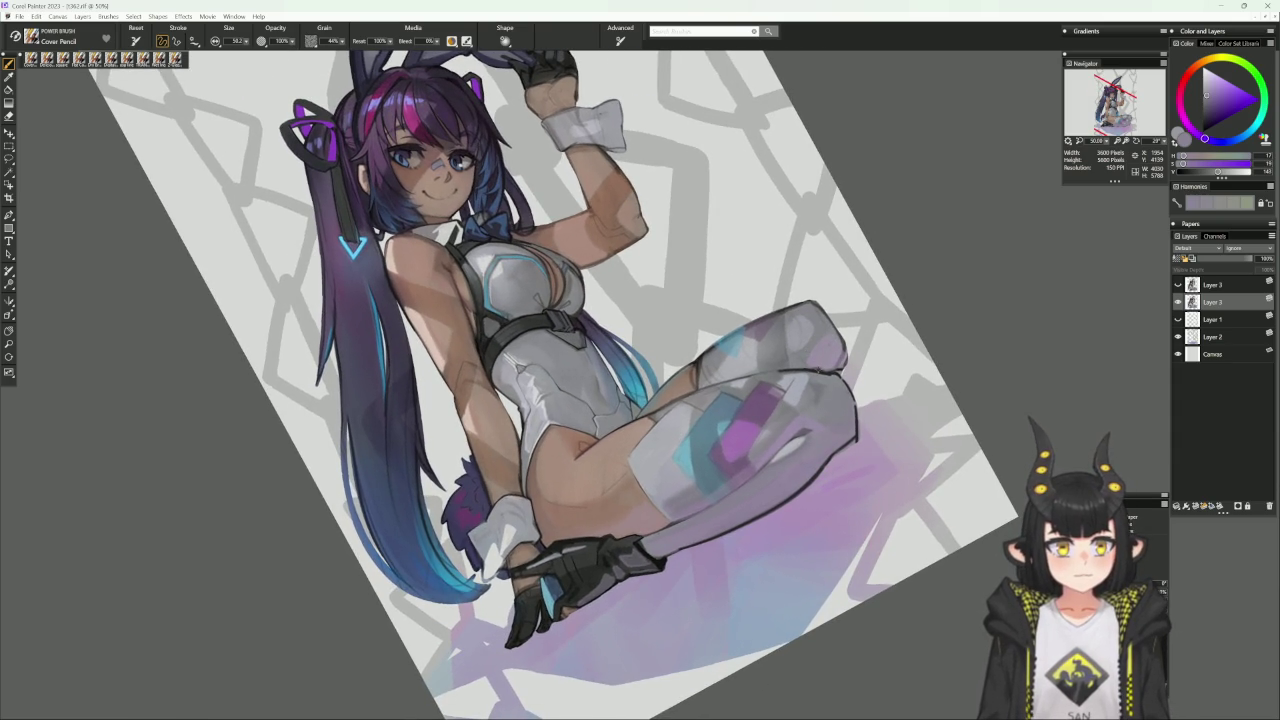
alt+click(792, 413)
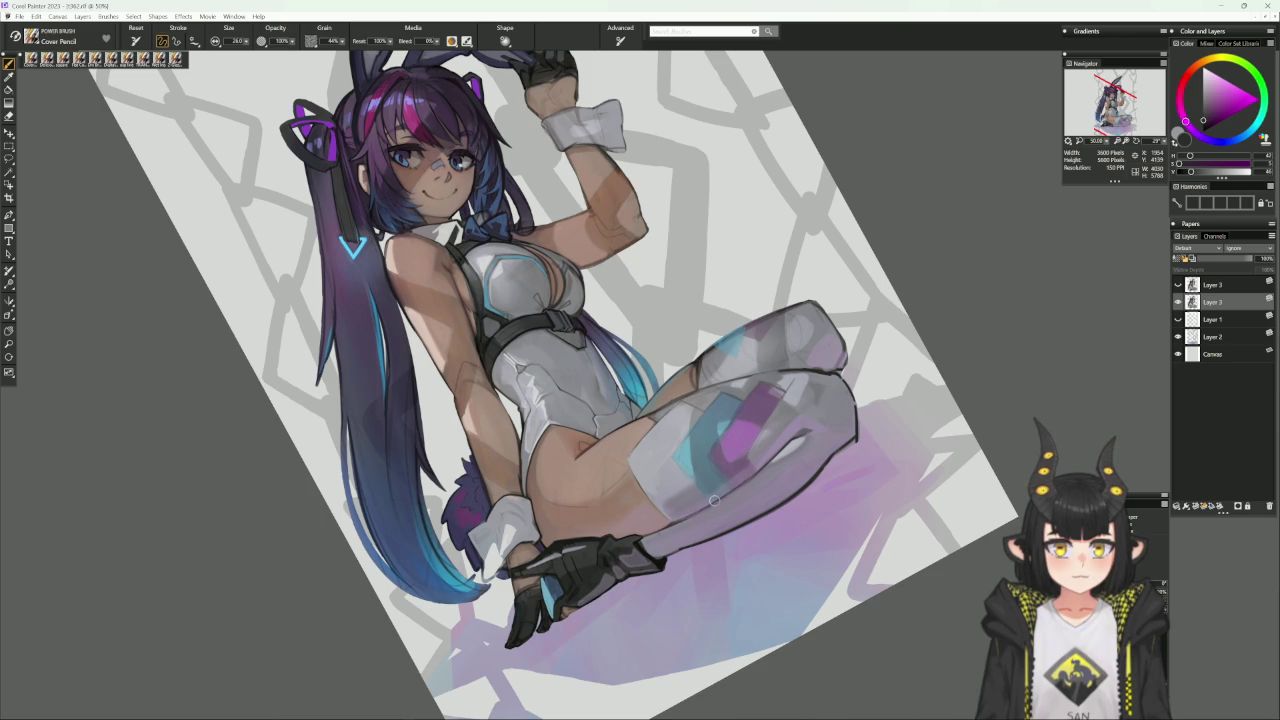
alt+click(762, 467)
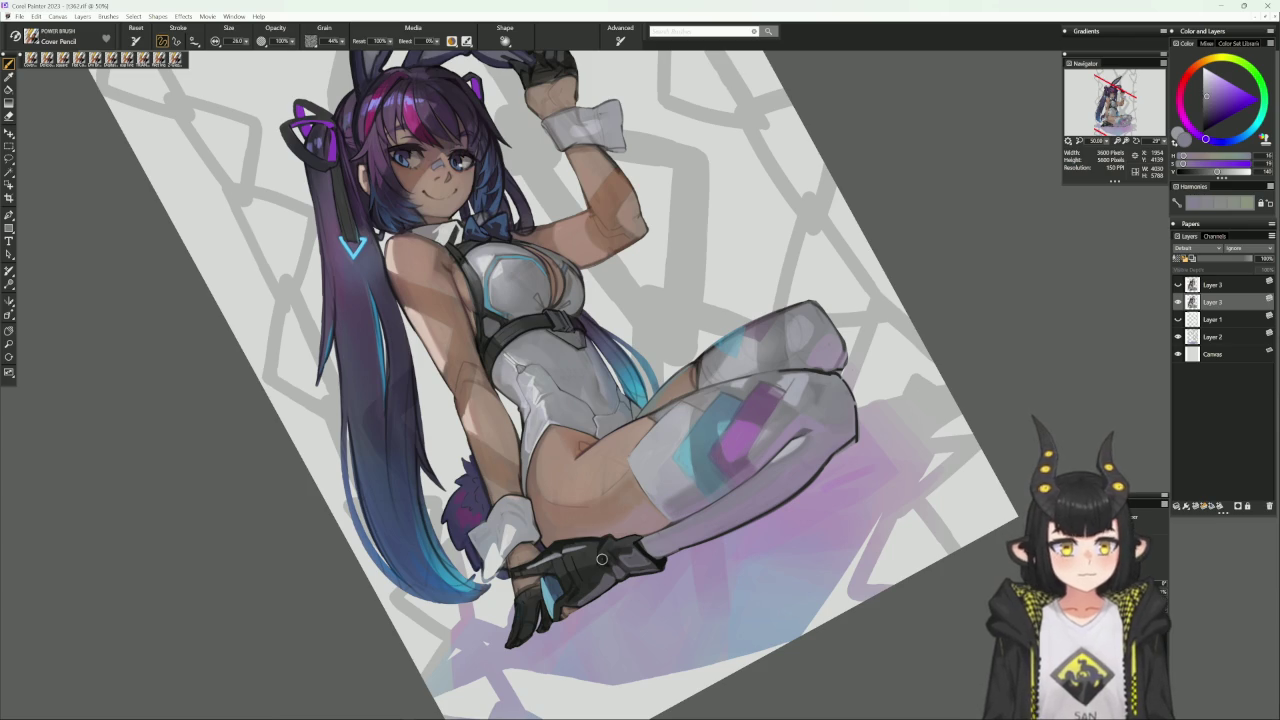
alt+click(797, 365)
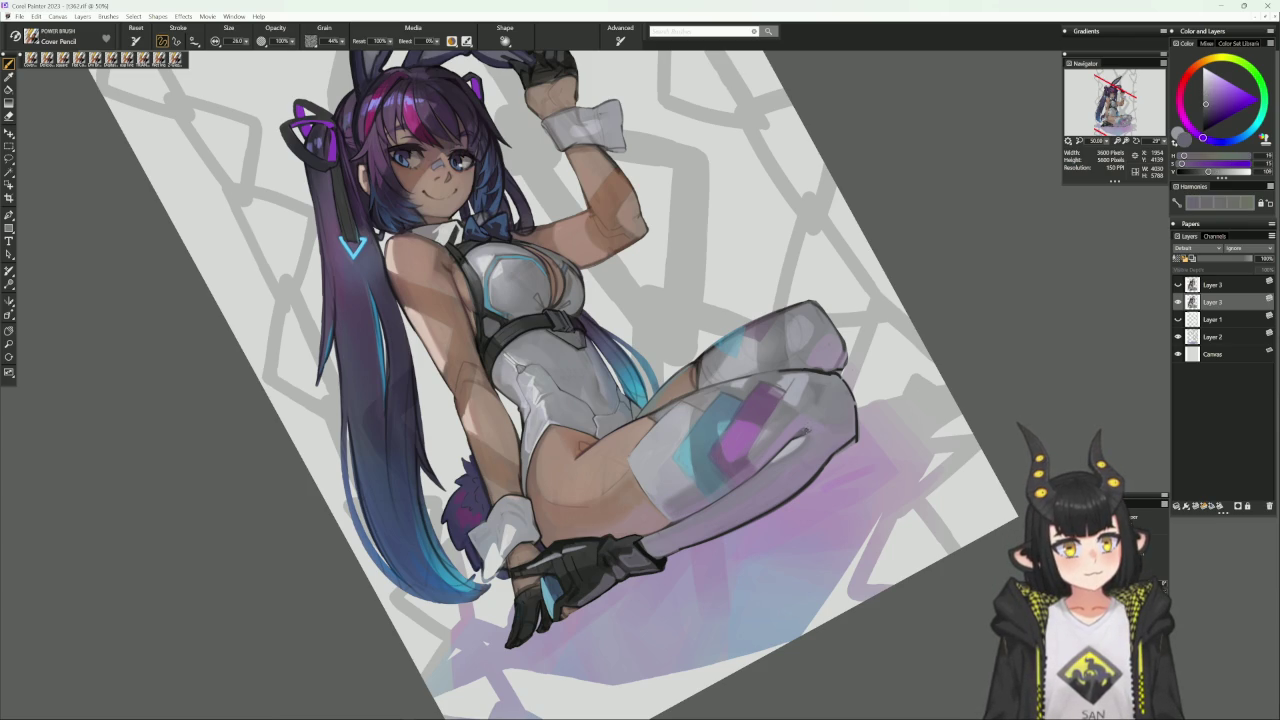
alt+click(805, 423)
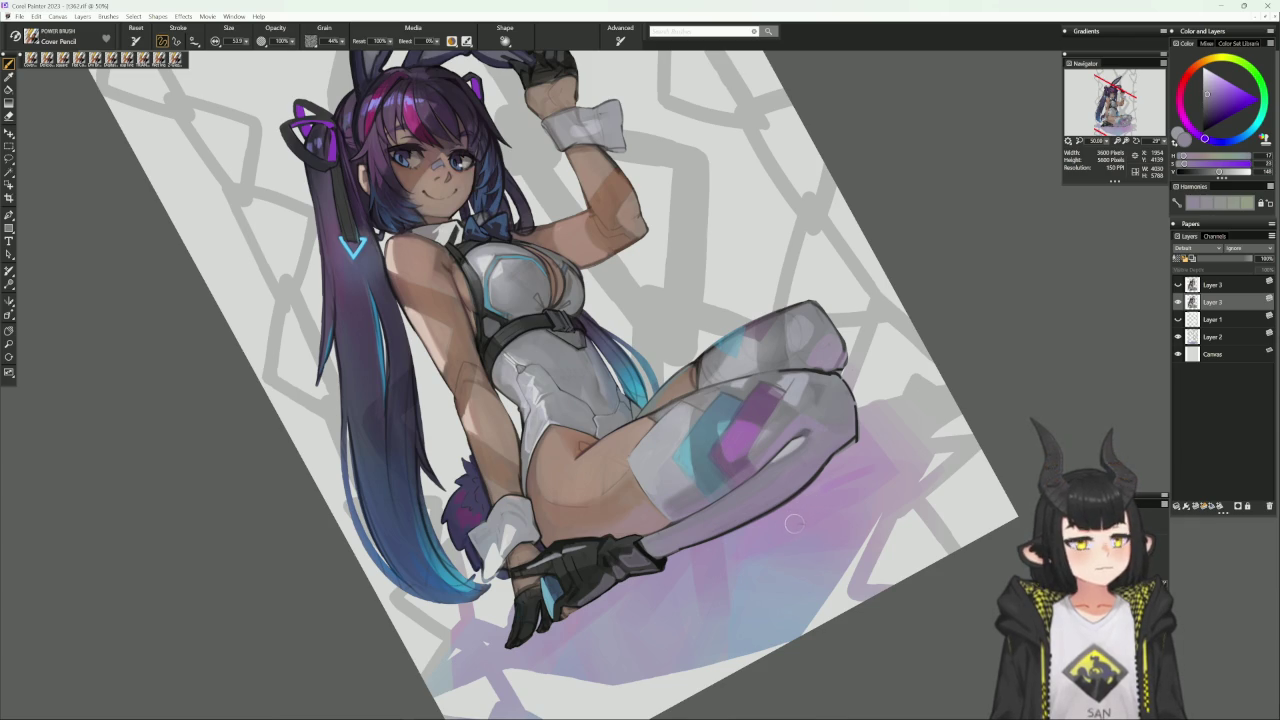
alt+click(784, 412)
Resize the brush from about 122 to 28.6, then paint the knee with sampled blue-grey and cyan.
key(bracketright)
key(bracketright)
key(bracketright)
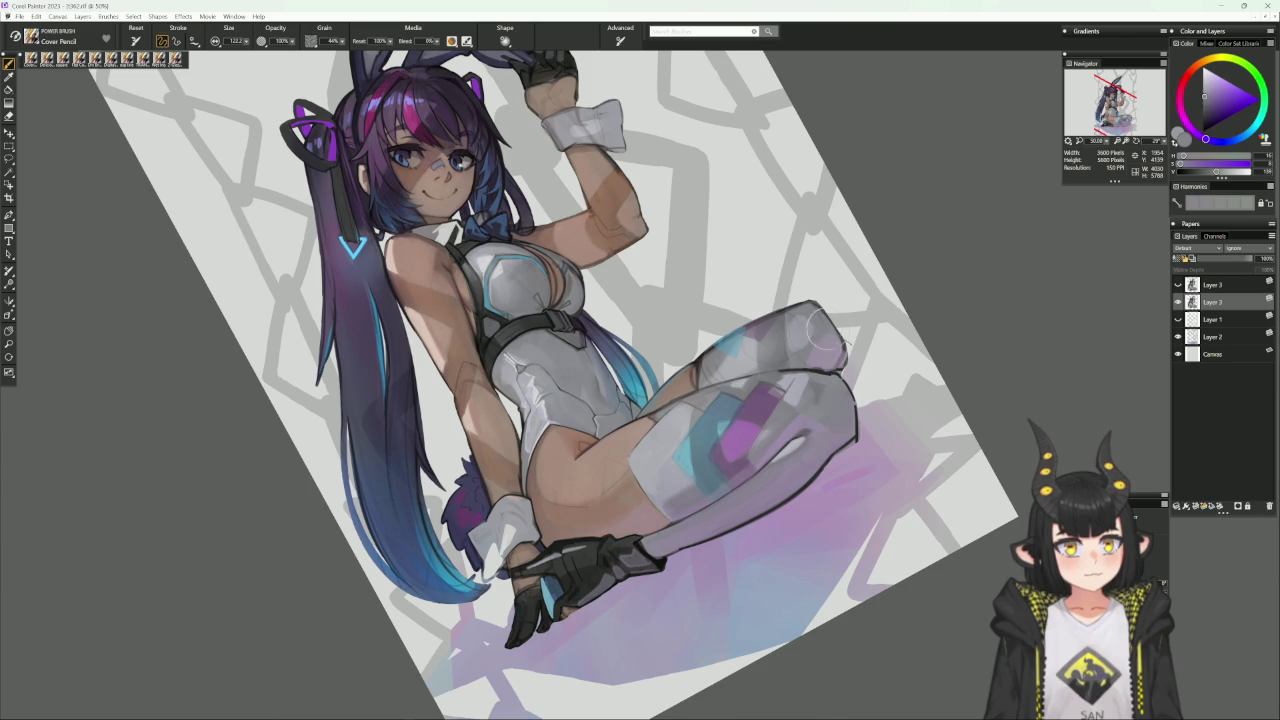
alt+click(768, 356)
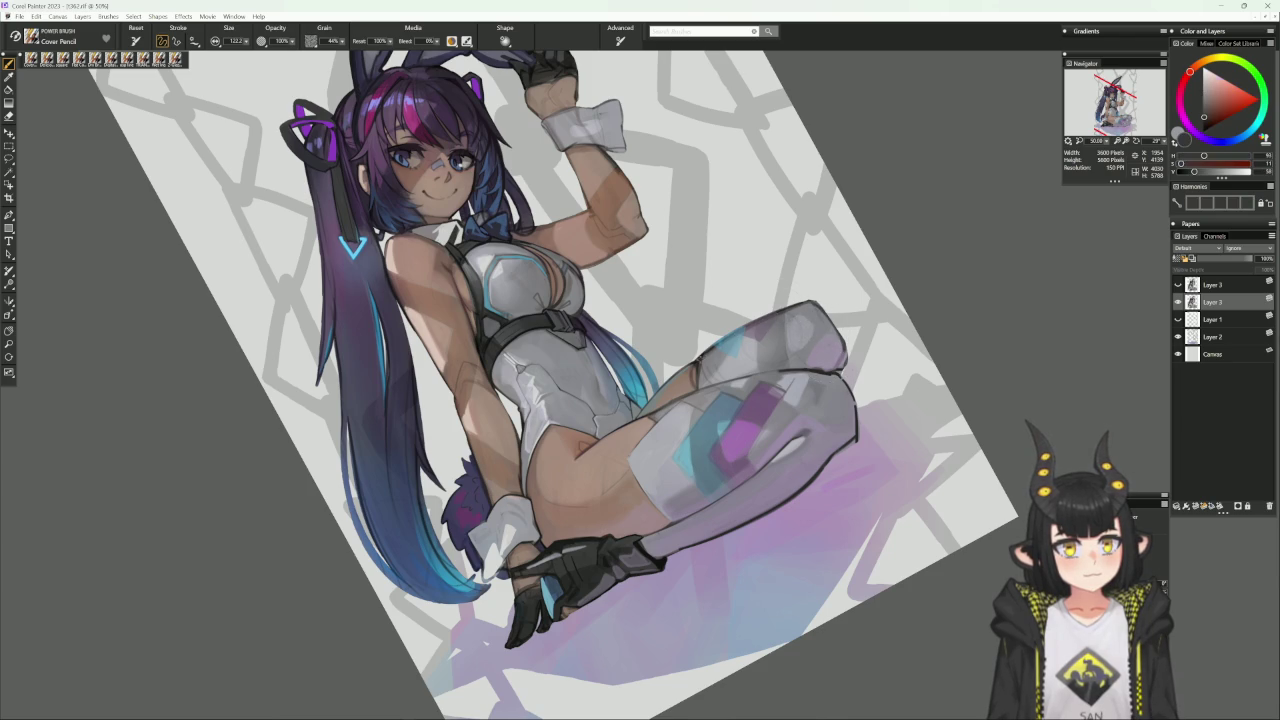
key(bracketleft)
key(bracketleft)
key(bracketleft)
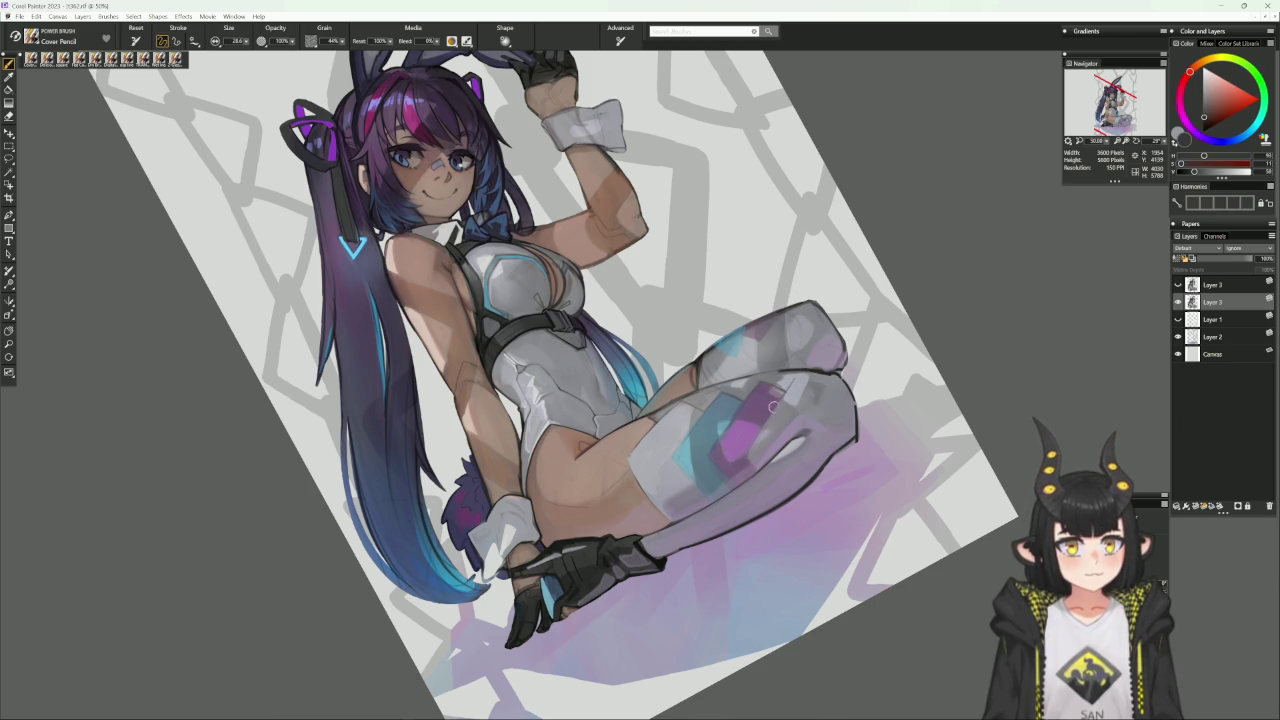
alt+click(745, 455)
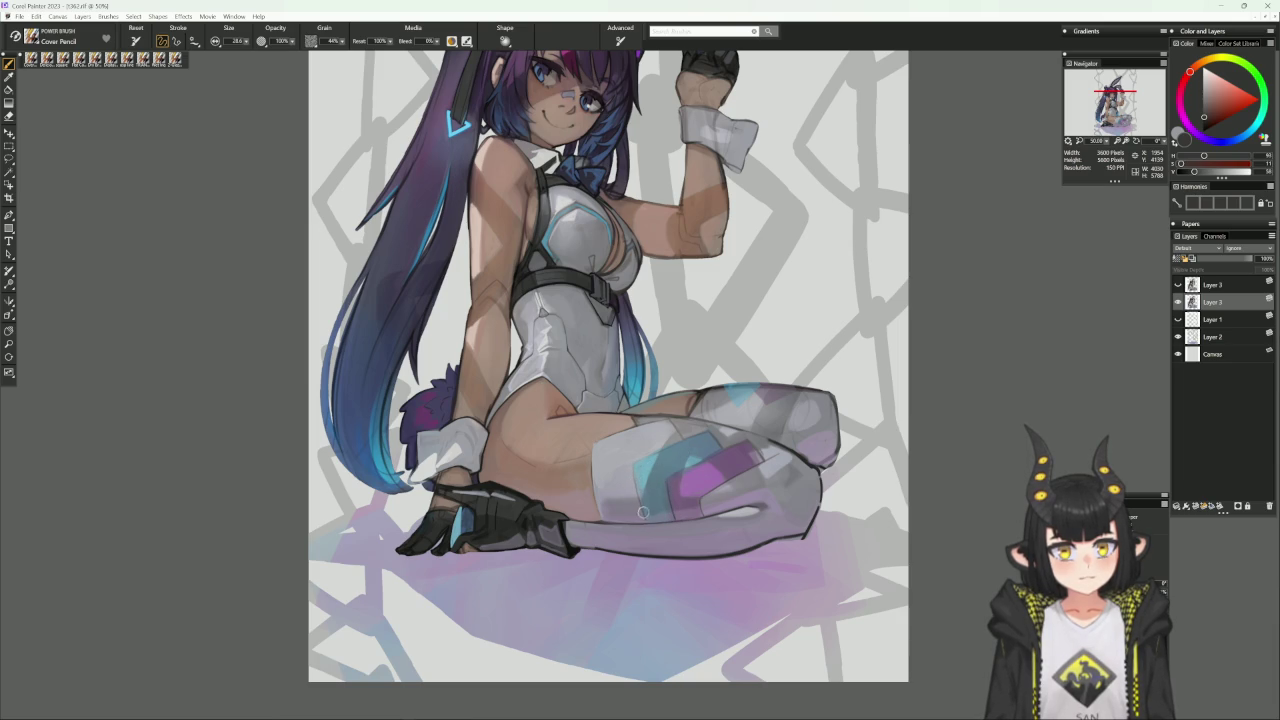
alt+click(663, 473)
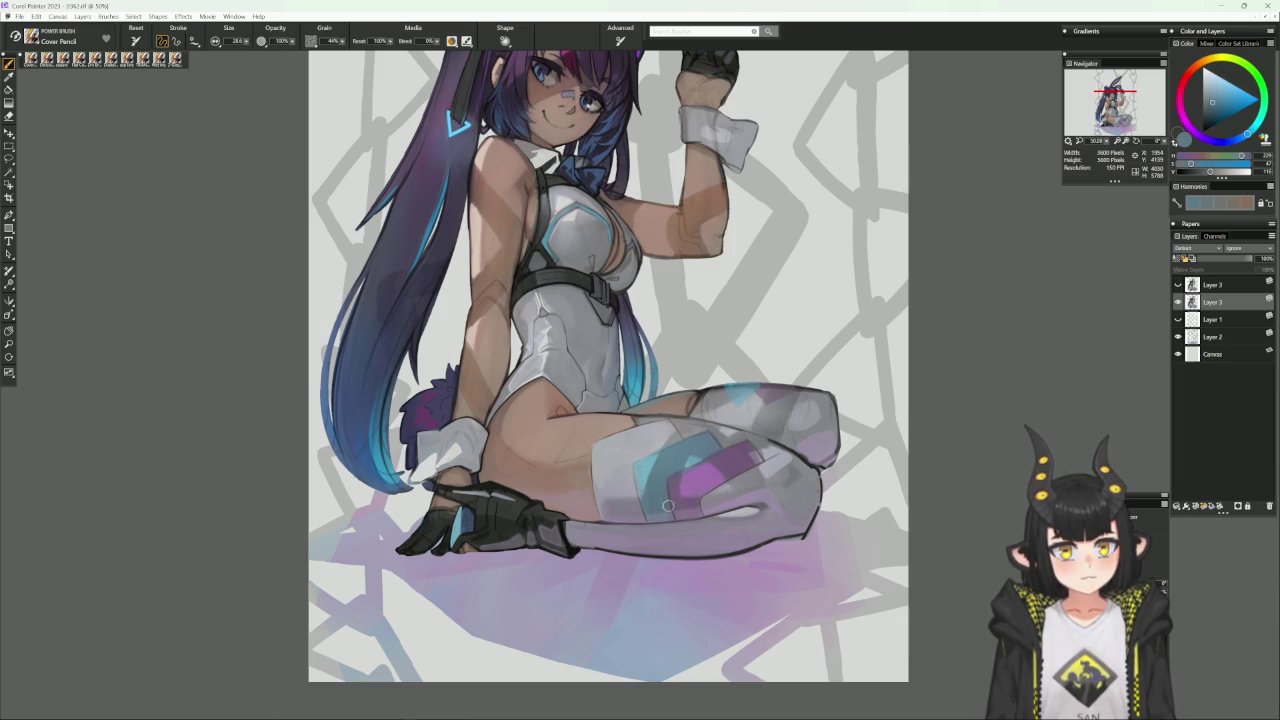
alt+click(642, 464)
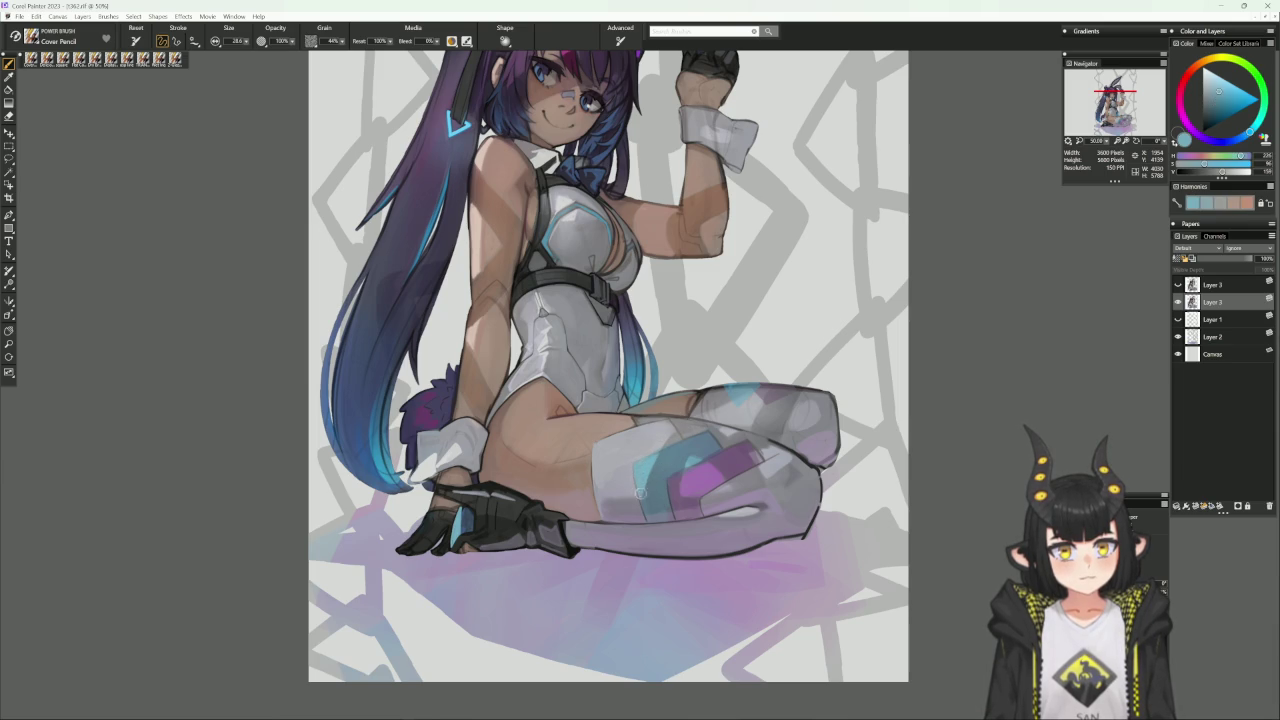
Paint the knee with sampled greyish blues at a brush size of about 24.7.
mouse_move(920, 448)
mouse_down()
mouse_move(843, 398)
mouse_move(830, 420)
mouse_up()
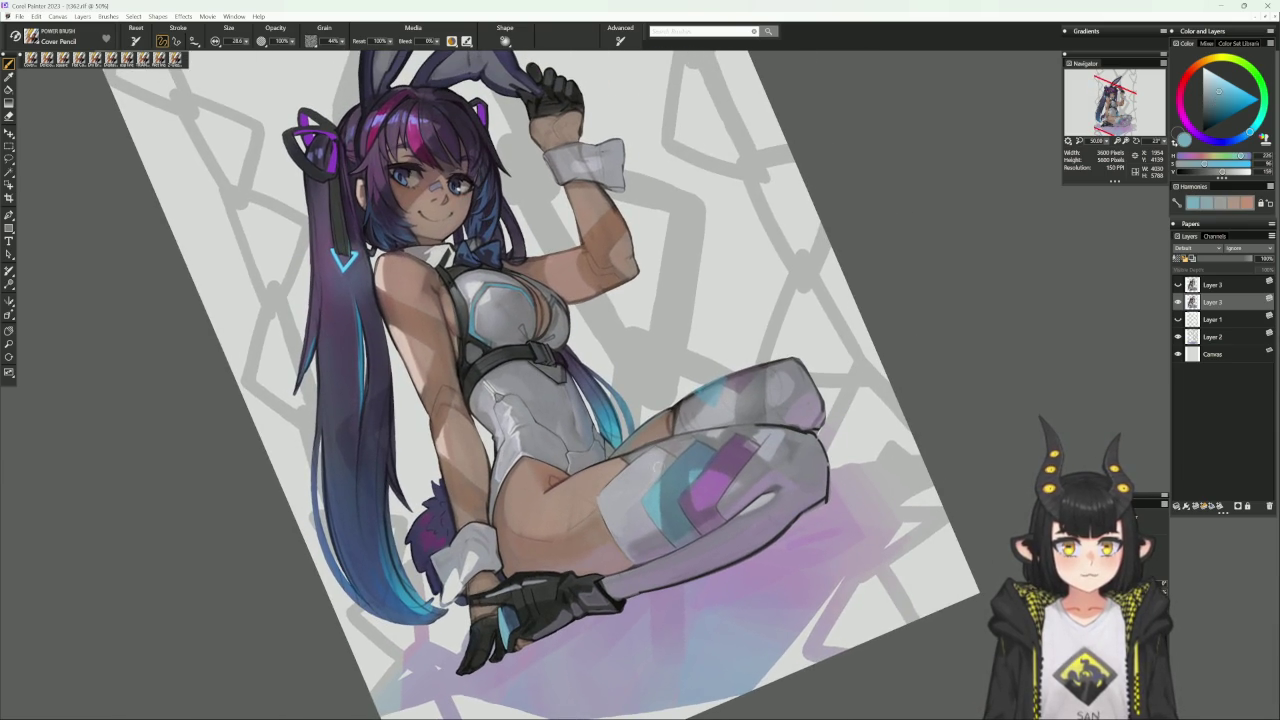
alt+click(634, 497)
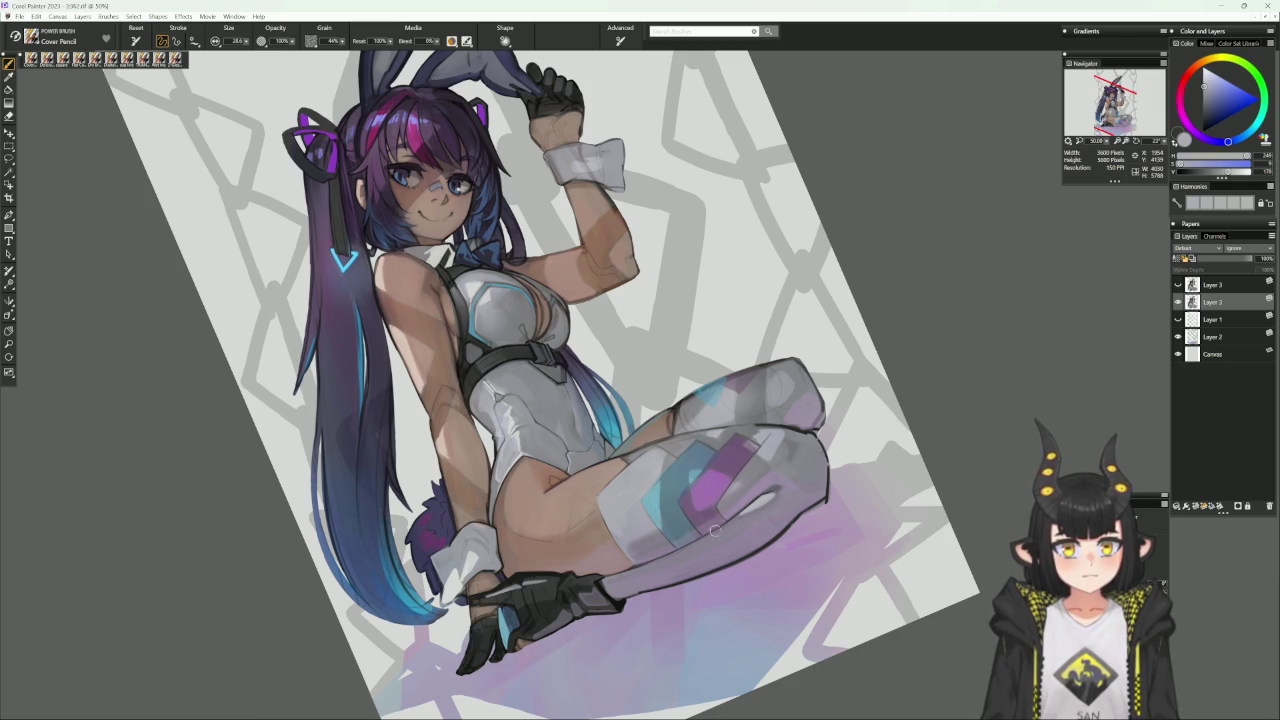
alt+click(582, 552)
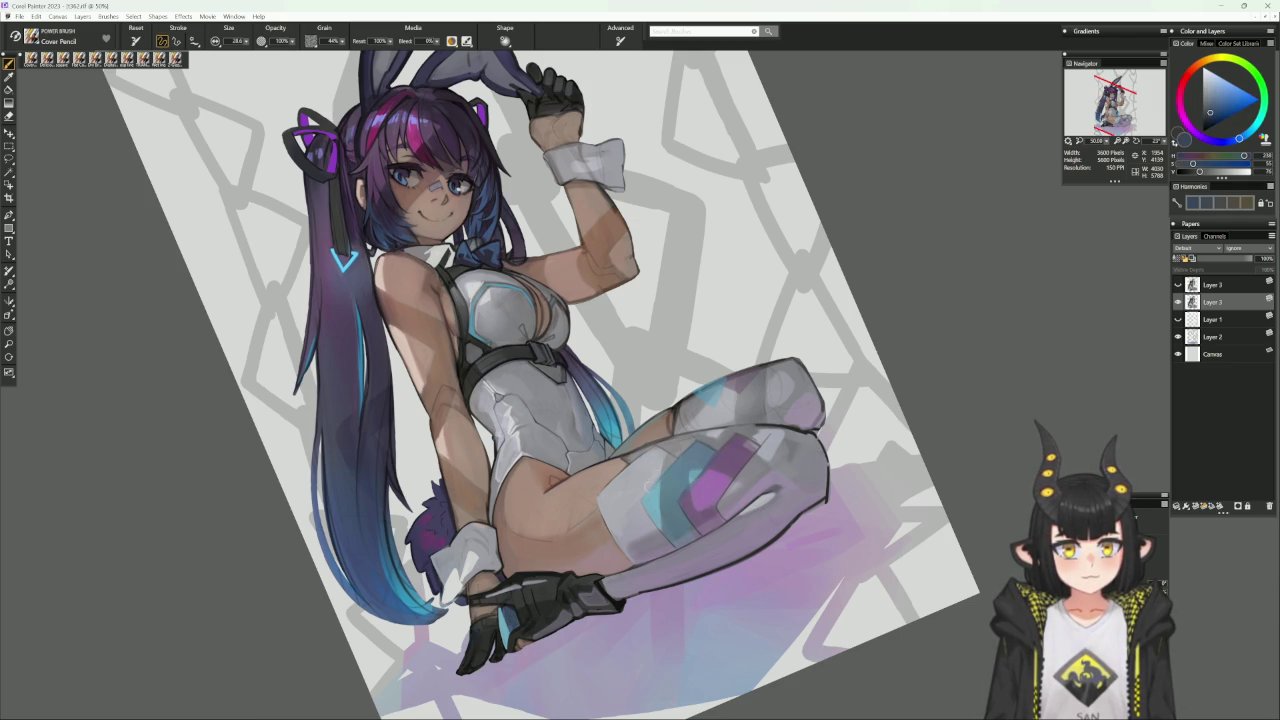
key(bracketleft)
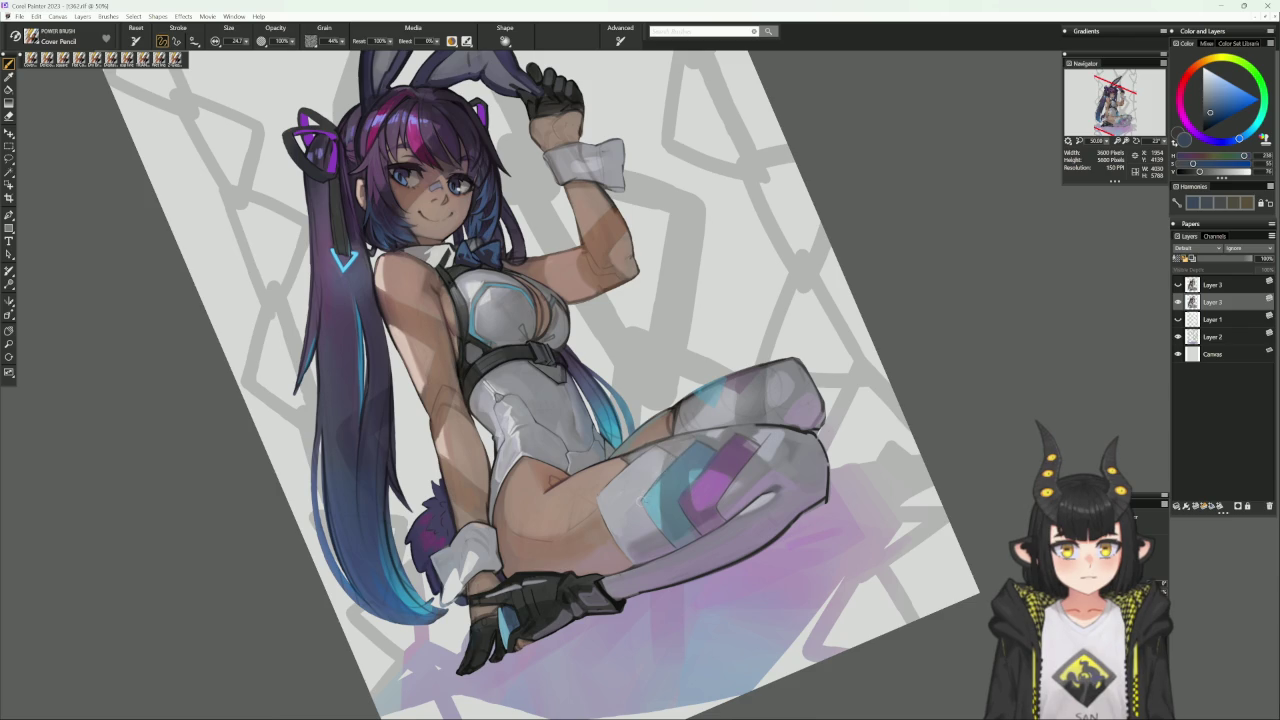
alt+click(660, 479)
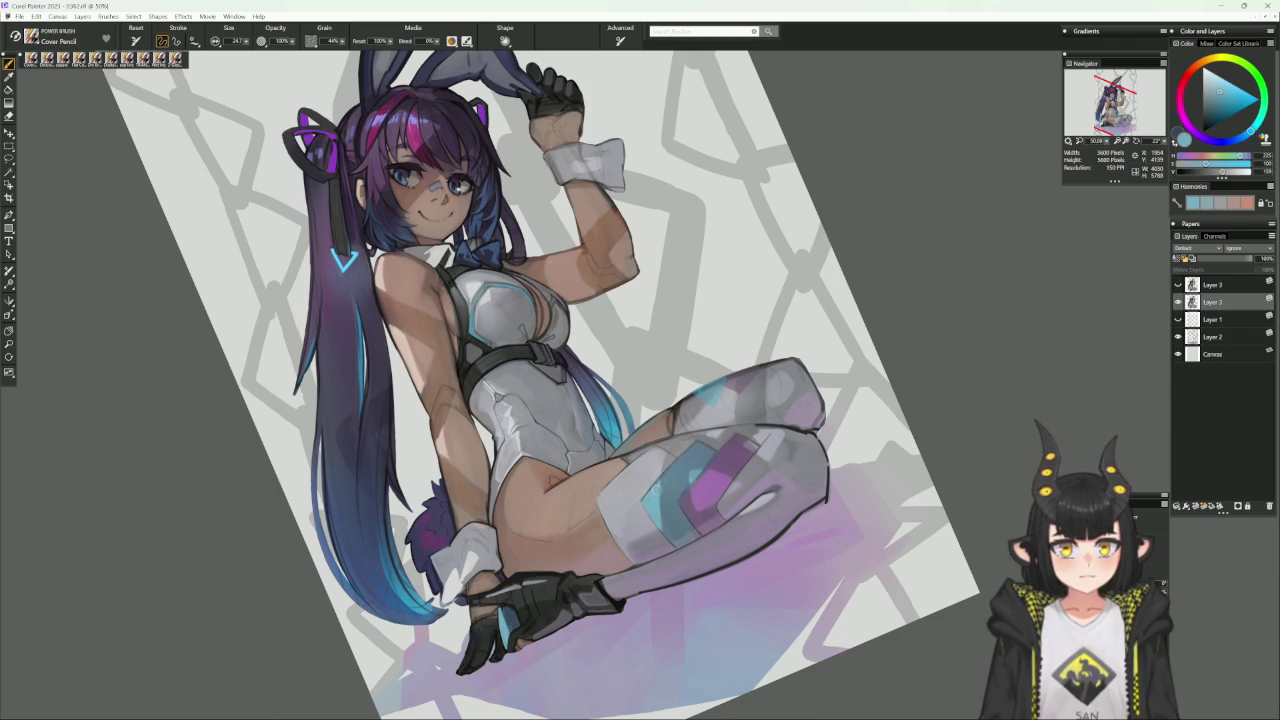
alt+click(693, 443)
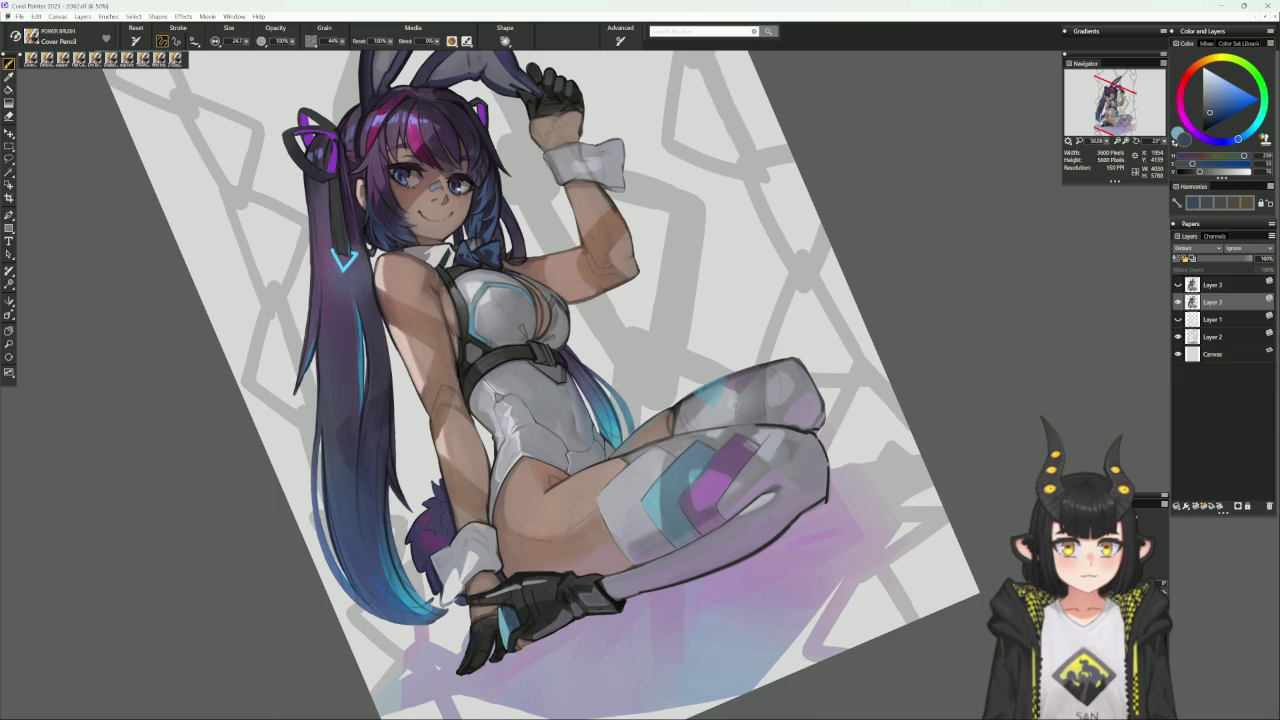
click(738, 411)
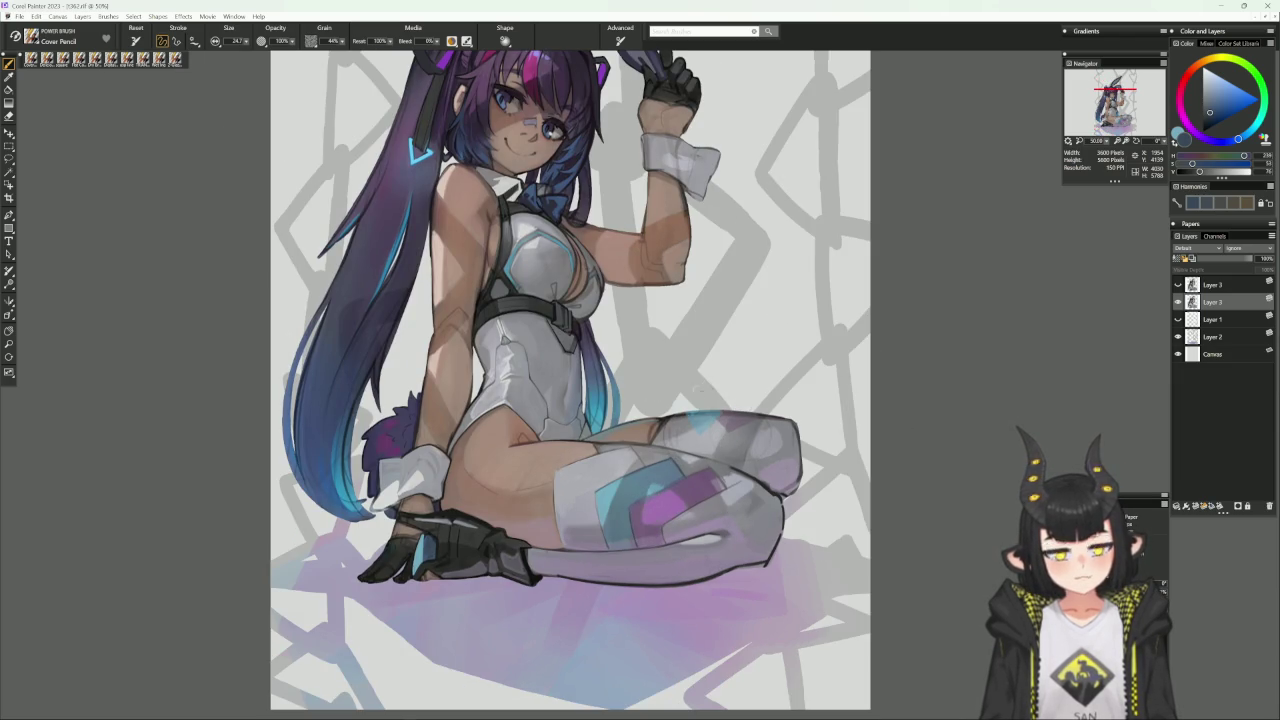
Settle on a lighter, less saturated blue-grey matching the leg's shading.
drag(886, 428, 909, 451)
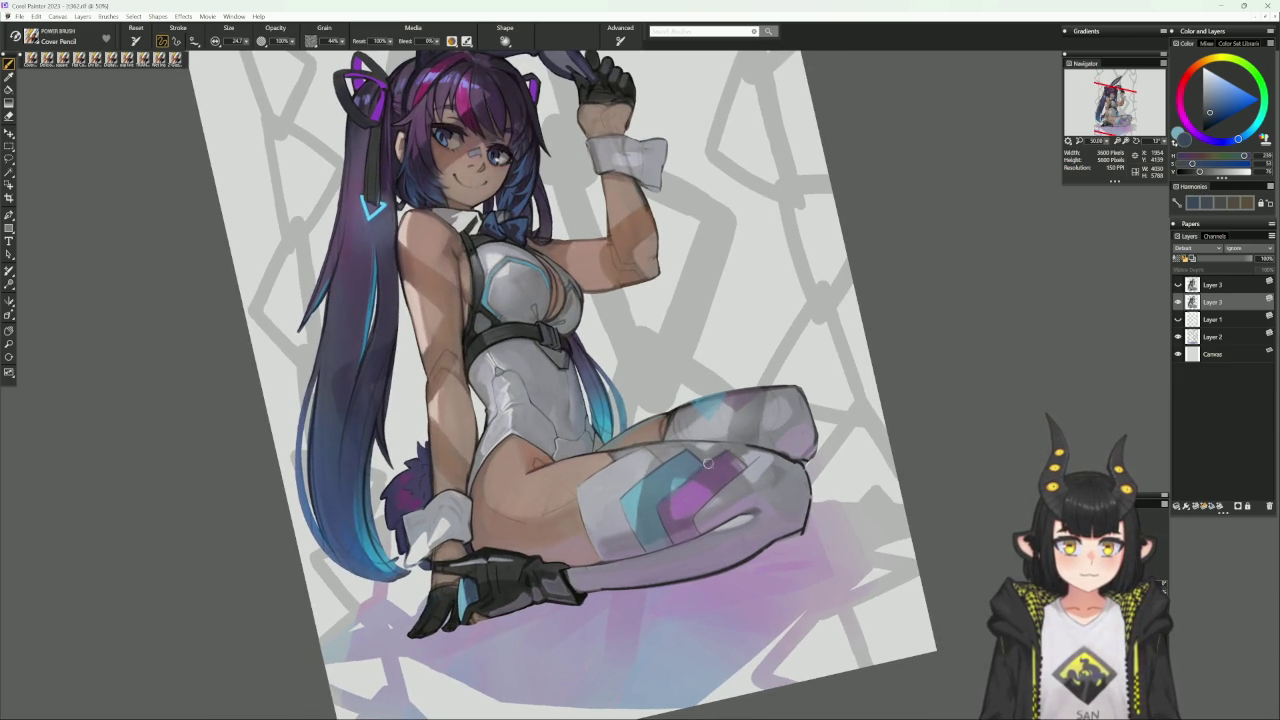
click(762, 416)
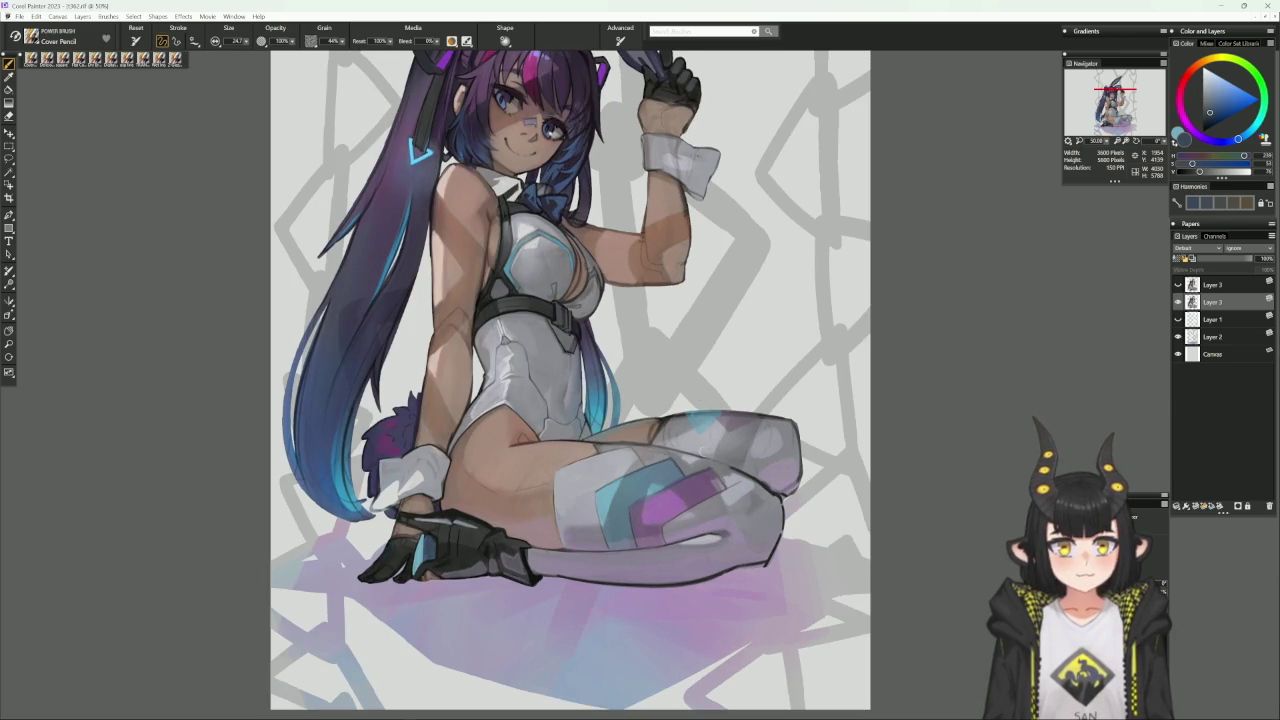
alt+click(718, 476)
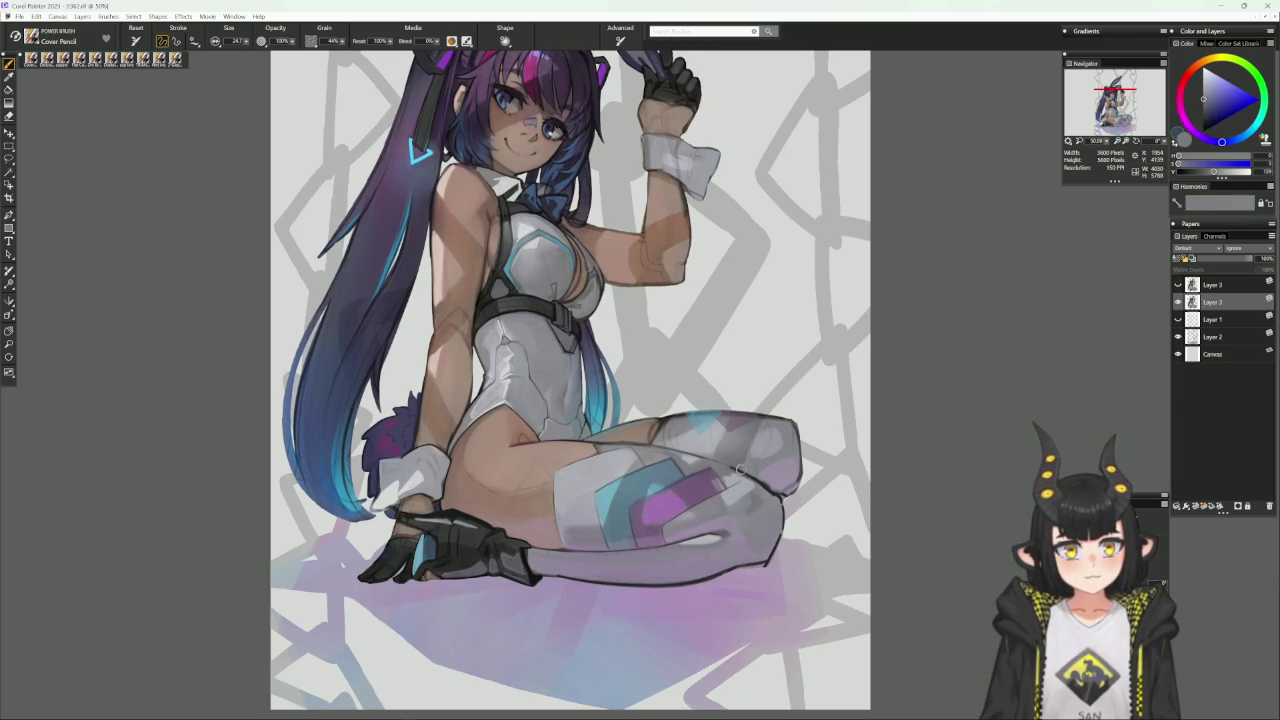
alt+click(740, 468)
alt+click(725, 480)
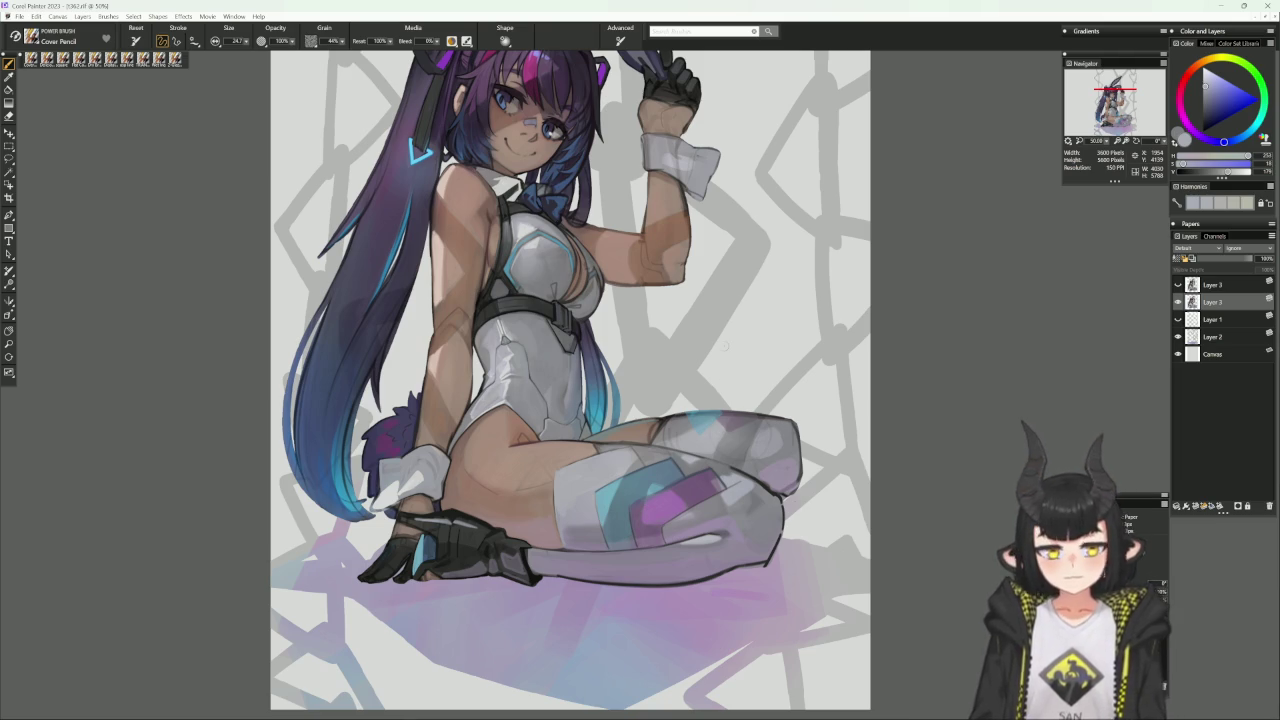
drag(893, 505, 700, 440)
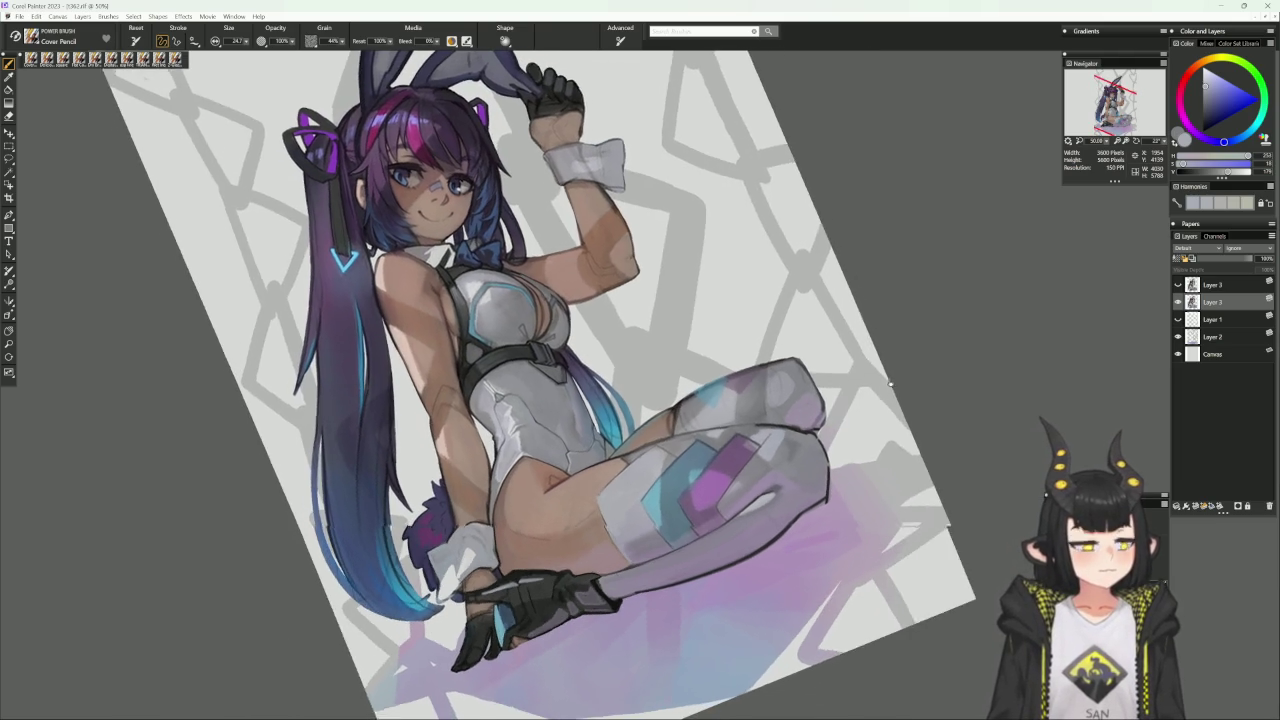
Repaint the crossed leg's stocking with sampled magenta stripe and grey-blue tones.
alt+click(695, 437)
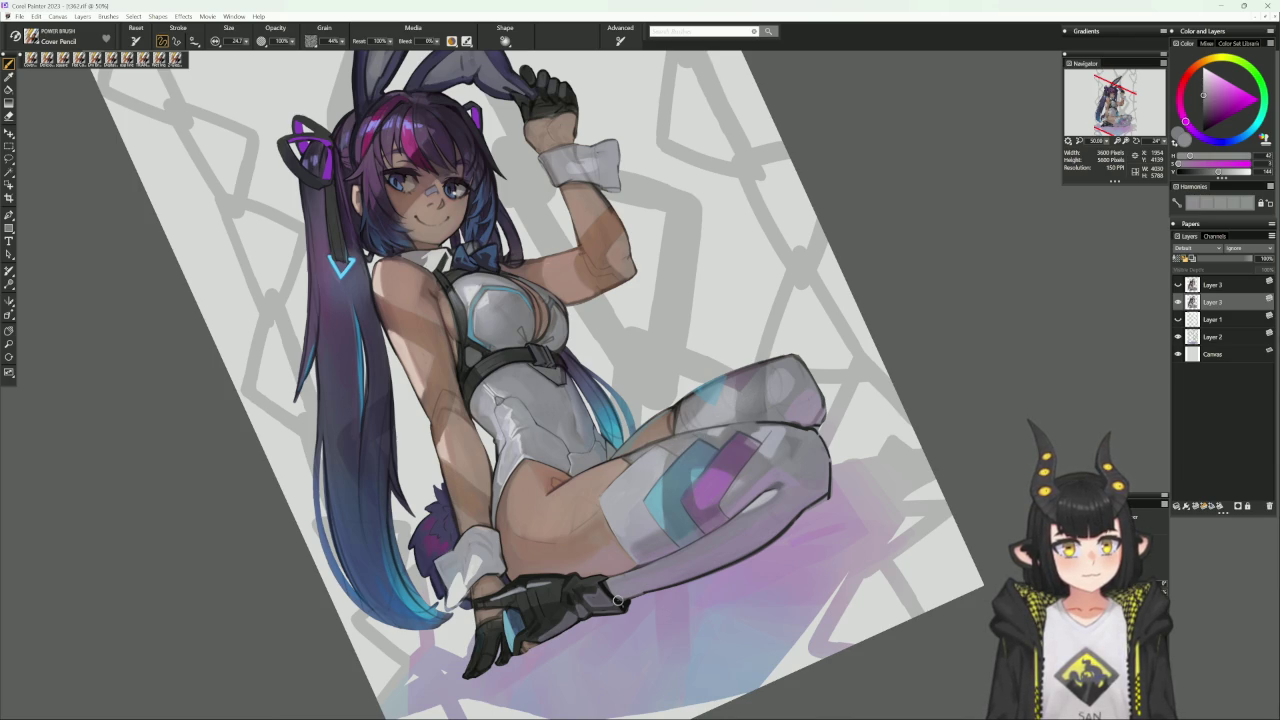
alt+click(716, 450)
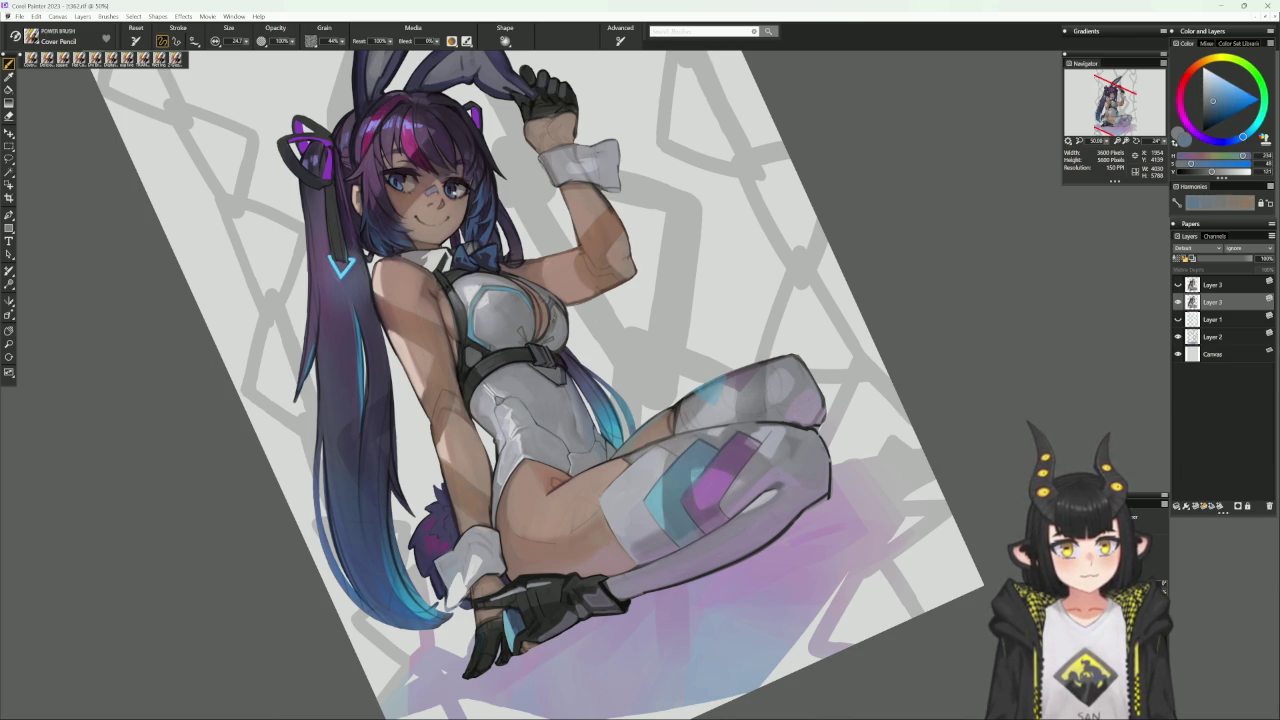
alt+click(712, 460)
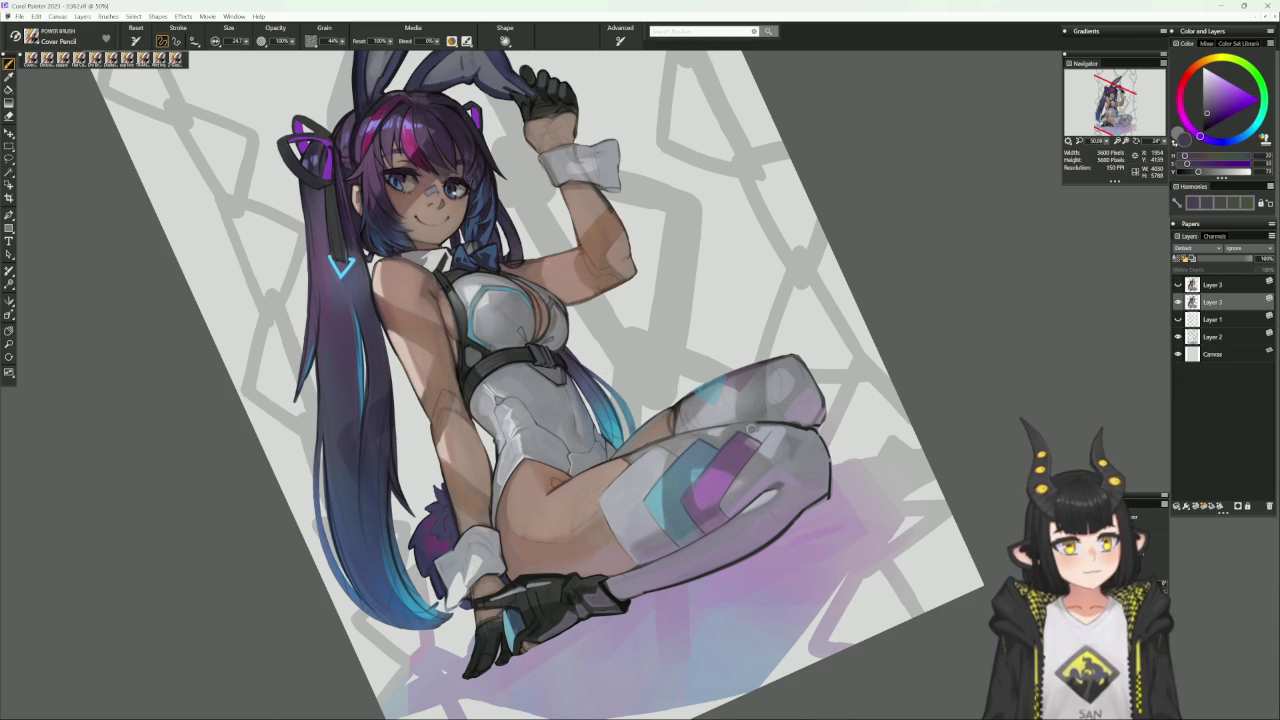
alt+click(689, 481)
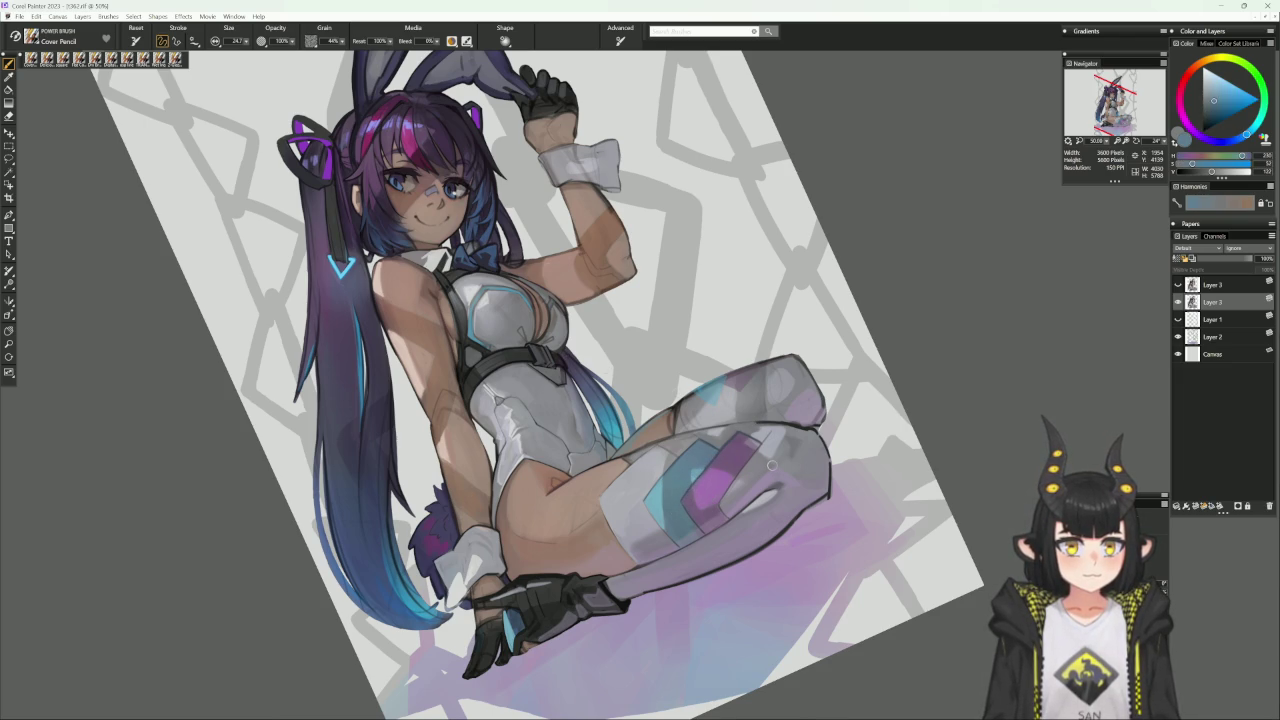
alt+click(720, 458)
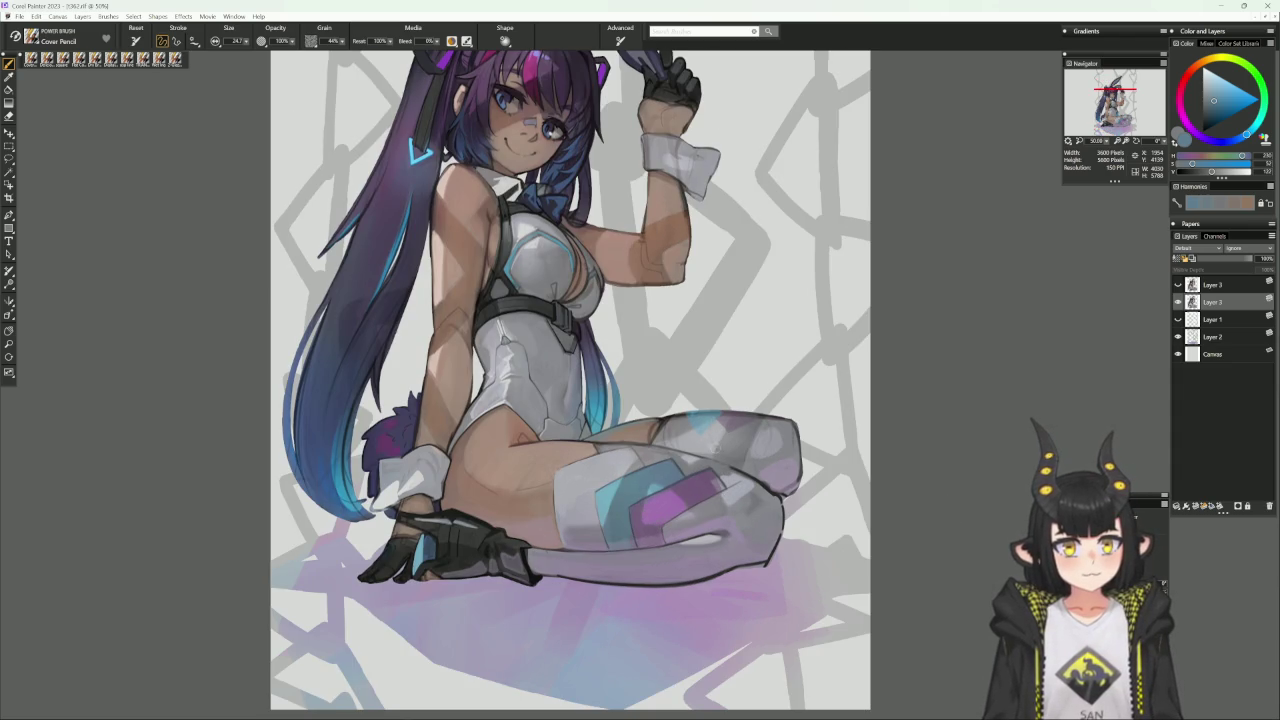
Load a light grey-lavender and pan up to the bunny ears.
alt+click(597, 348)
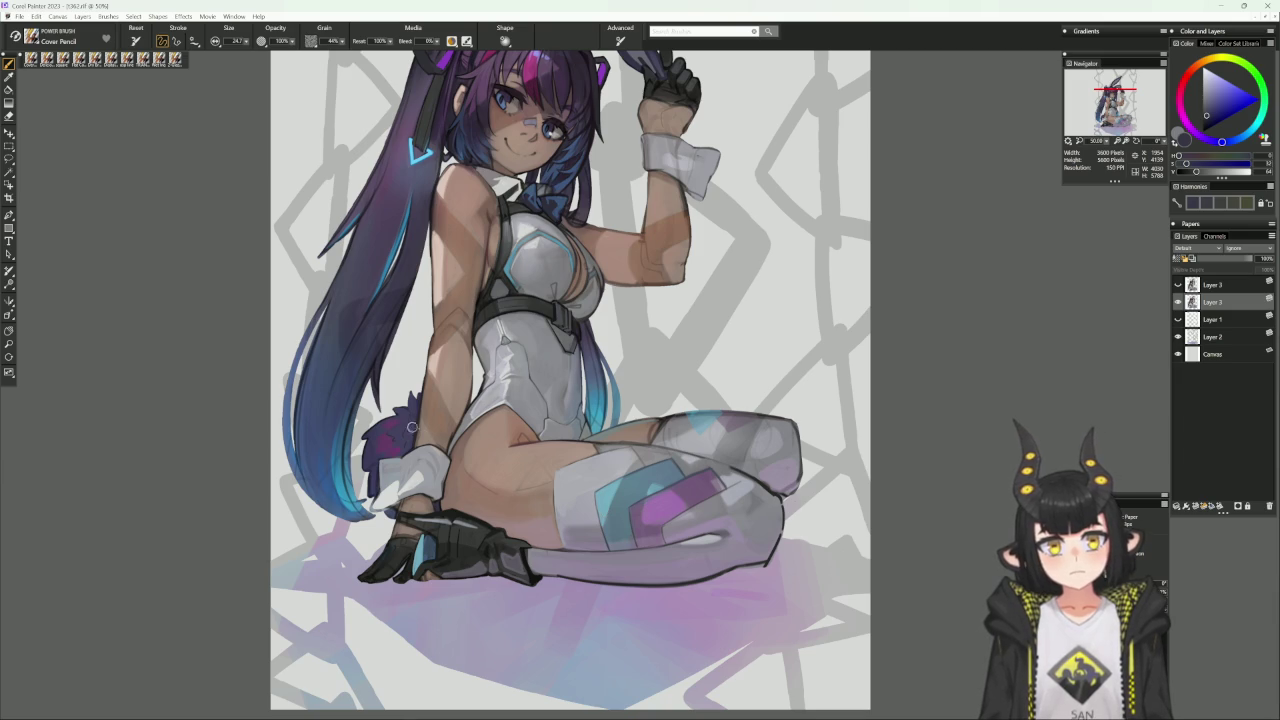
alt+click(416, 452)
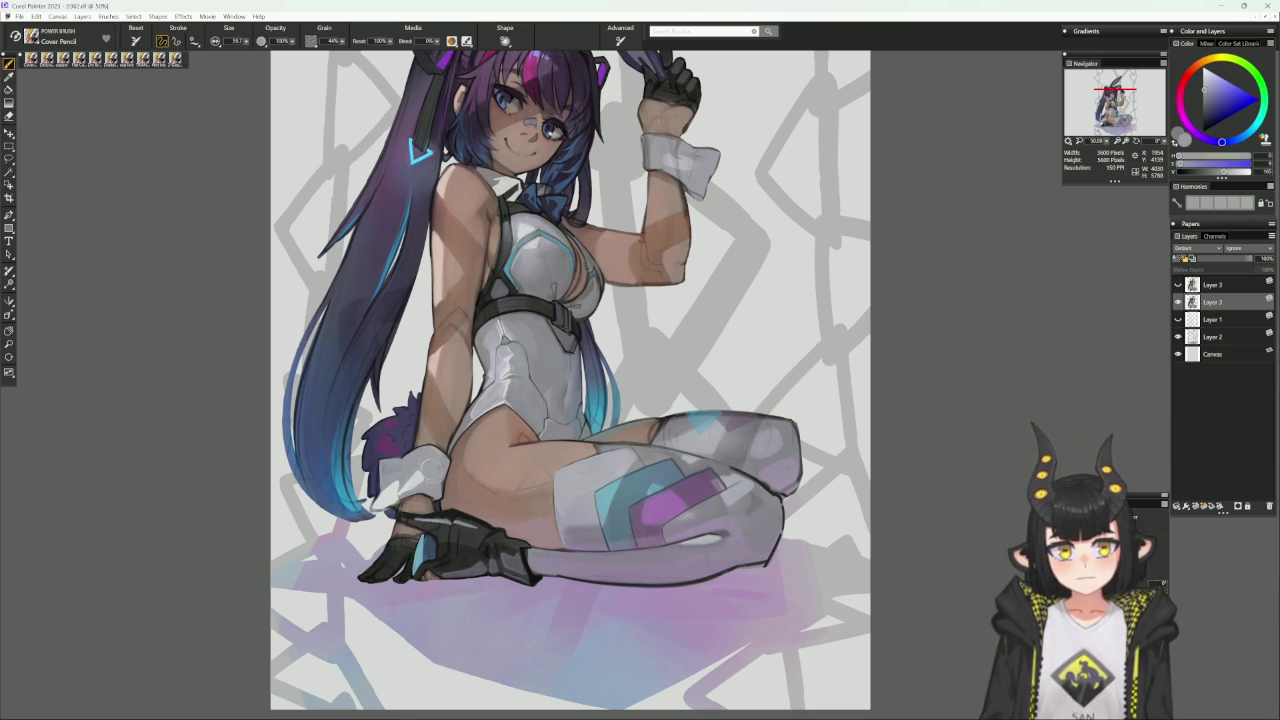
drag(463, 406, 457, 446)
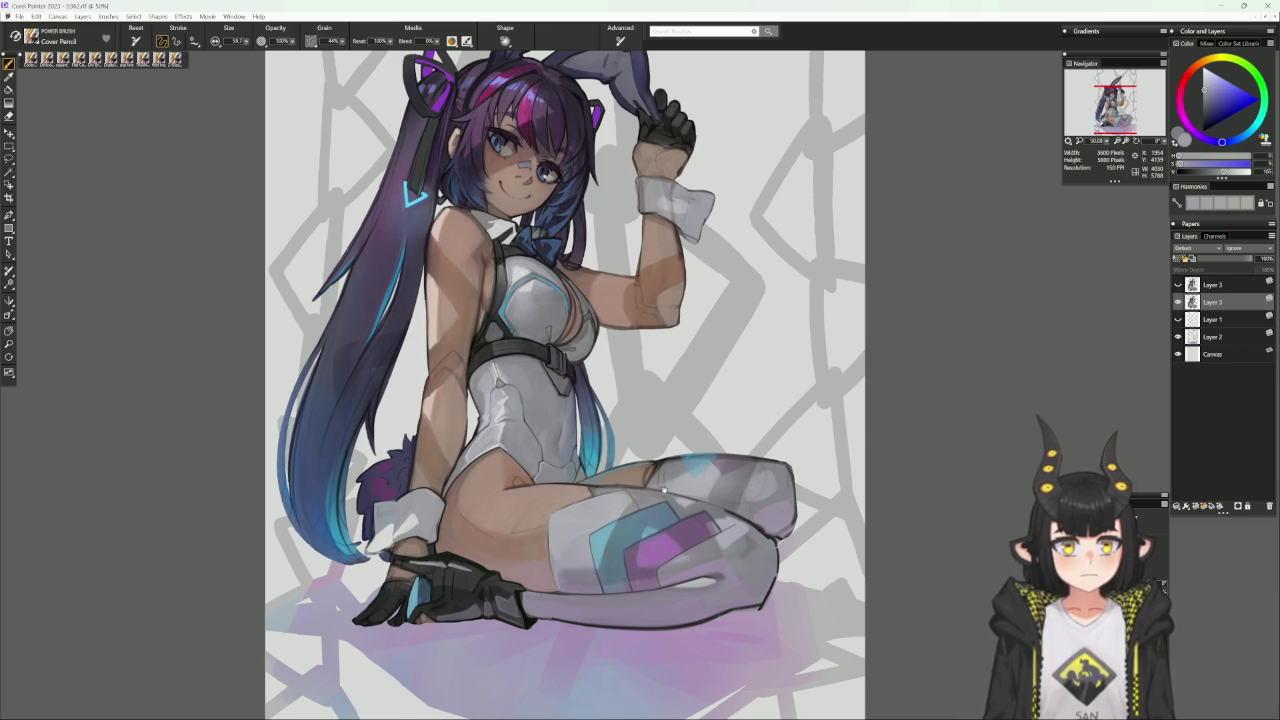
Paint a thin light highlight along the chest's top edge.
drag(663, 493, 667, 524)
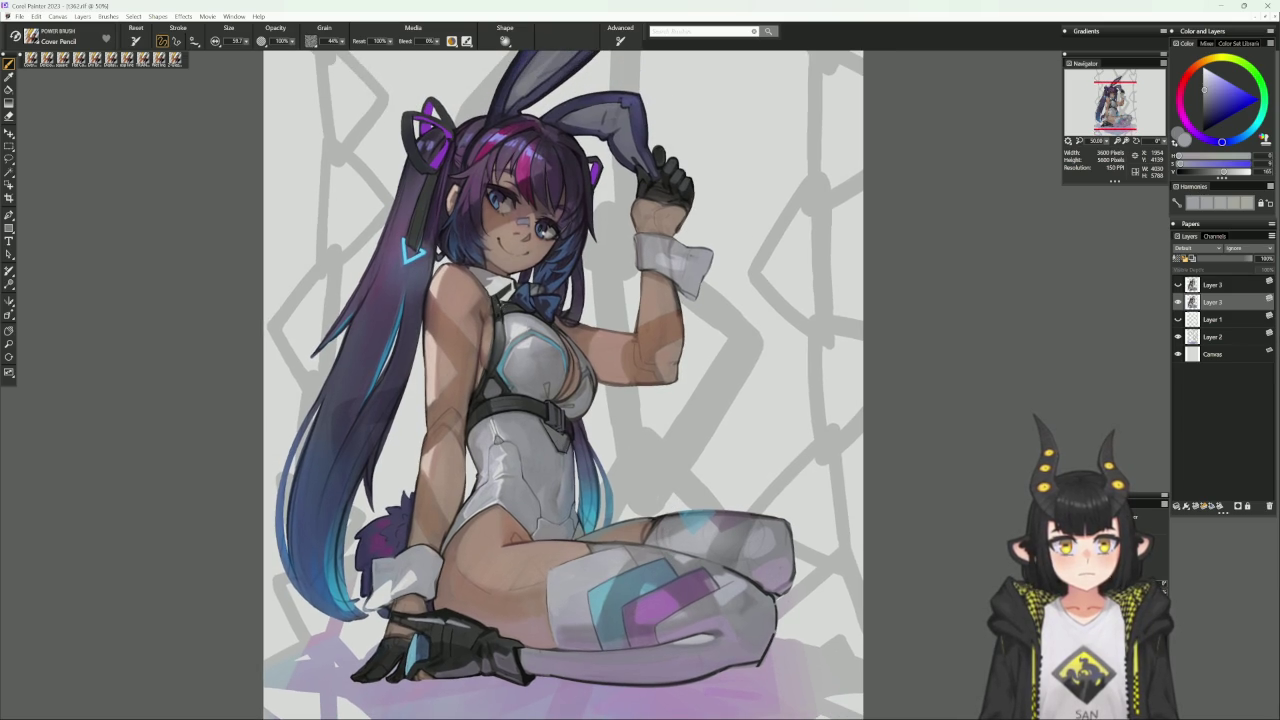
alt+click(508, 312)
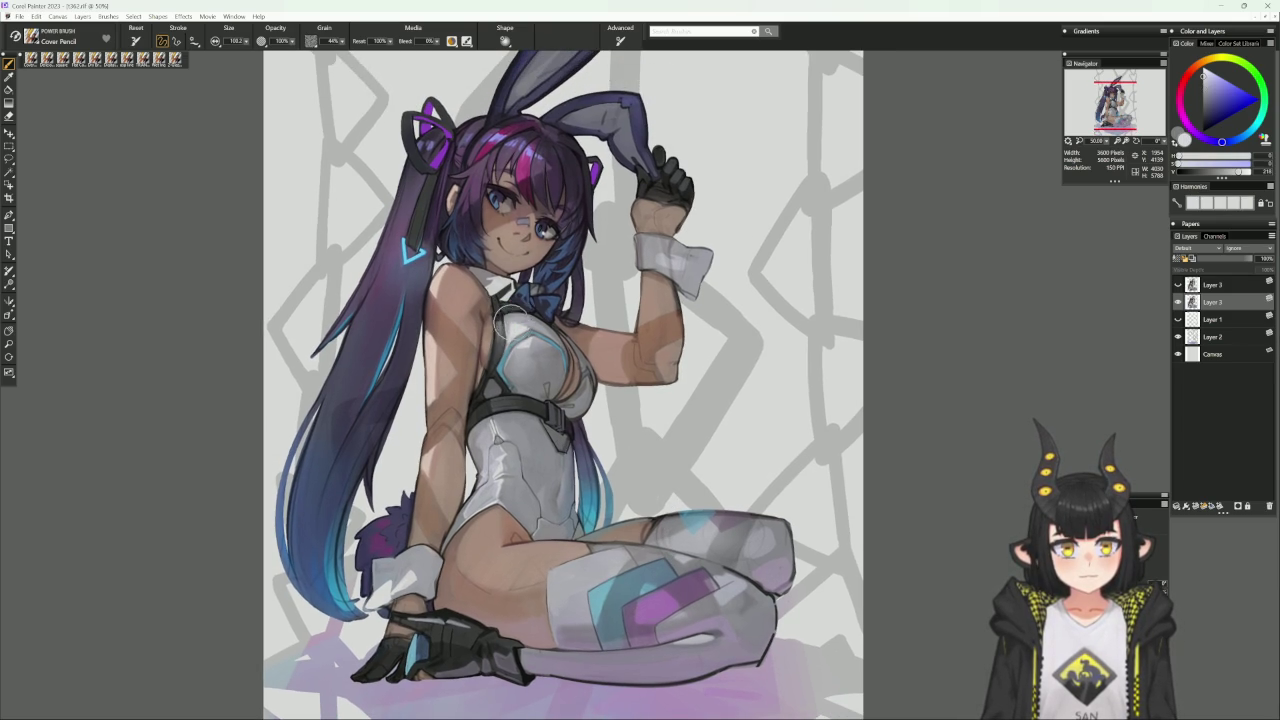
drag(518, 312, 546, 322)
alt+click(520, 314)
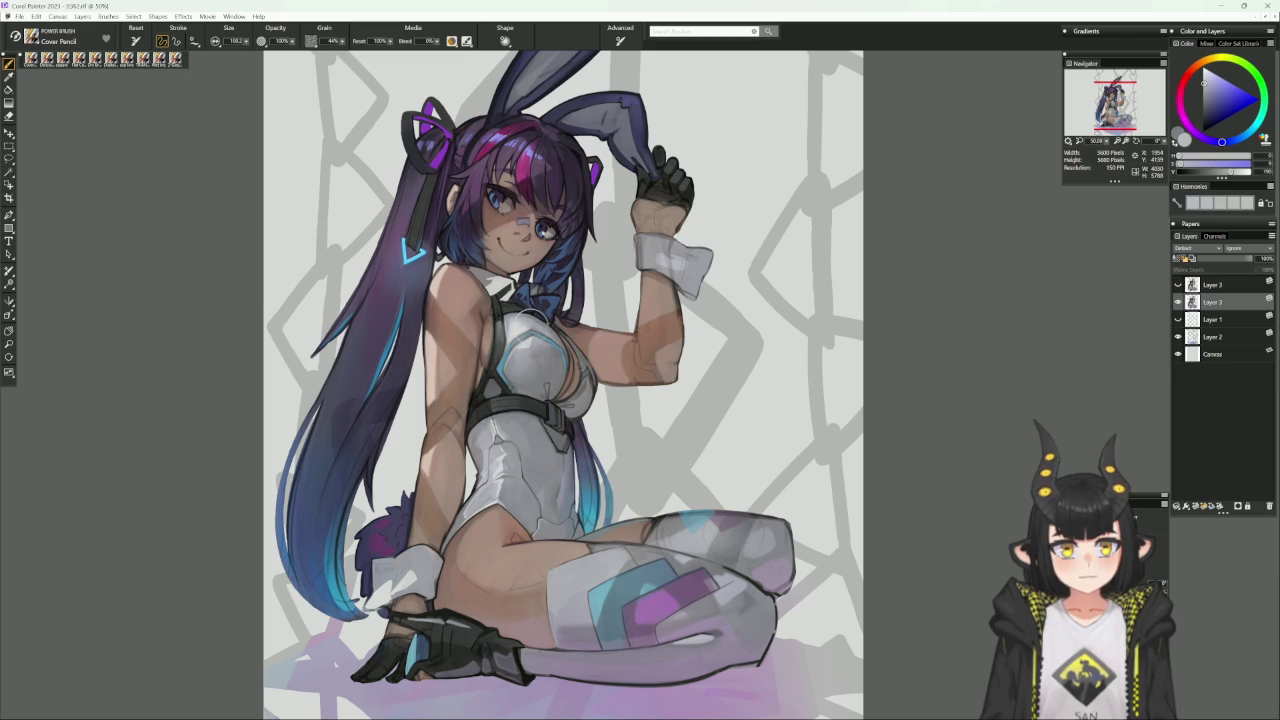
alt+click(510, 320)
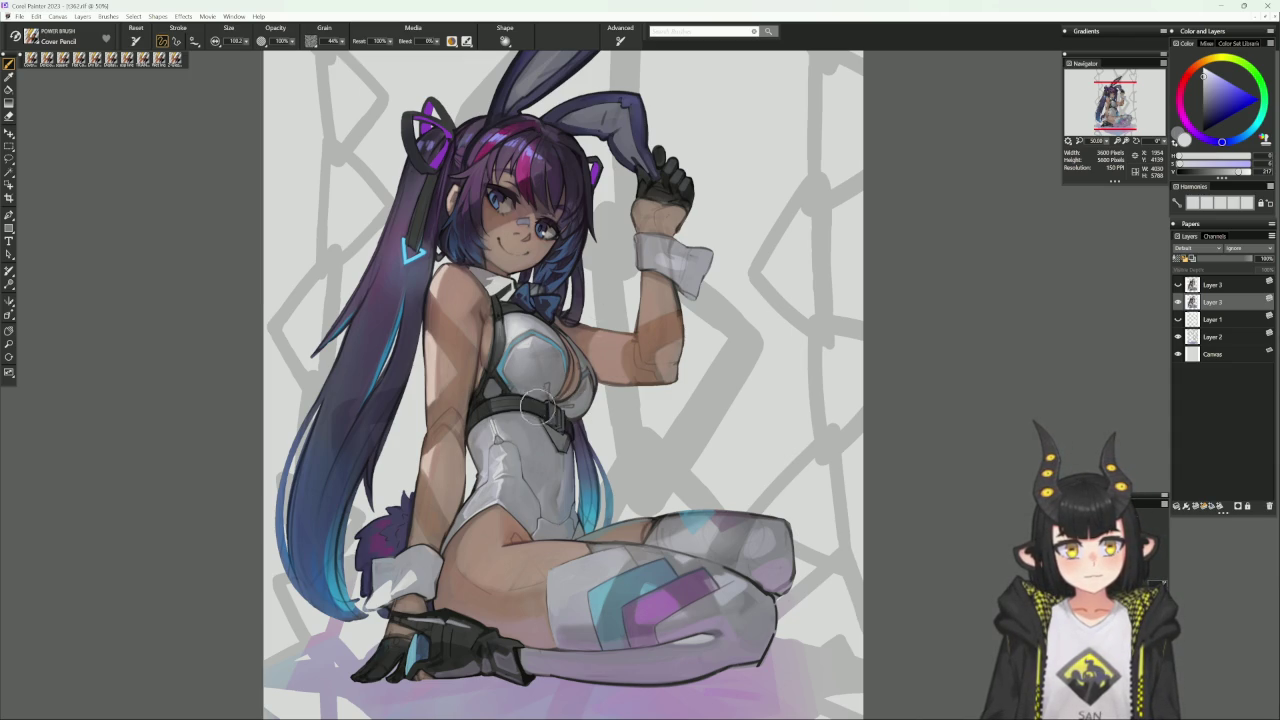
Sample blue tones from the artwork on a sideways-rotated canvas, then reset rotation.
click(1203, 107)
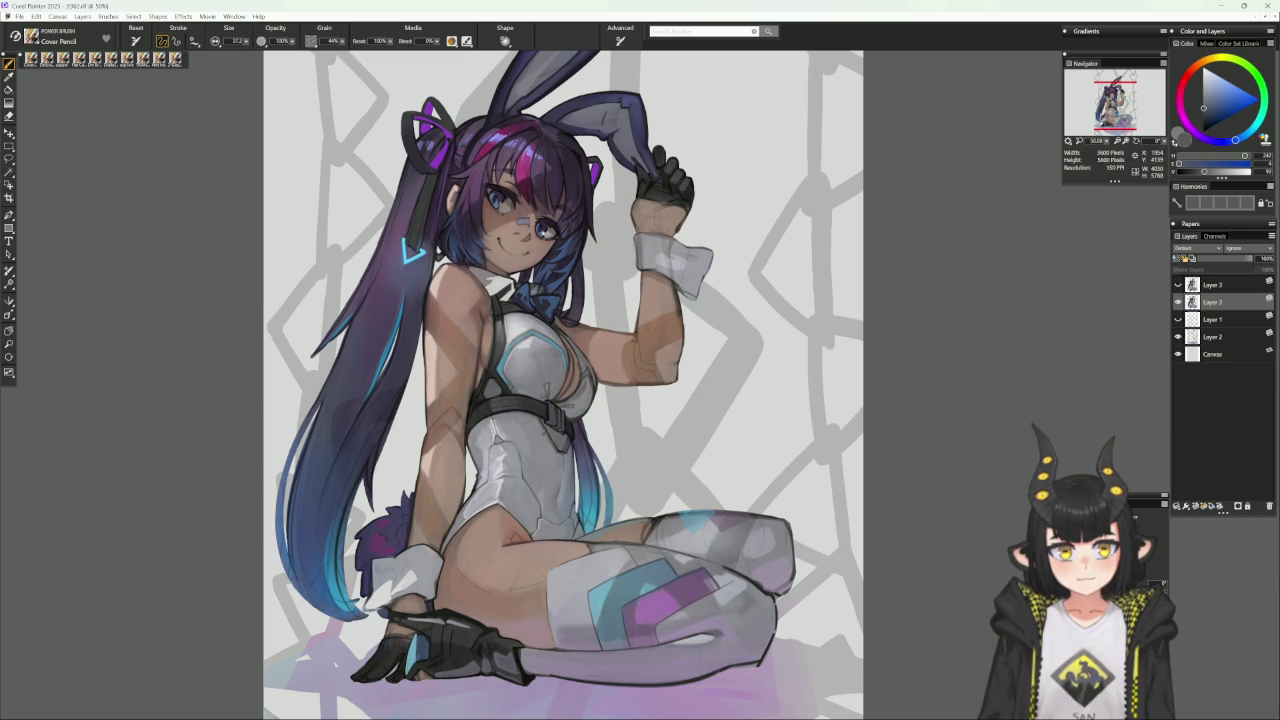
alt+click(556, 432)
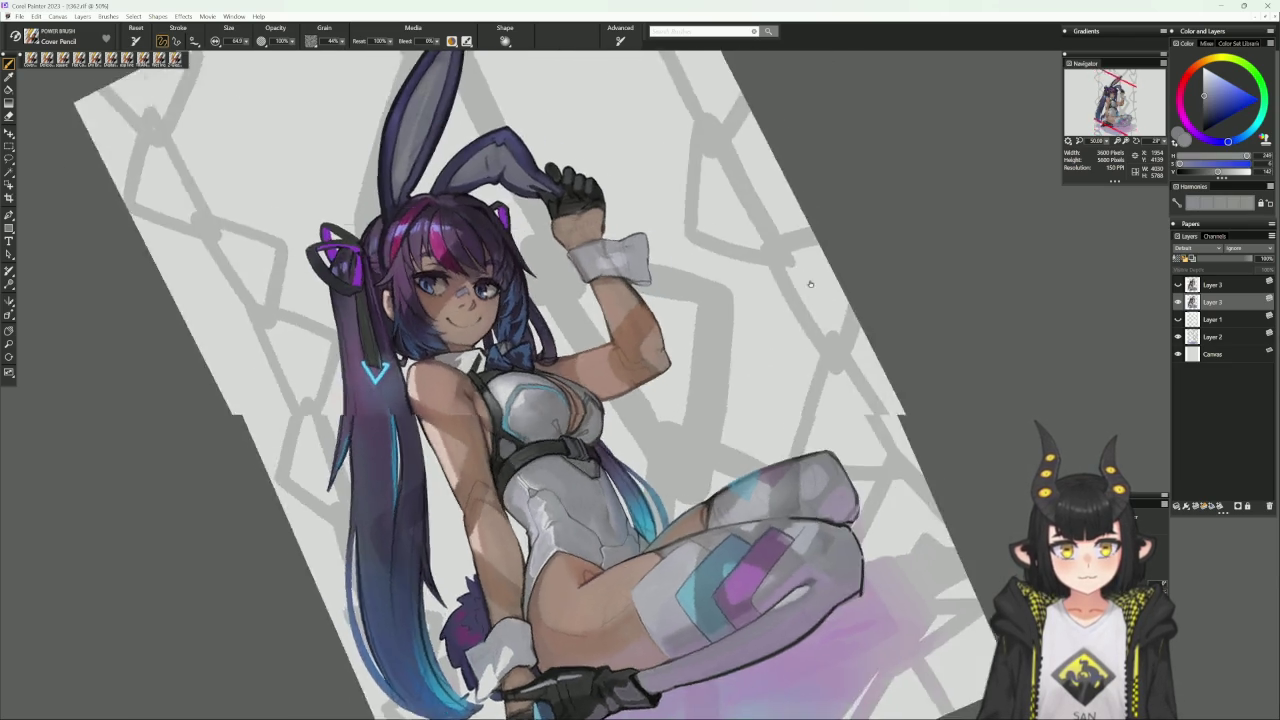
drag(787, 405, 1016, 538)
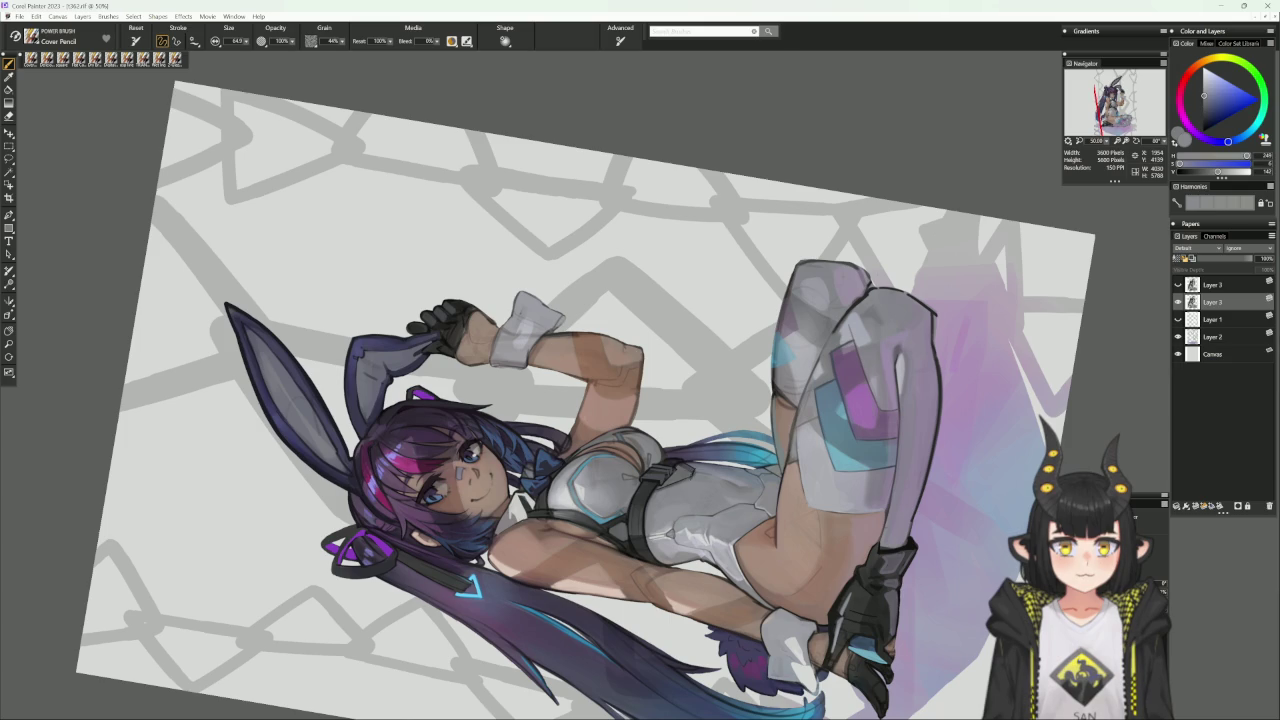
alt+click(688, 464)
alt+click(688, 464)
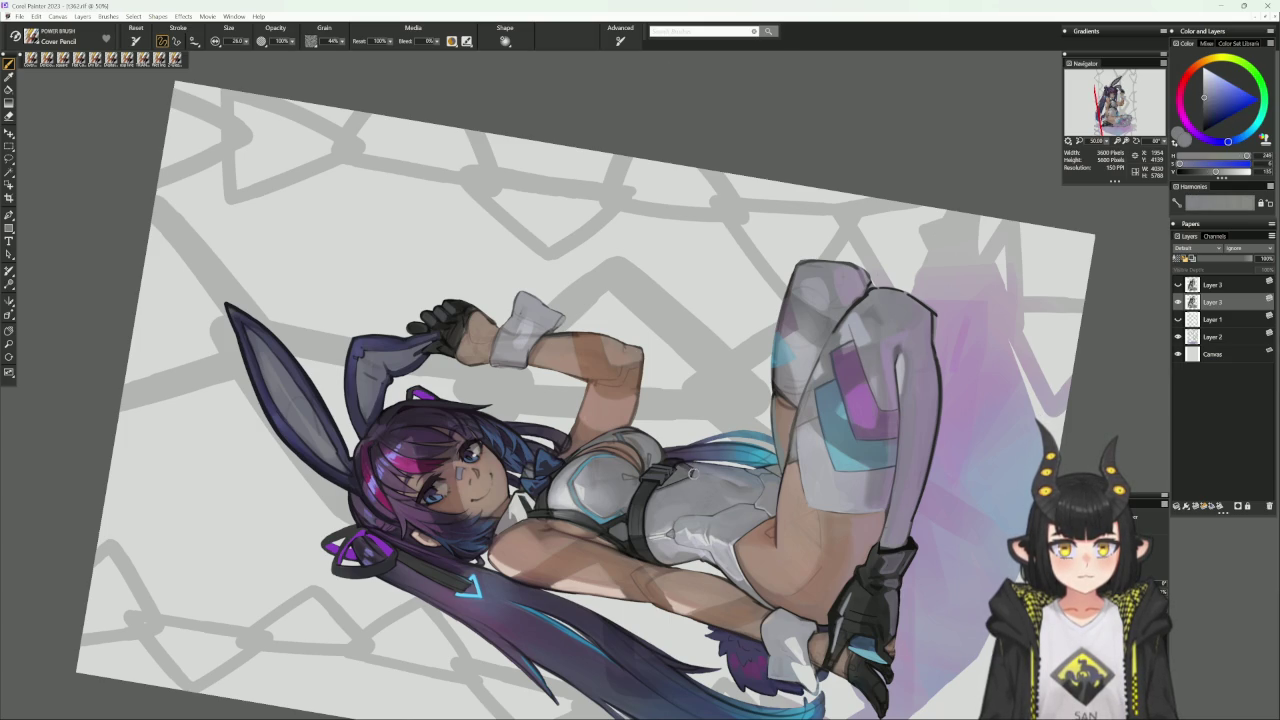
key(ctrl+0)
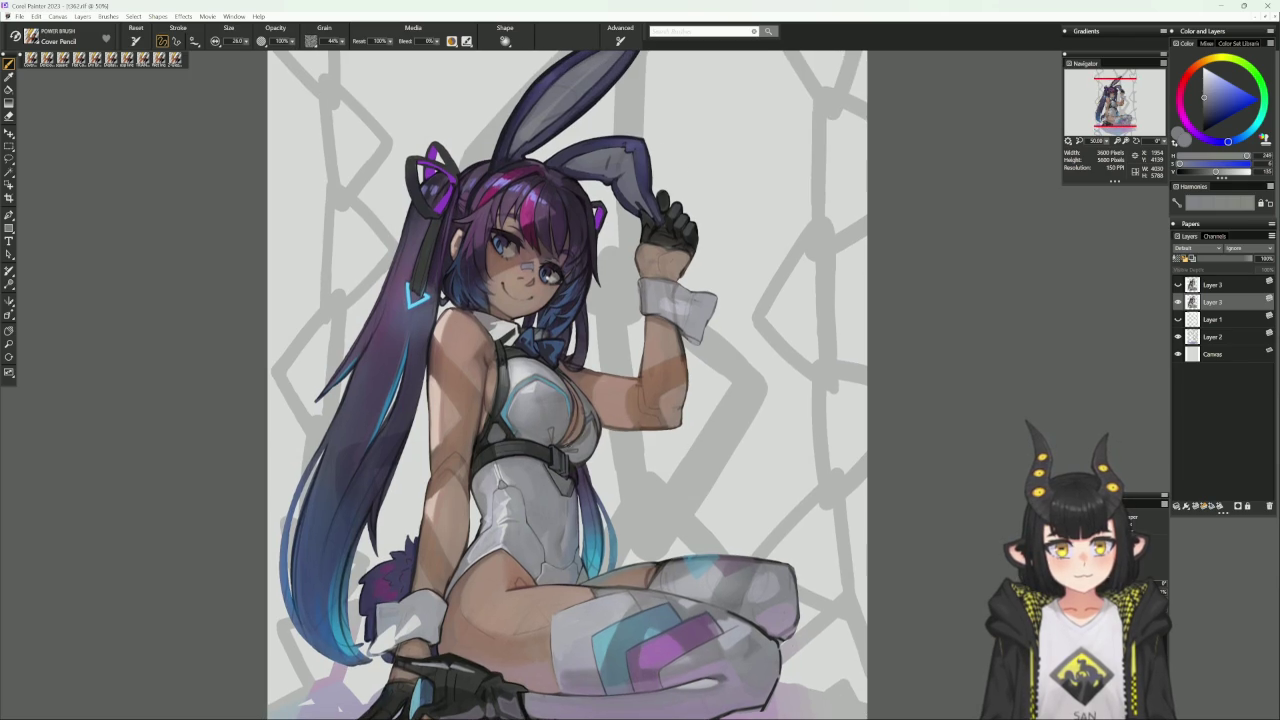
Sample shoulder skin and neck-strap near-black at a smaller brush size.
alt+click(567, 445)
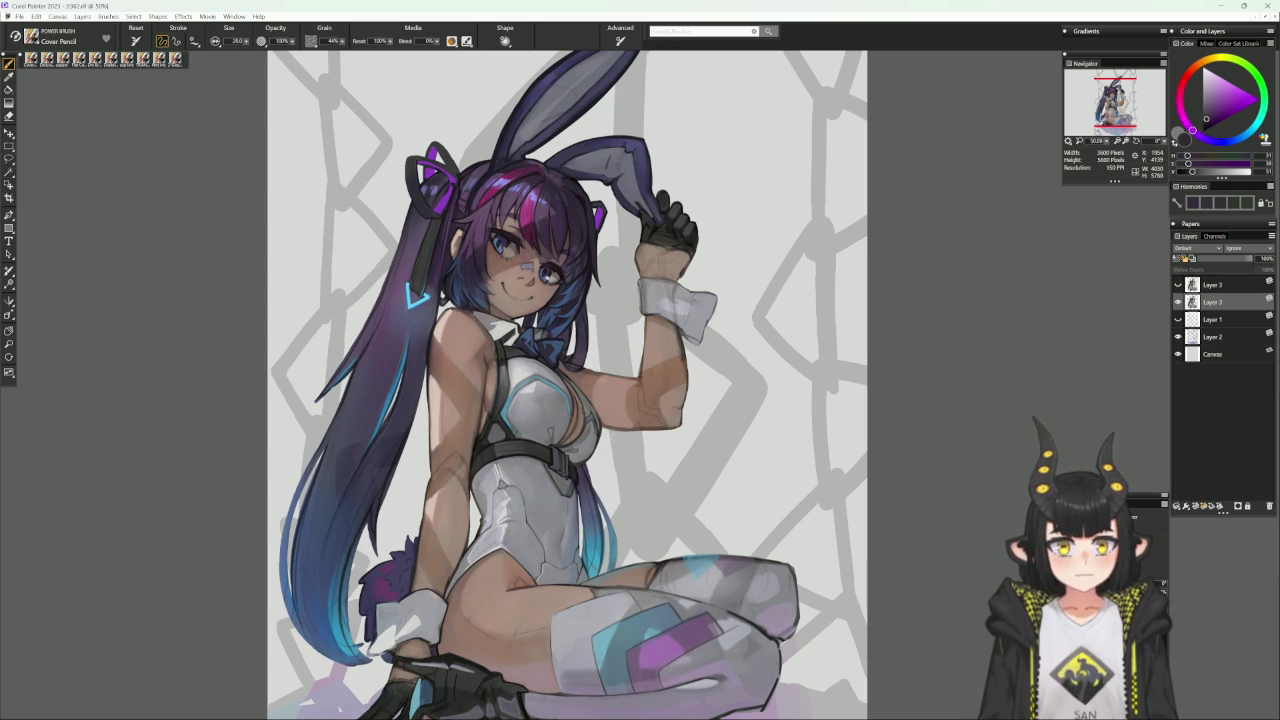
alt+click(487, 338)
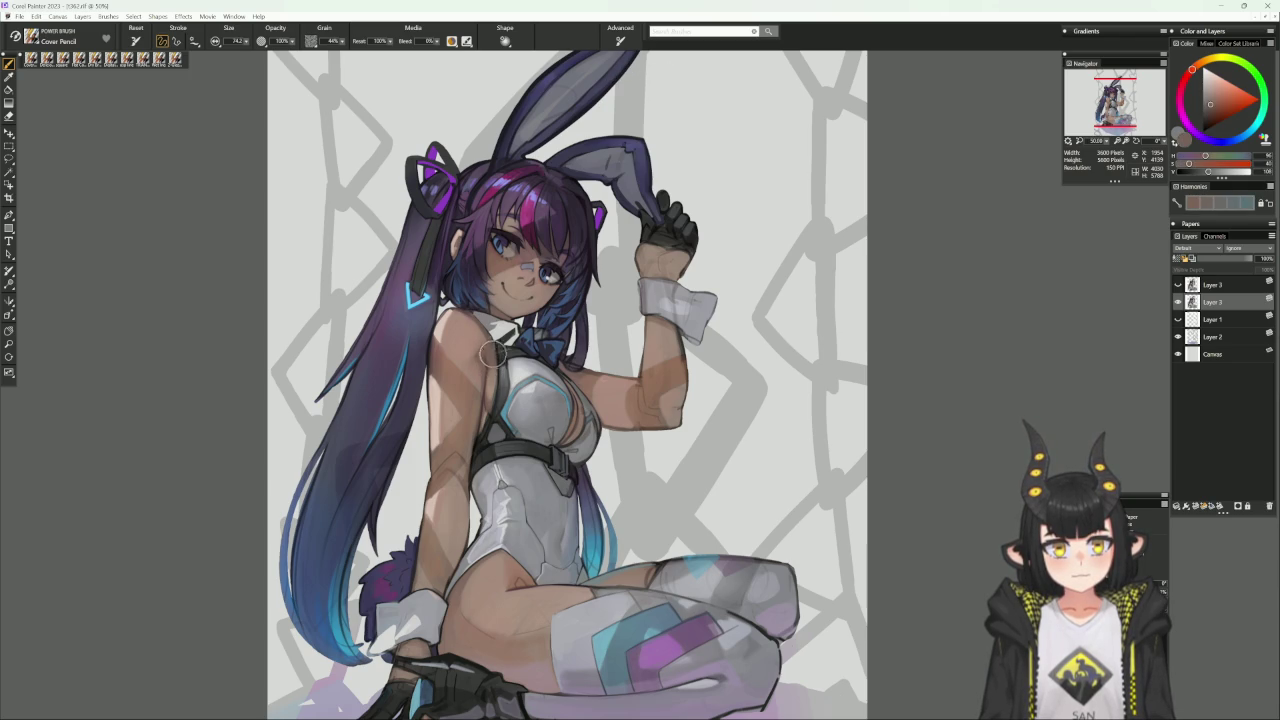
key(bracketleft)
key(bracketleft)
key(bracketleft)
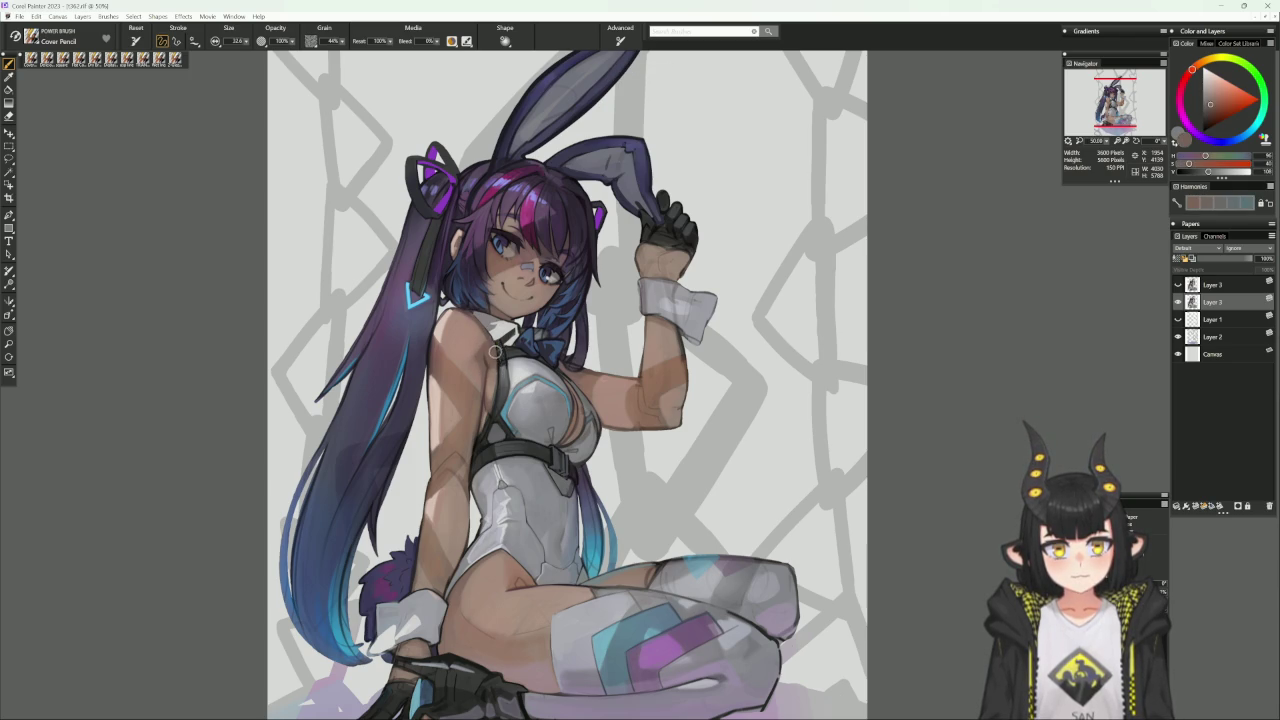
alt+click(497, 345)
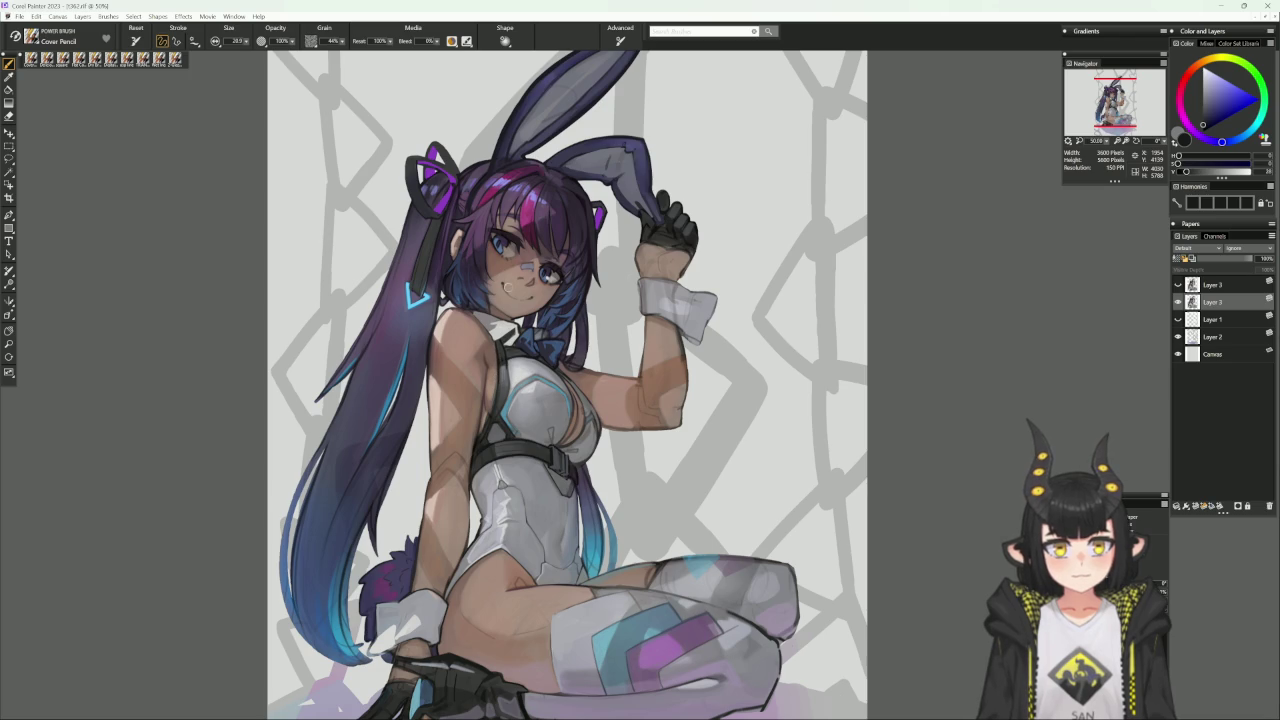
drag(500, 355, 510, 387)
Mix bodysuit blue-greys into a light bluish-purple grey and paint chest highlights.
alt+click(506, 410)
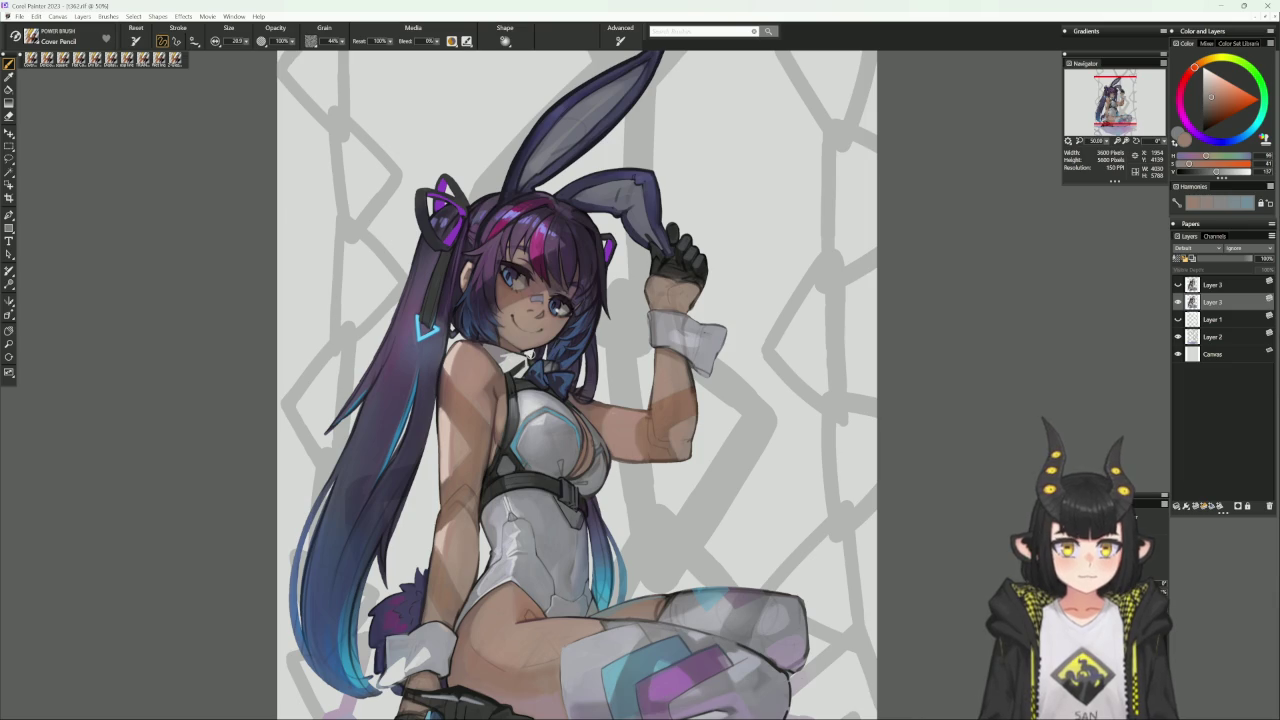
alt+click(560, 470)
alt+click(506, 400)
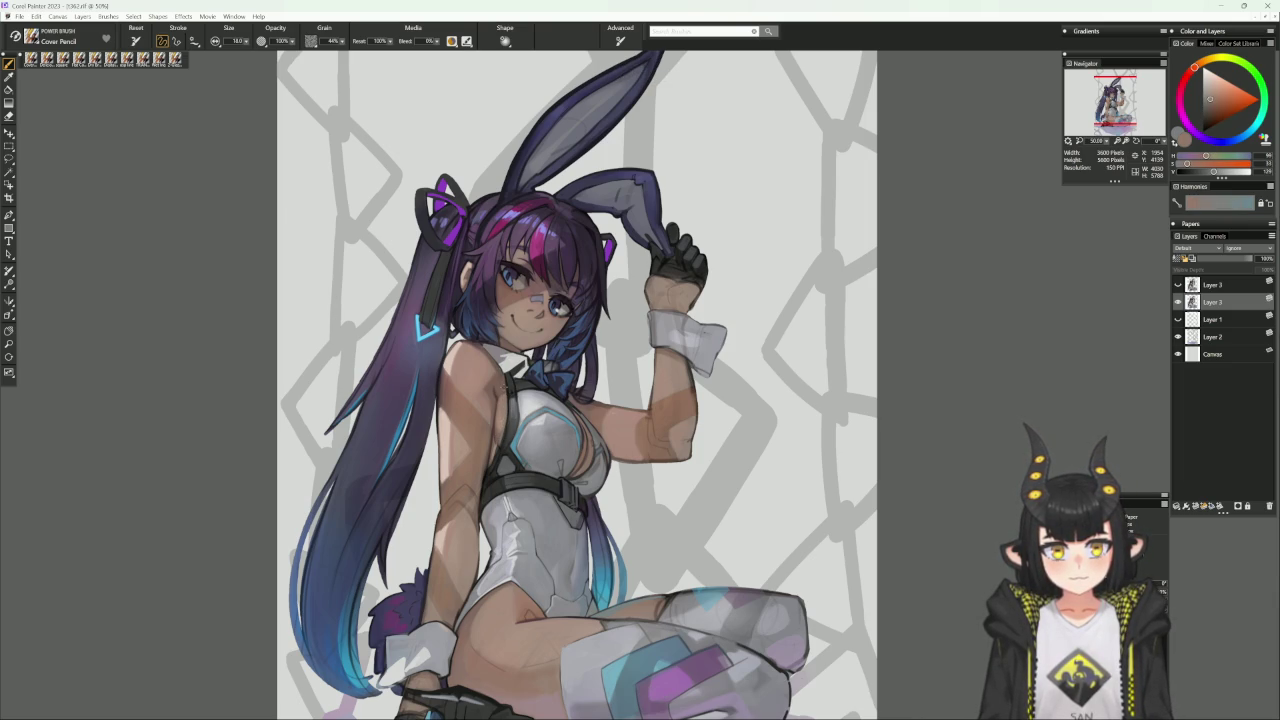
alt+click(497, 438)
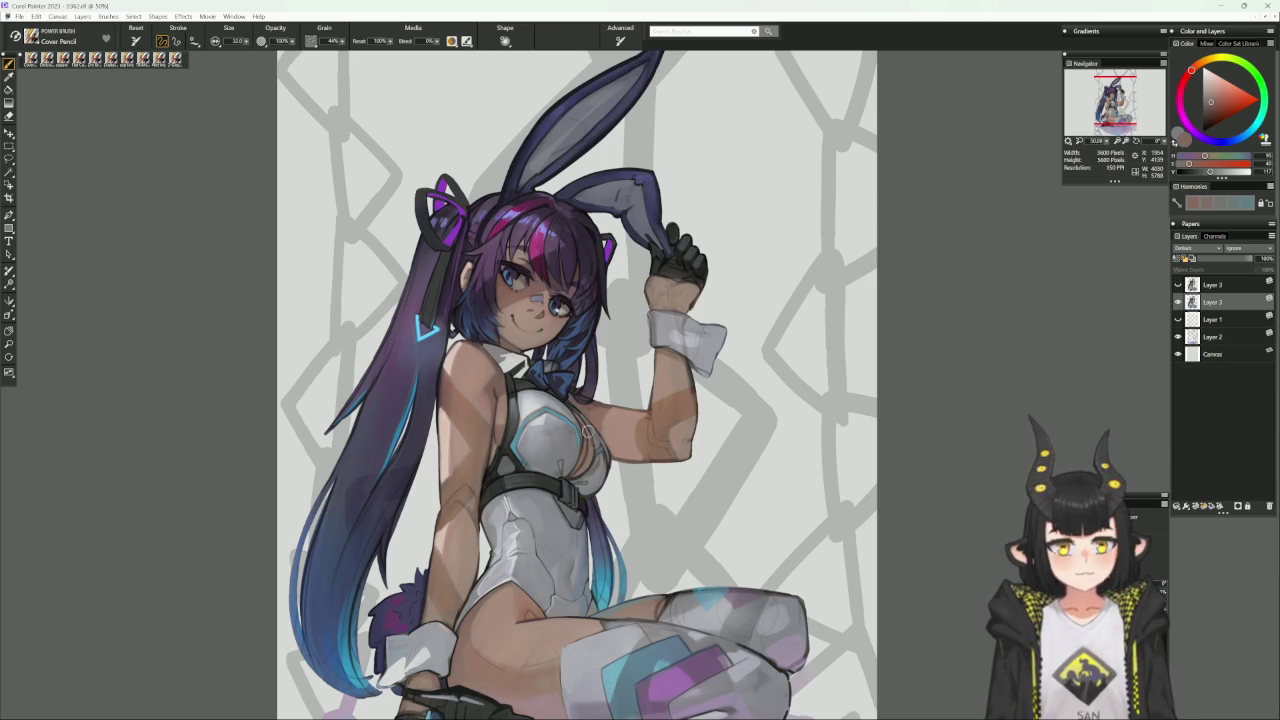
alt+click(559, 457)
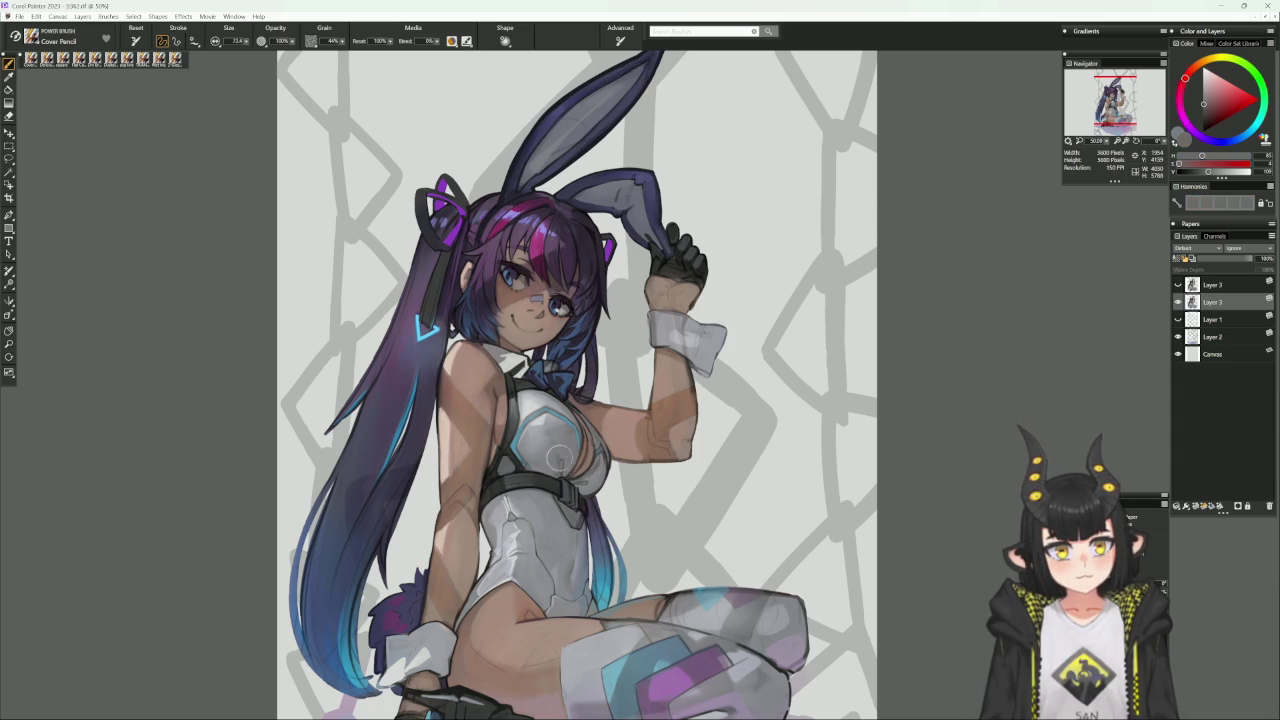
alt+click(561, 455)
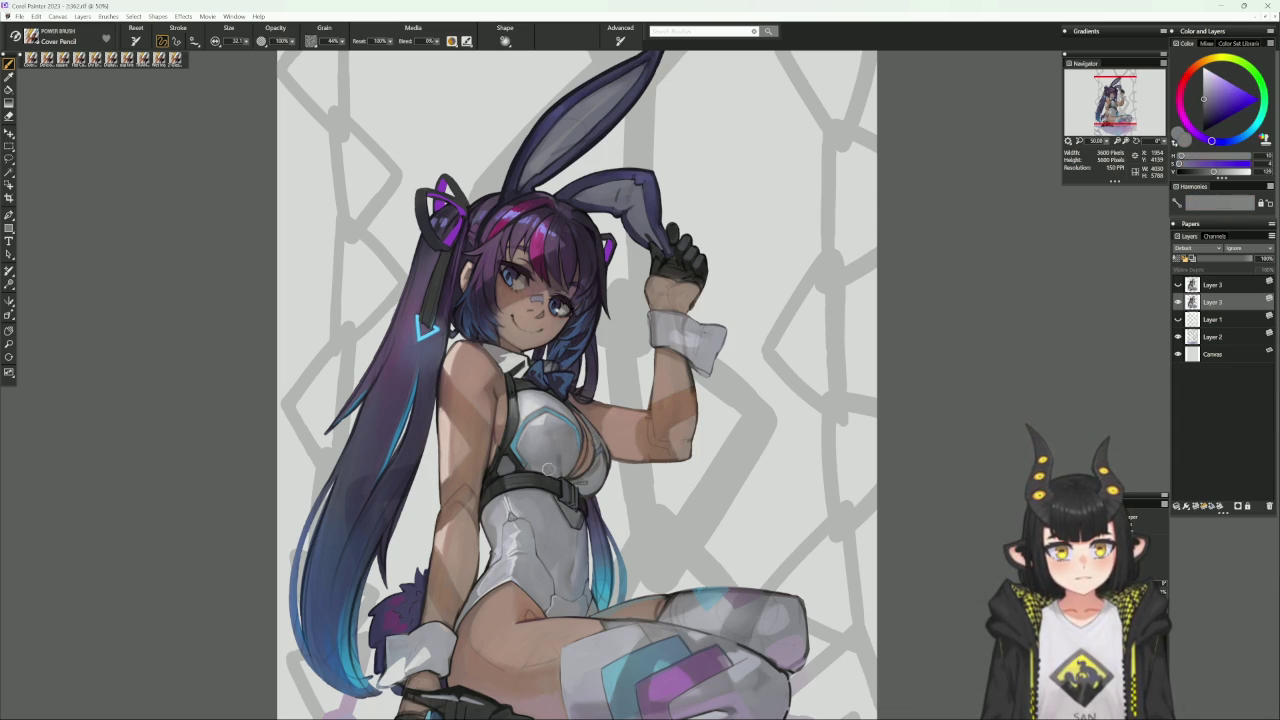
drag(613, 432, 712, 376)
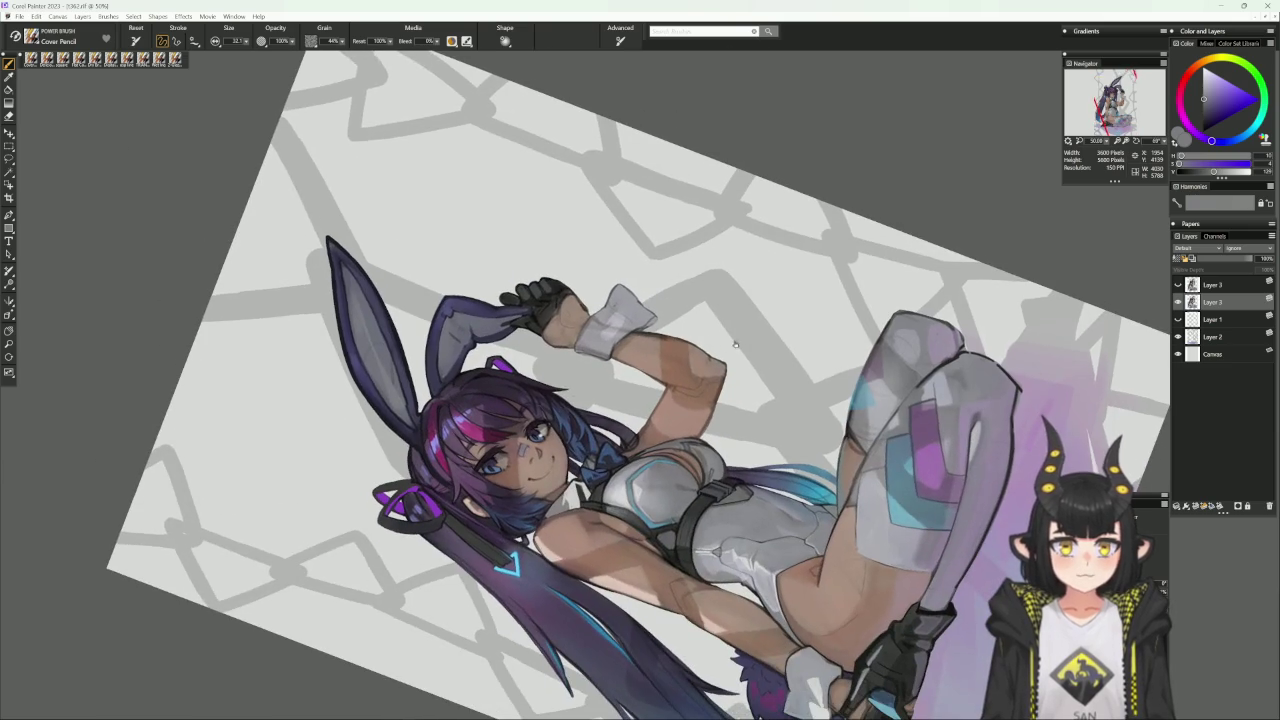
Paint the chest panel trim with sampled light blues and dark magenta, then straighten the view.
alt+click(698, 455)
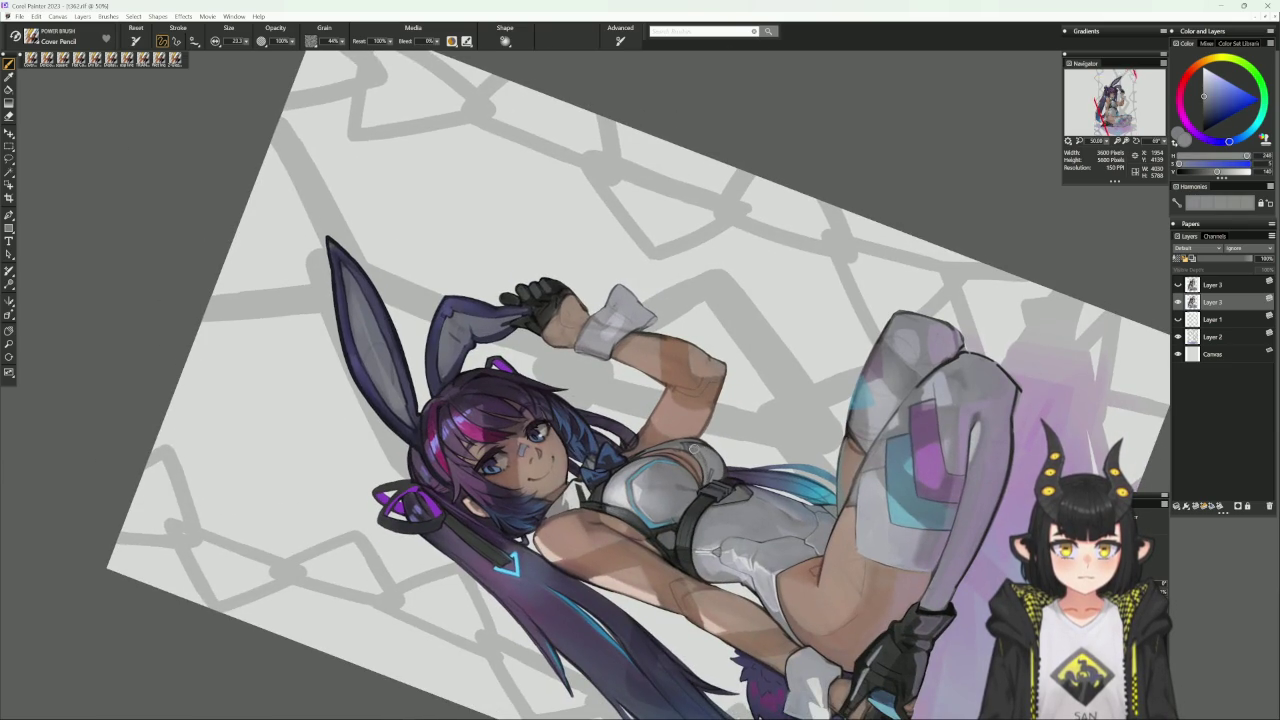
alt+click(706, 472)
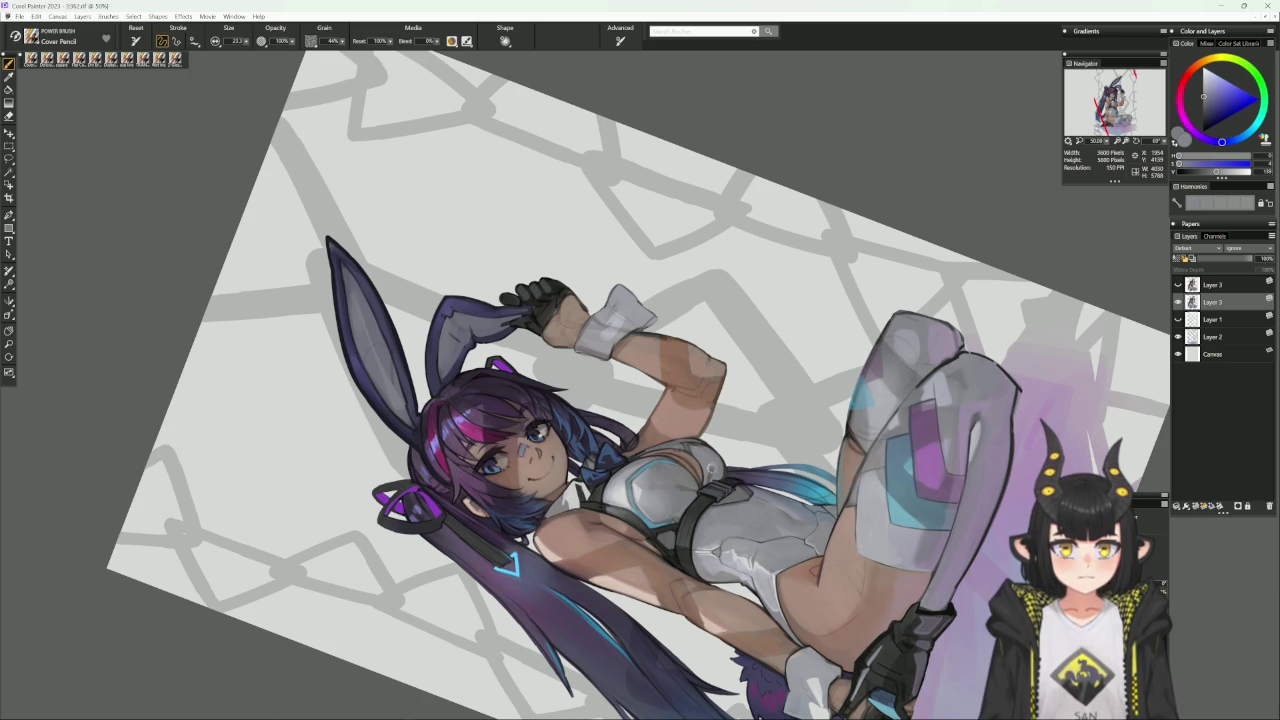
alt+click(708, 469)
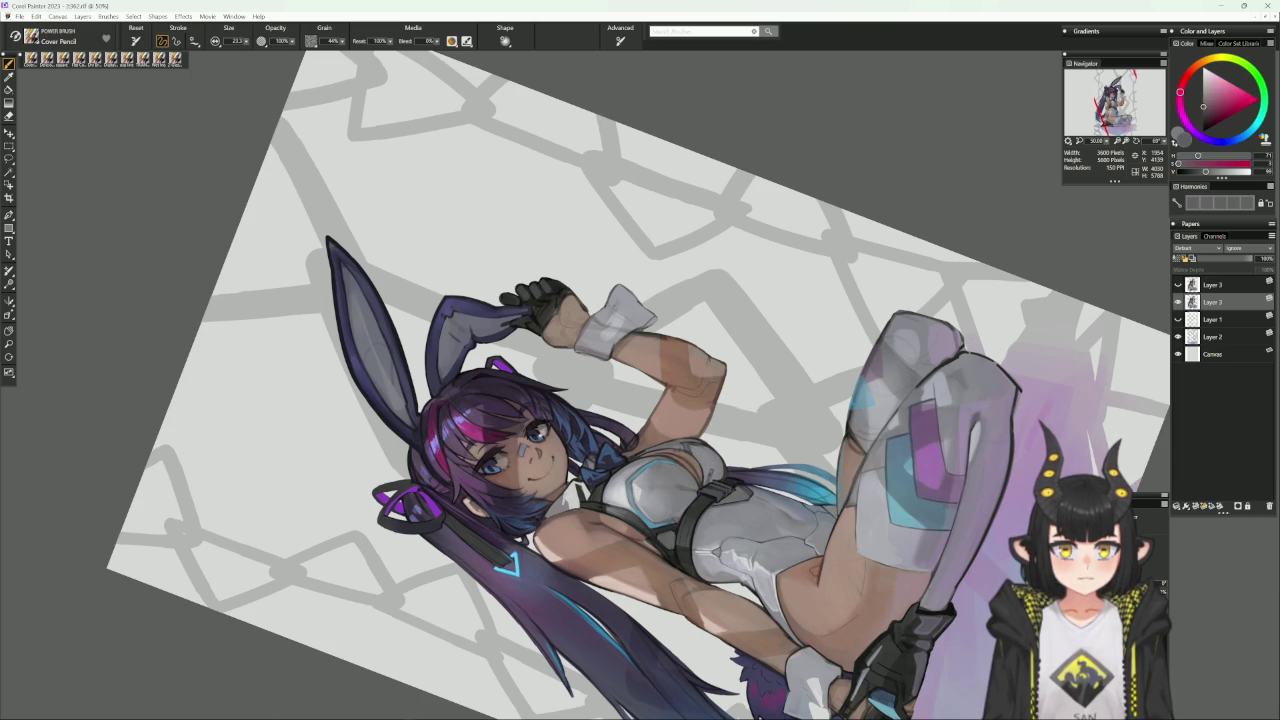
alt+click(712, 465)
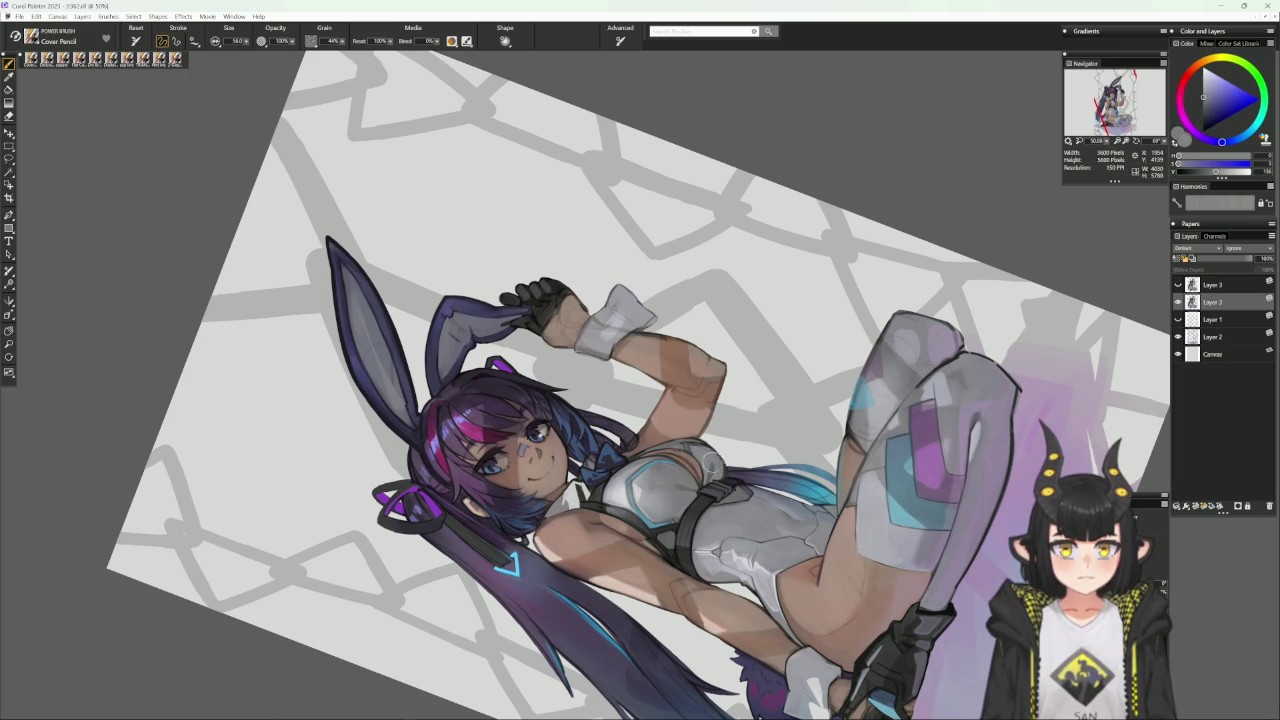
alt+click(730, 443)
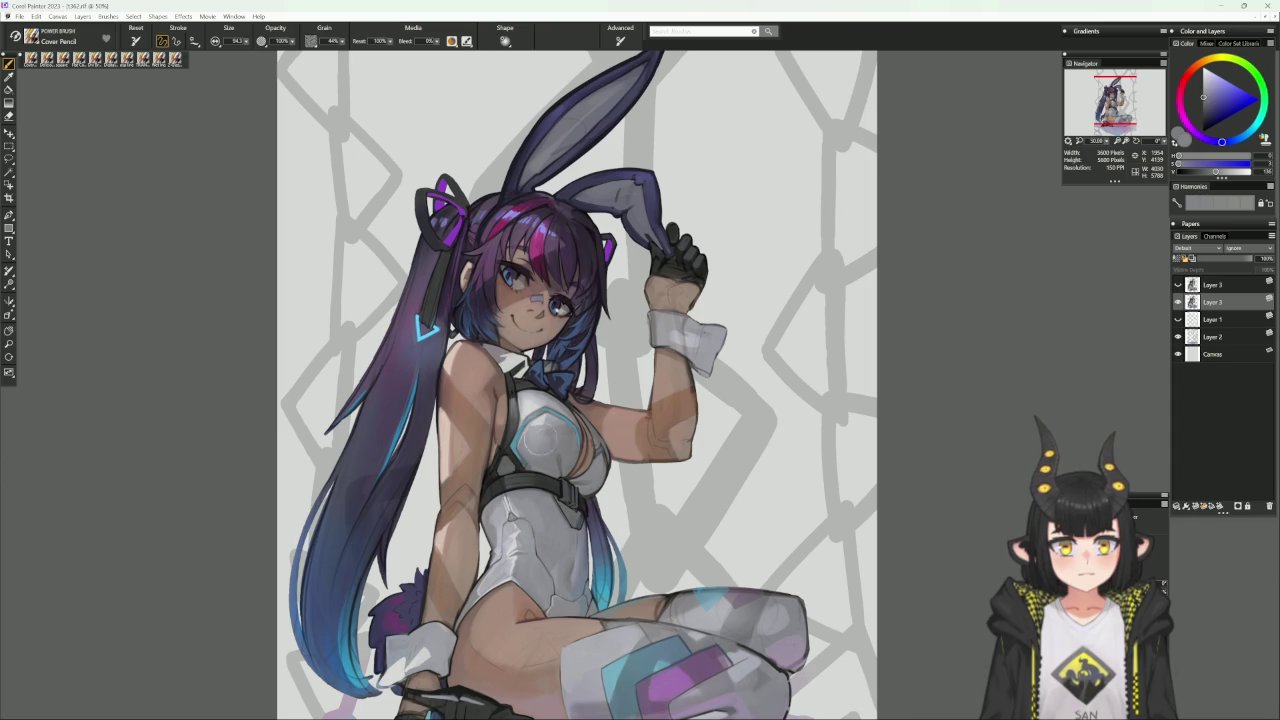
Shade the shoulder with tan, reddish and bluish skin tones using a much smaller brush.
alt+click(498, 445)
key(bracketleft)
key(bracketleft)
key(bracketleft)
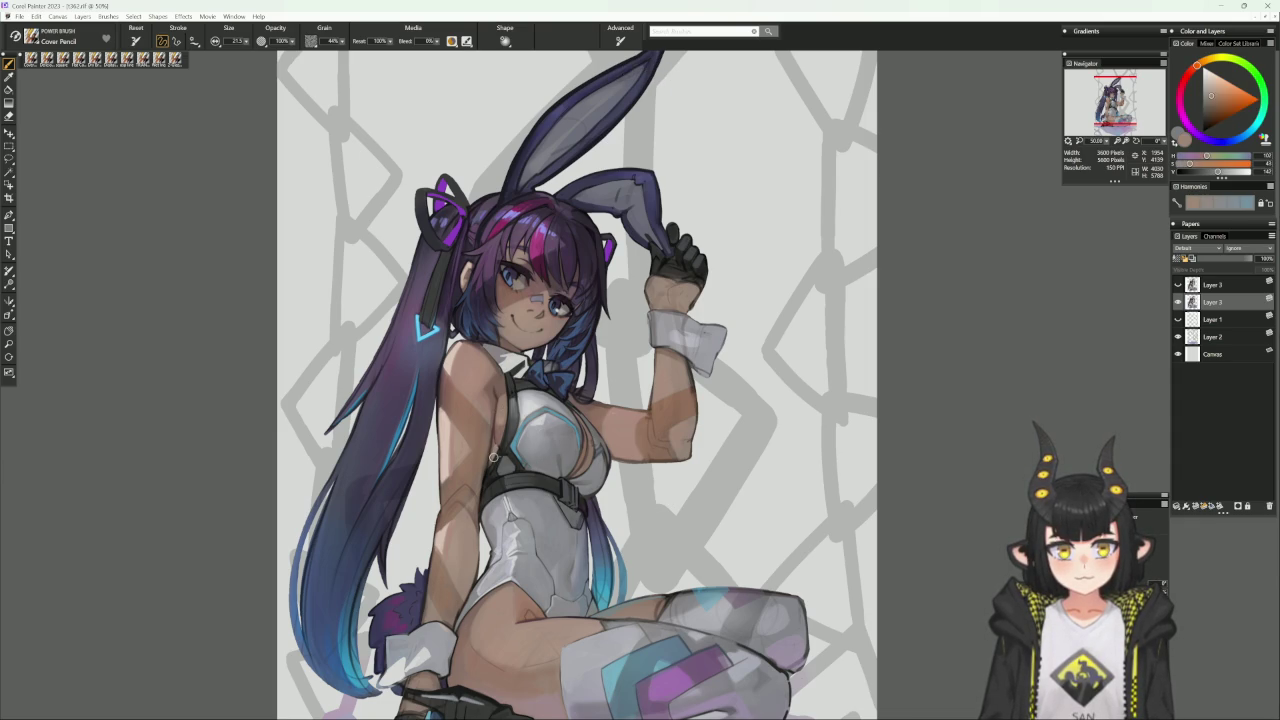
alt+click(494, 440)
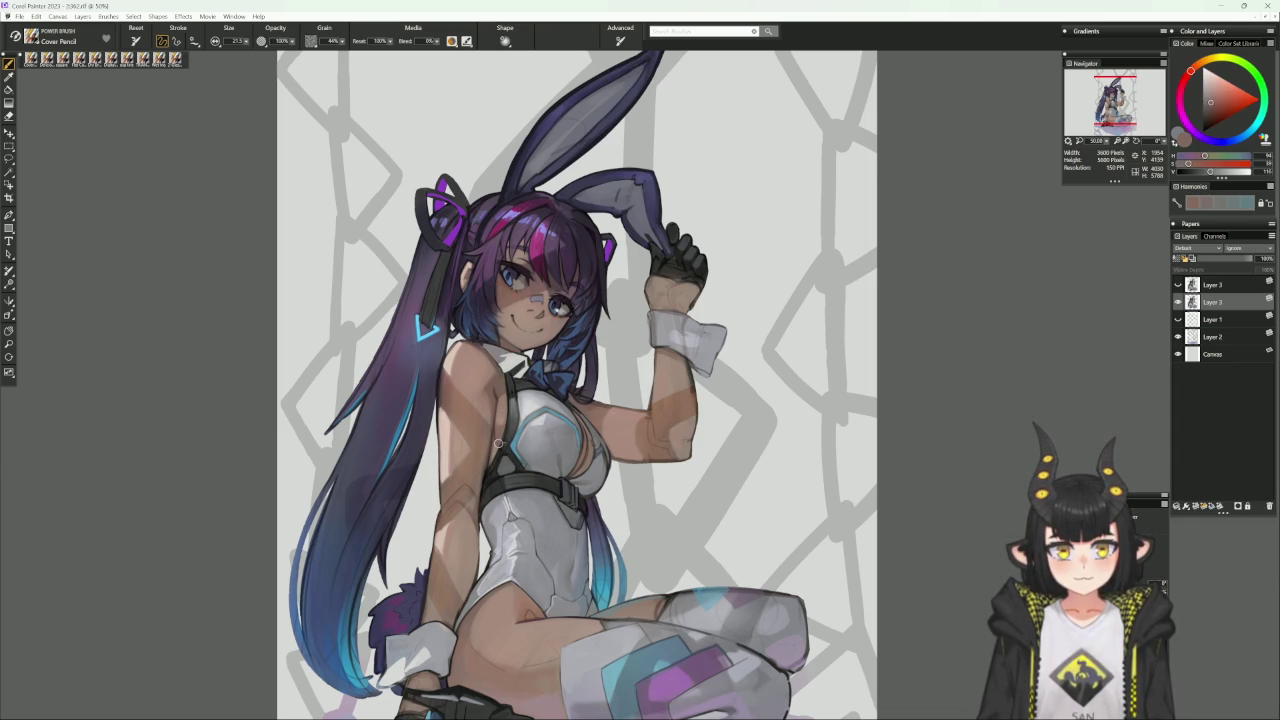
alt+click(506, 424)
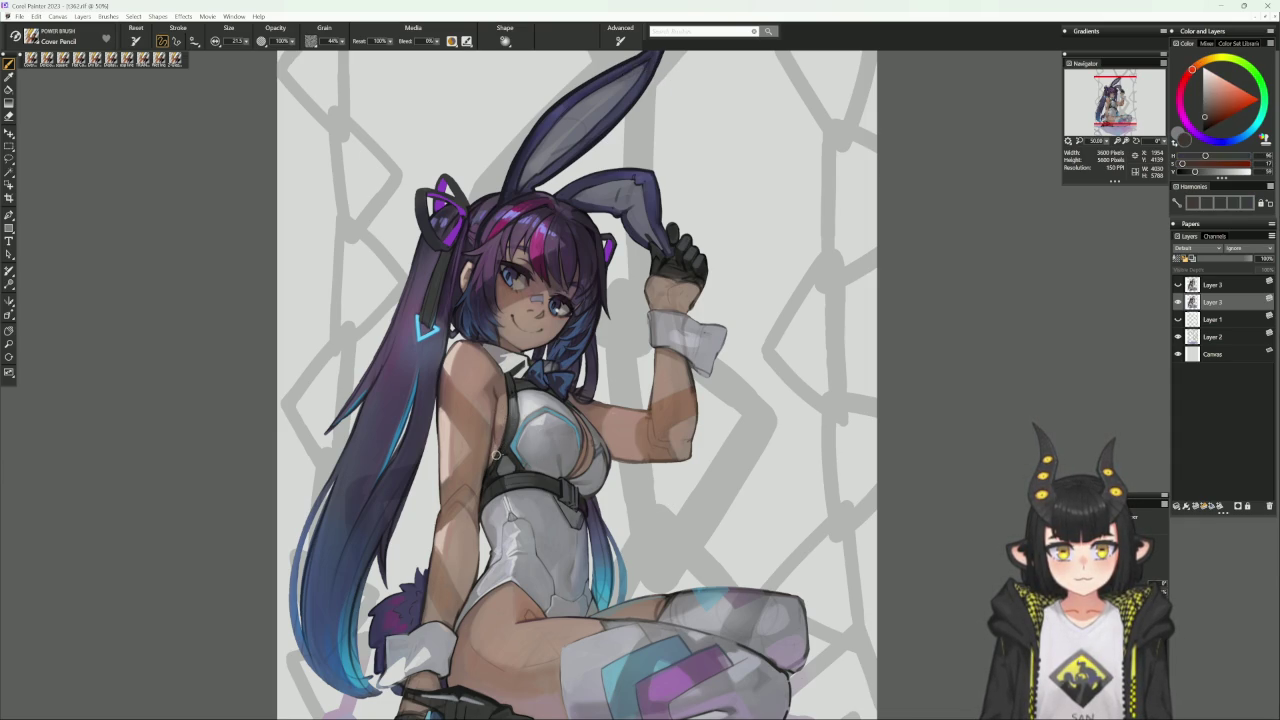
alt+click(508, 428)
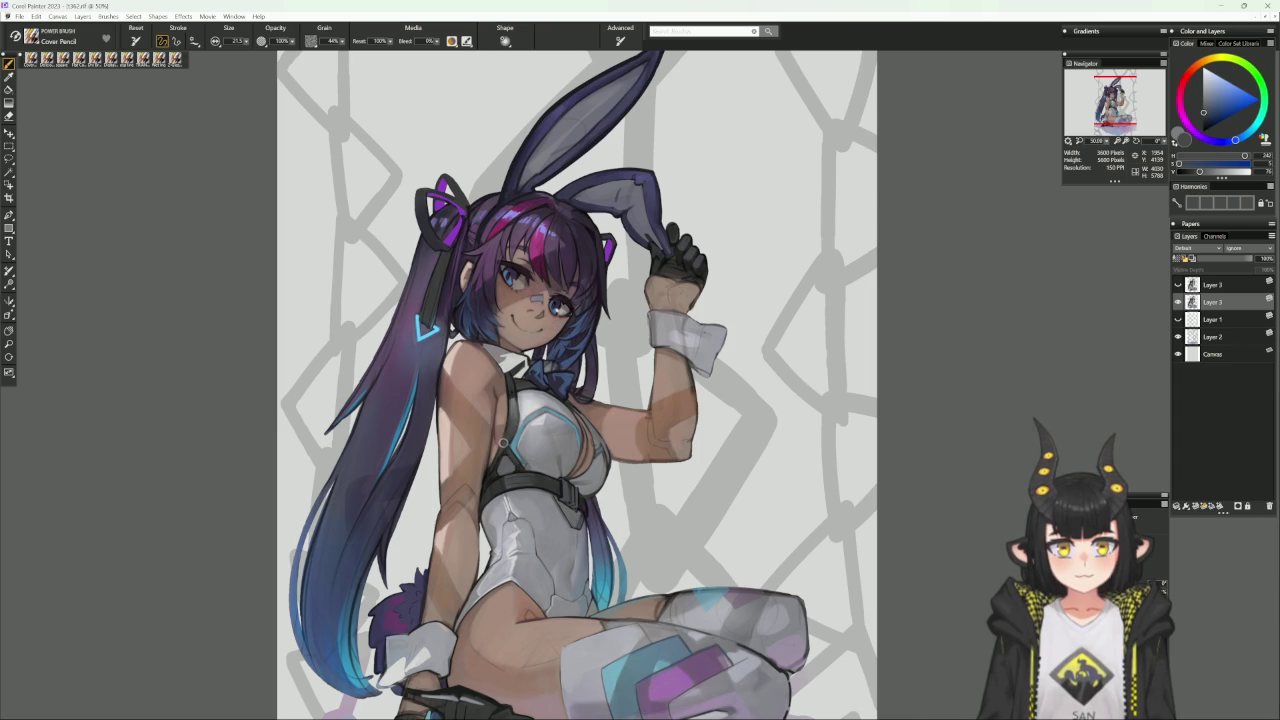
alt+click(503, 457)
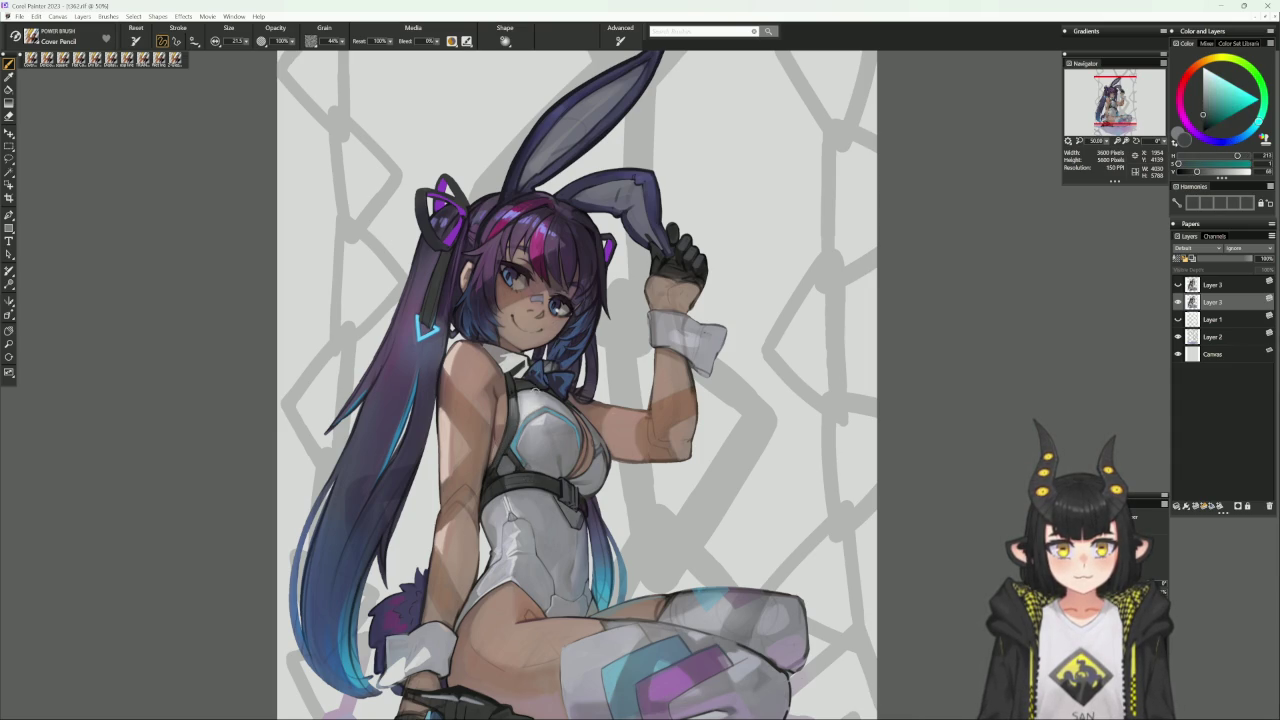
alt+click(495, 447)
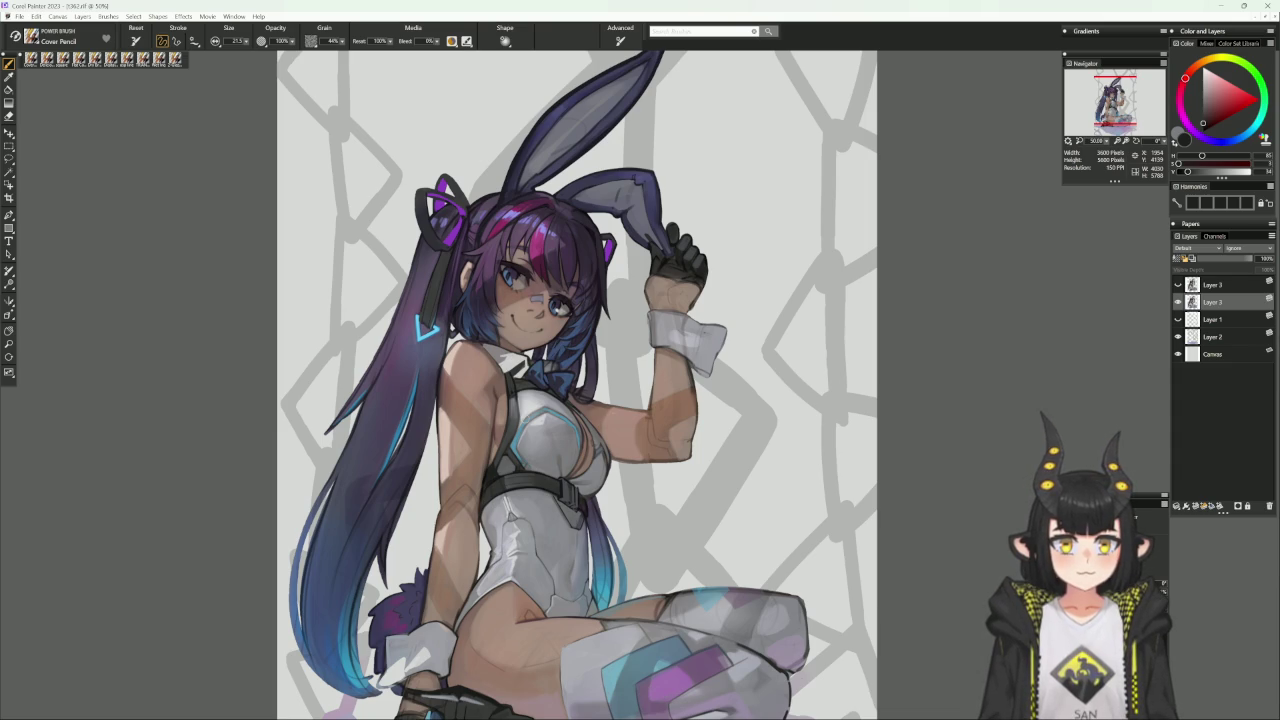
scroll(630, 514, up, 1)
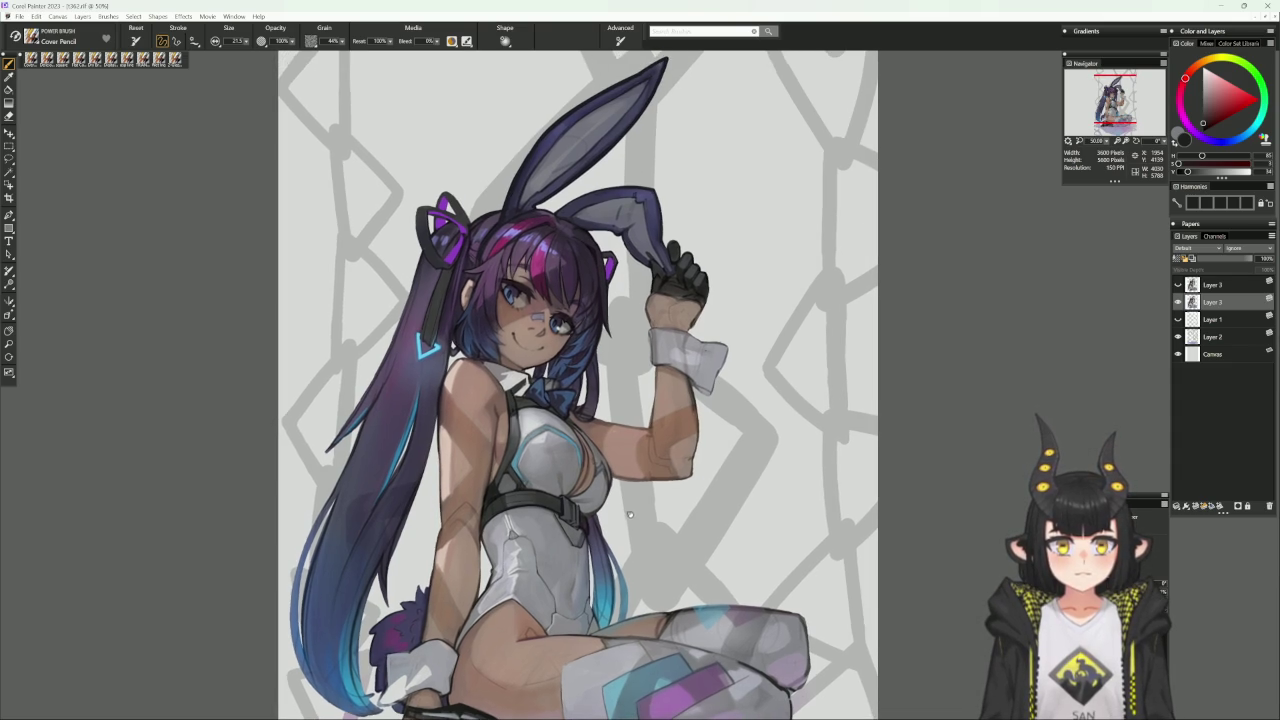
With a flat colour brush, deepen the blue hair strands beside the bow.
key(ctrl+slash)
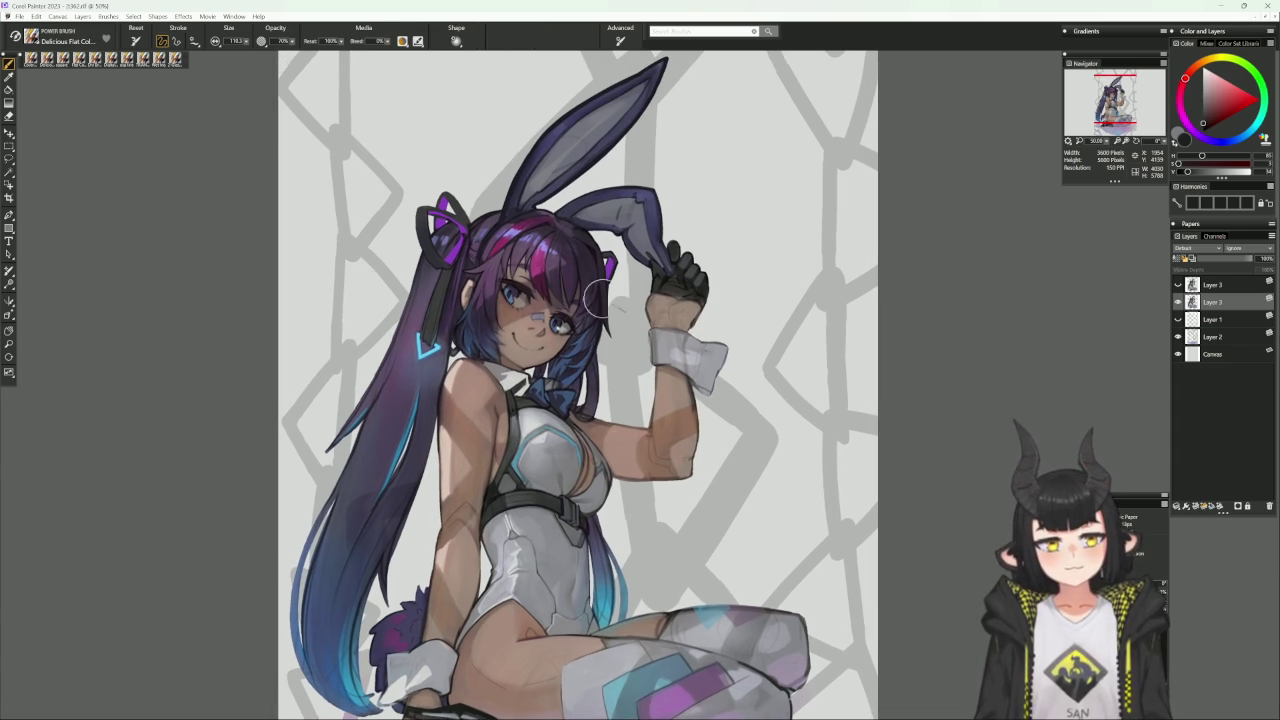
alt+click(555, 375)
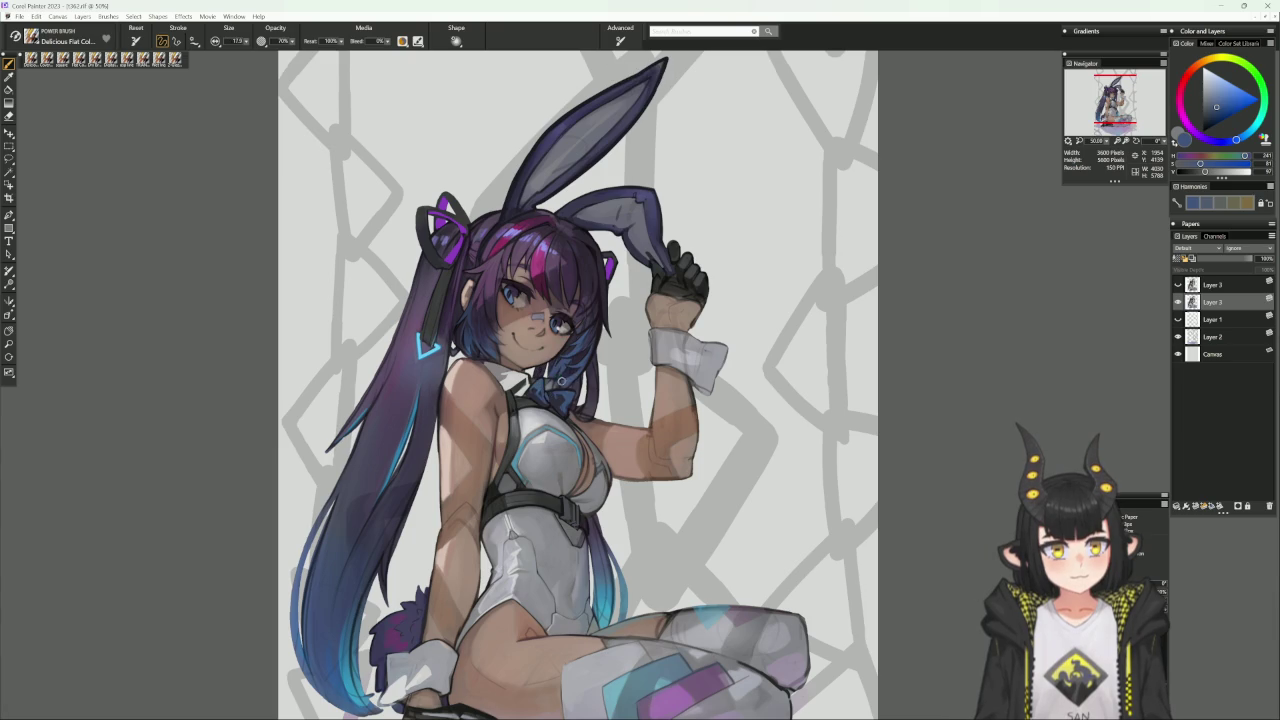
alt+click(554, 378)
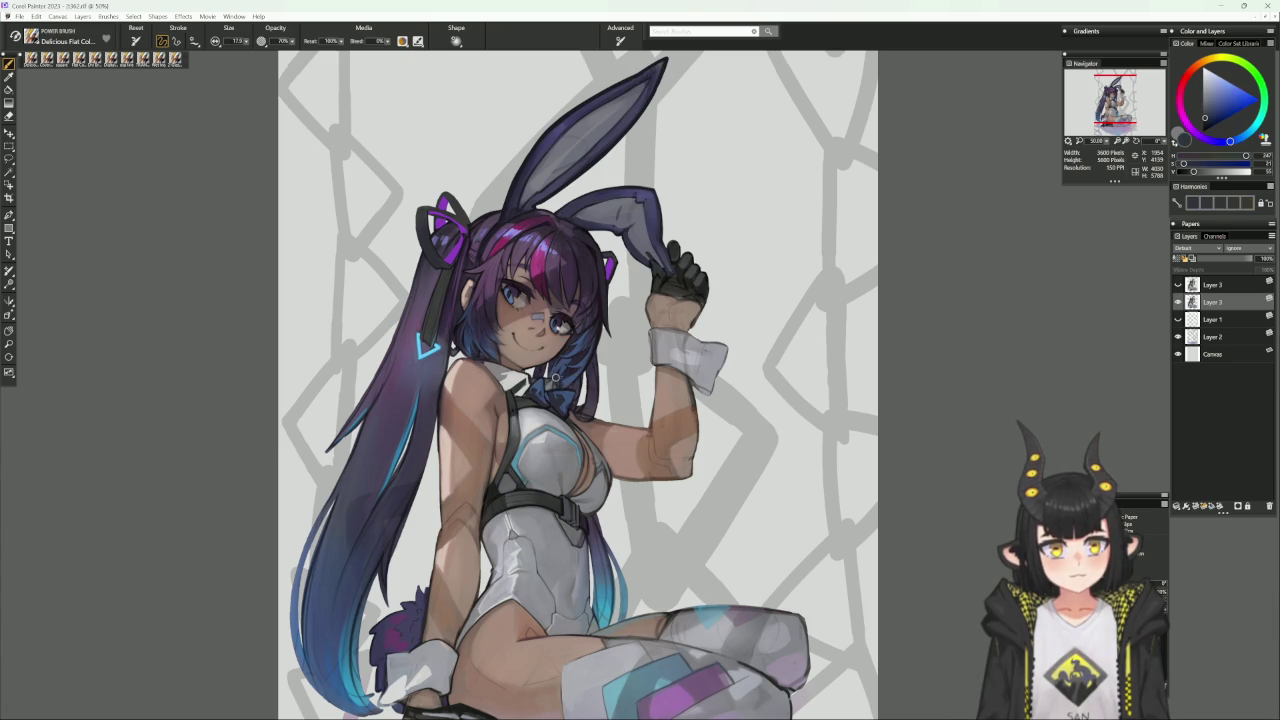
alt+click(553, 380)
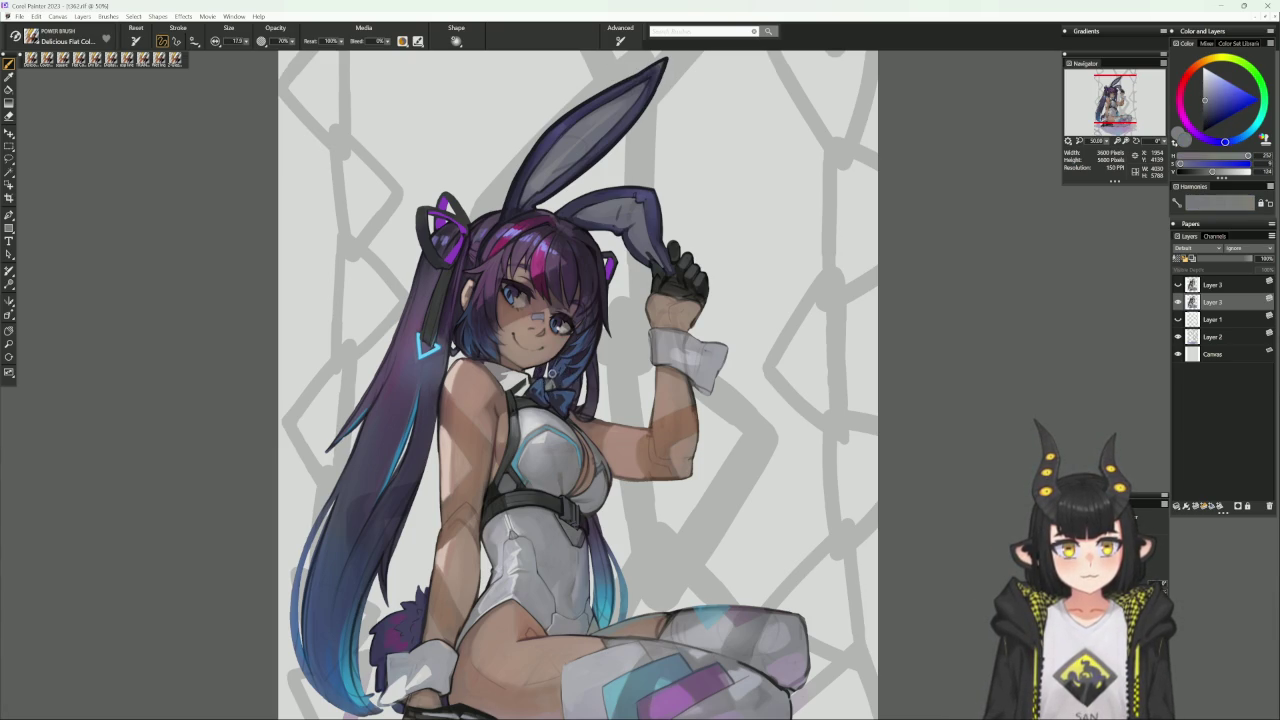
alt+click(549, 383)
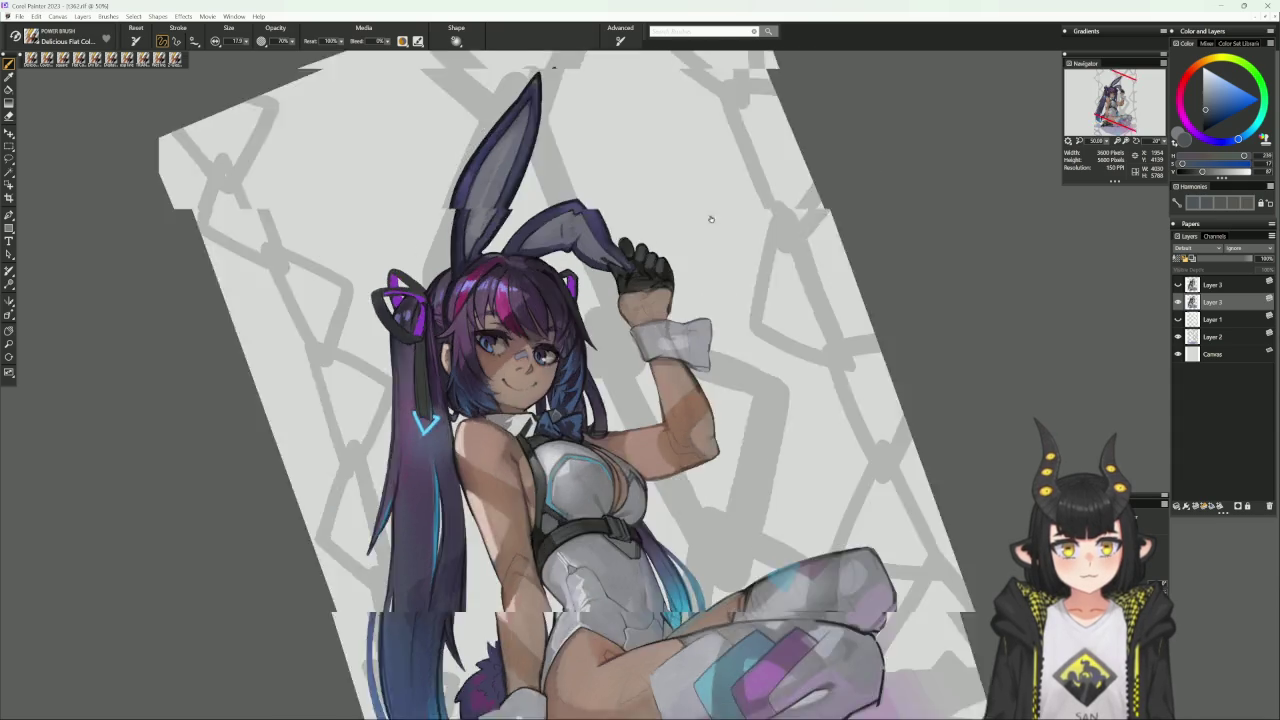
drag(640, 310, 570, 455)
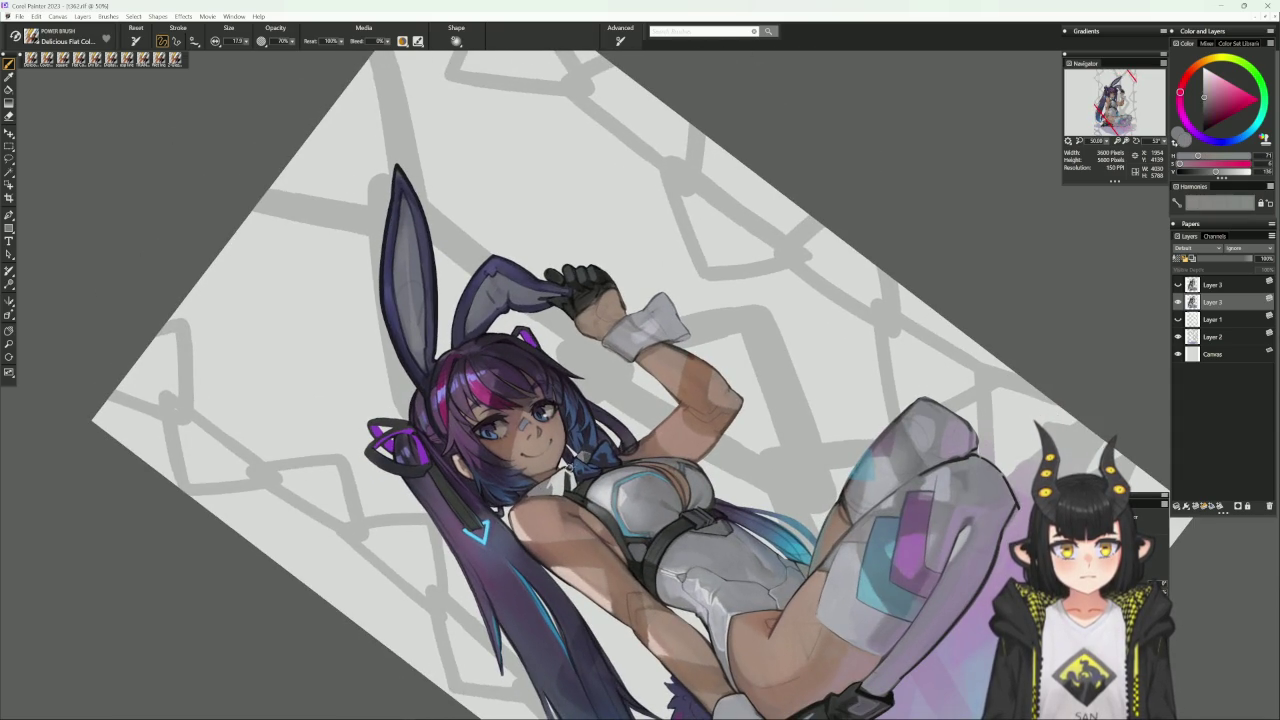
alt+click(576, 456)
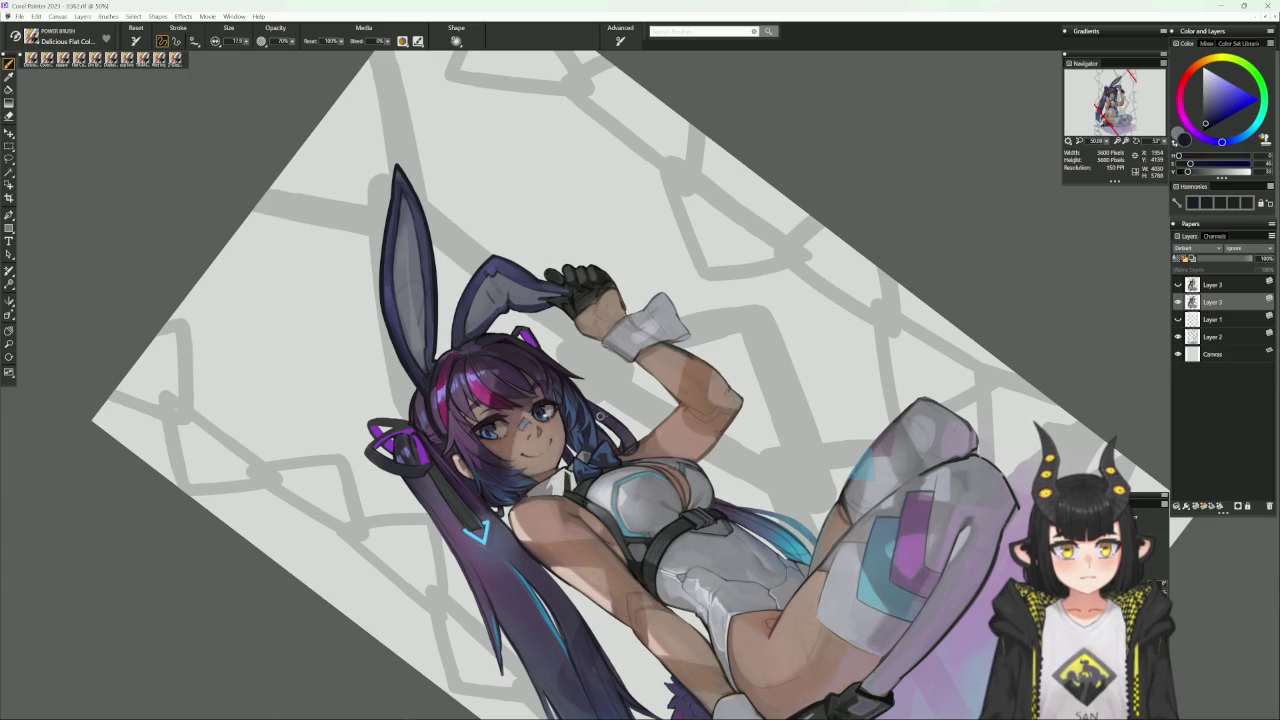
key(ctrl+alt+0)
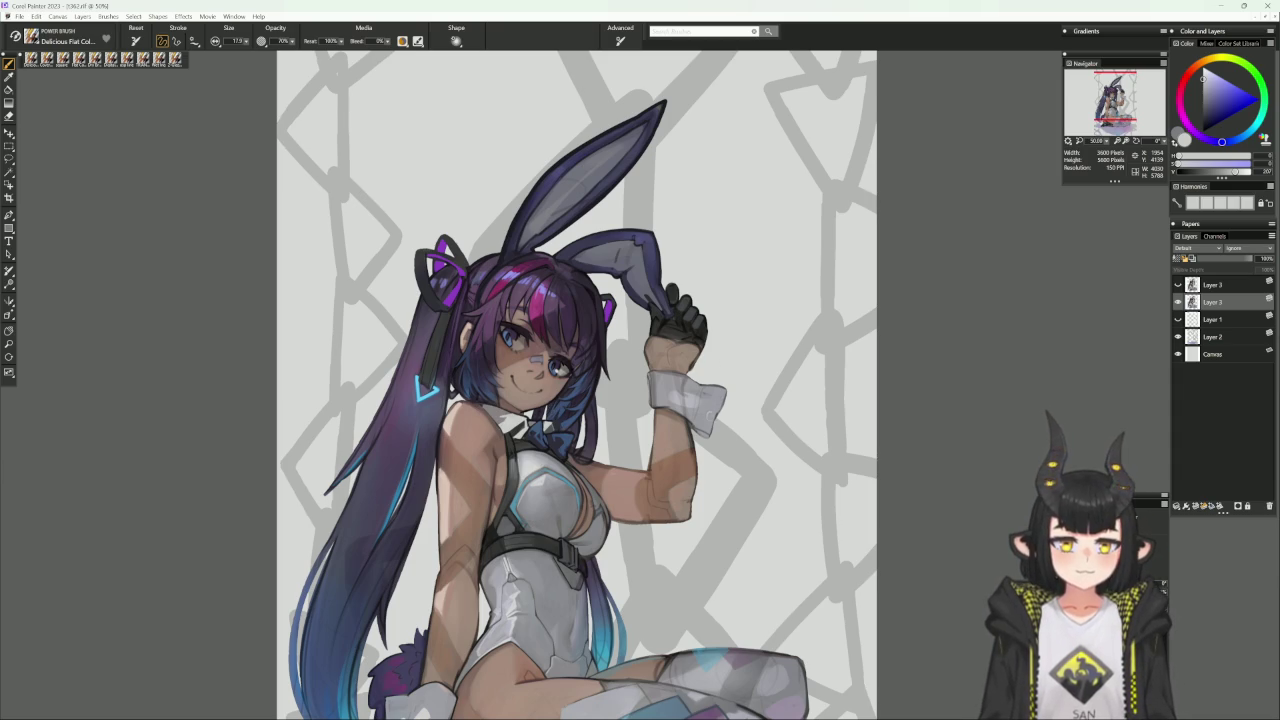
Zoom out to check the whole figure, then zoom back in on the upper body.
scroll(674, 490, down, 2)
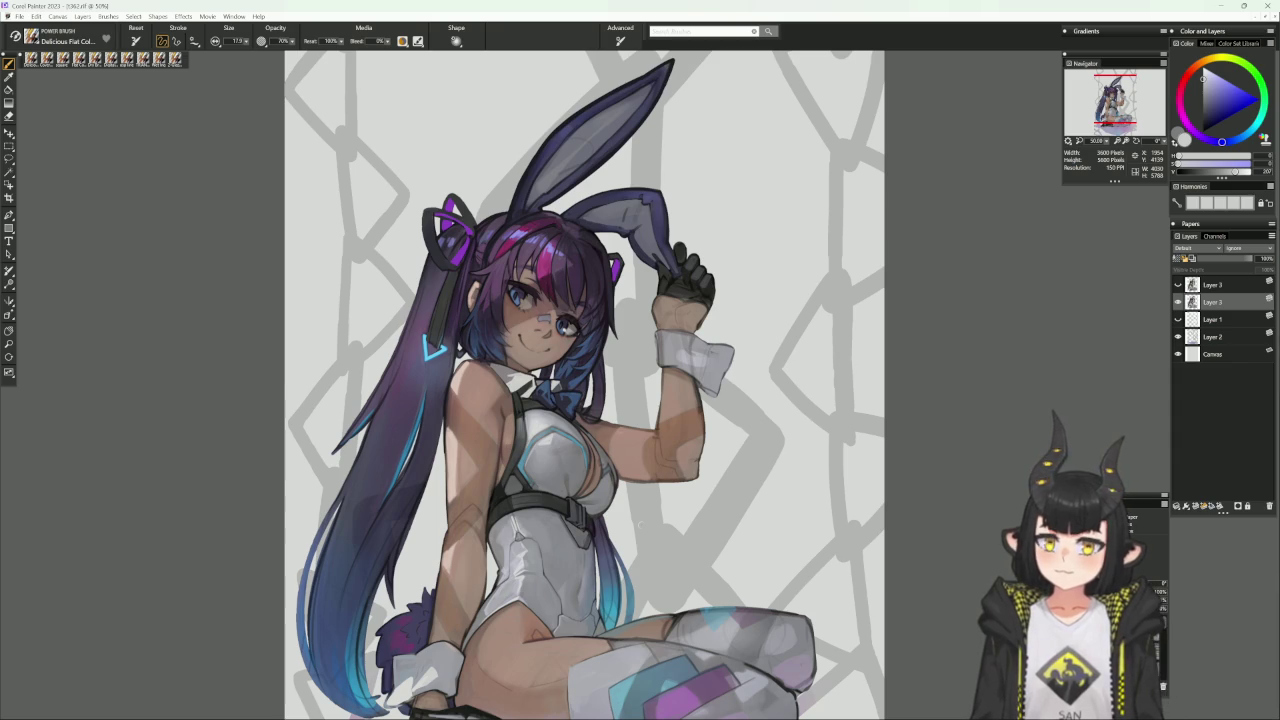
key(ctrl+minus)
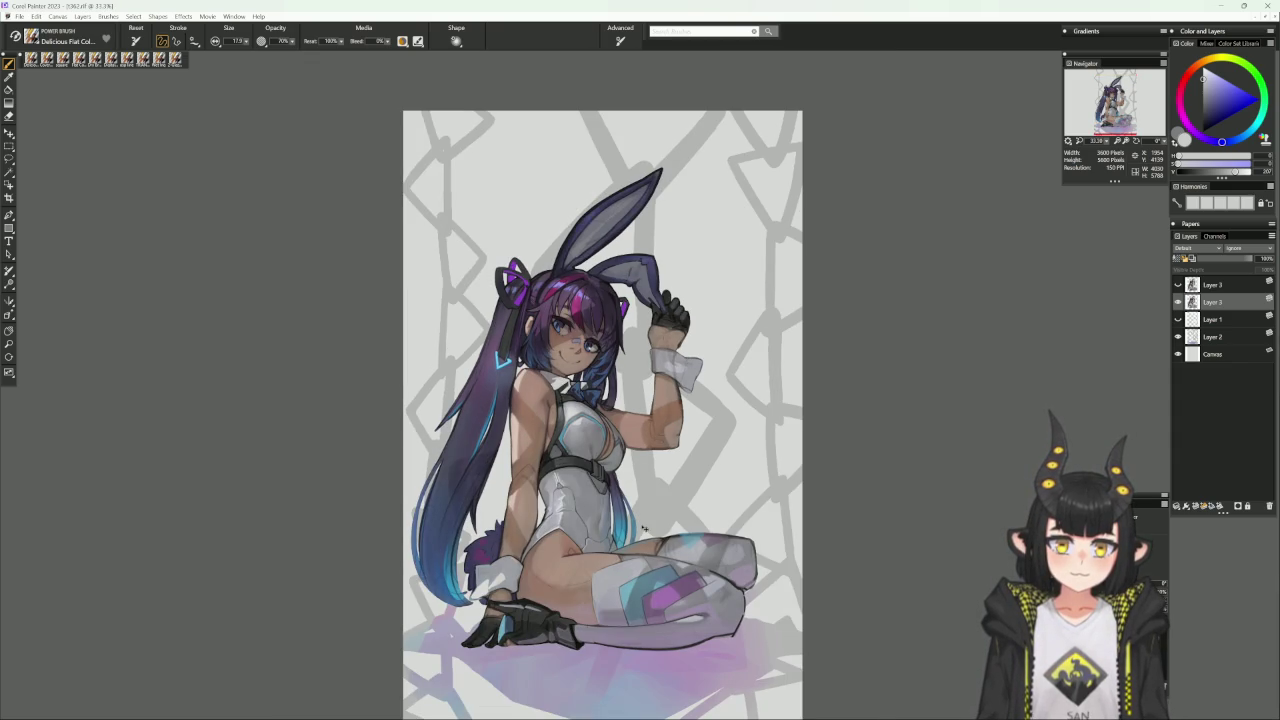
key(ctrl+plus)
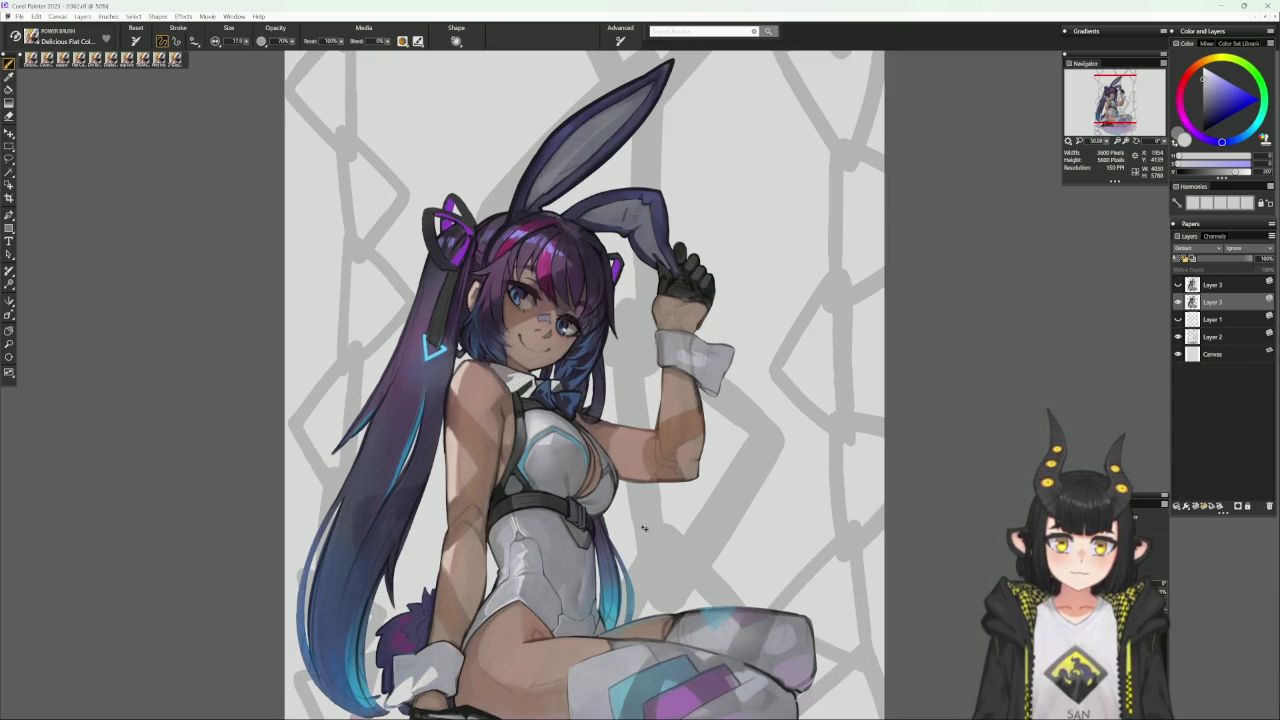
key(ctrl+plus)
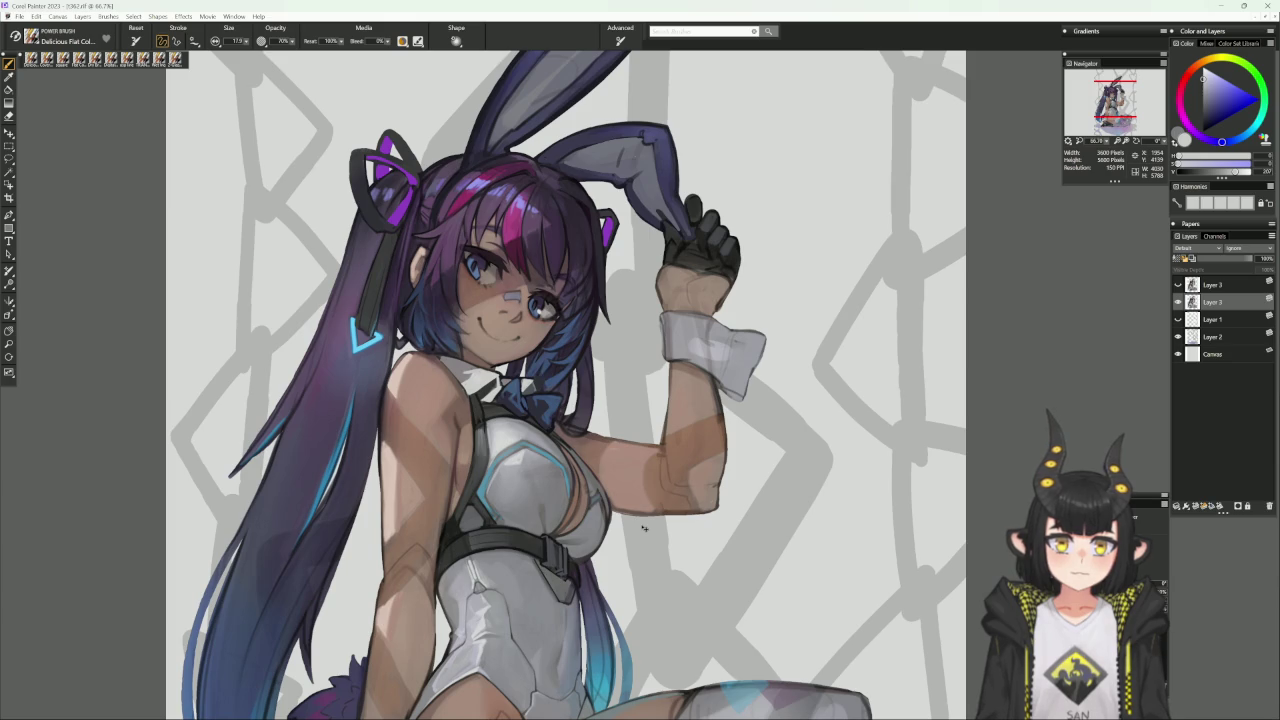
scroll(644, 528, up, 2)
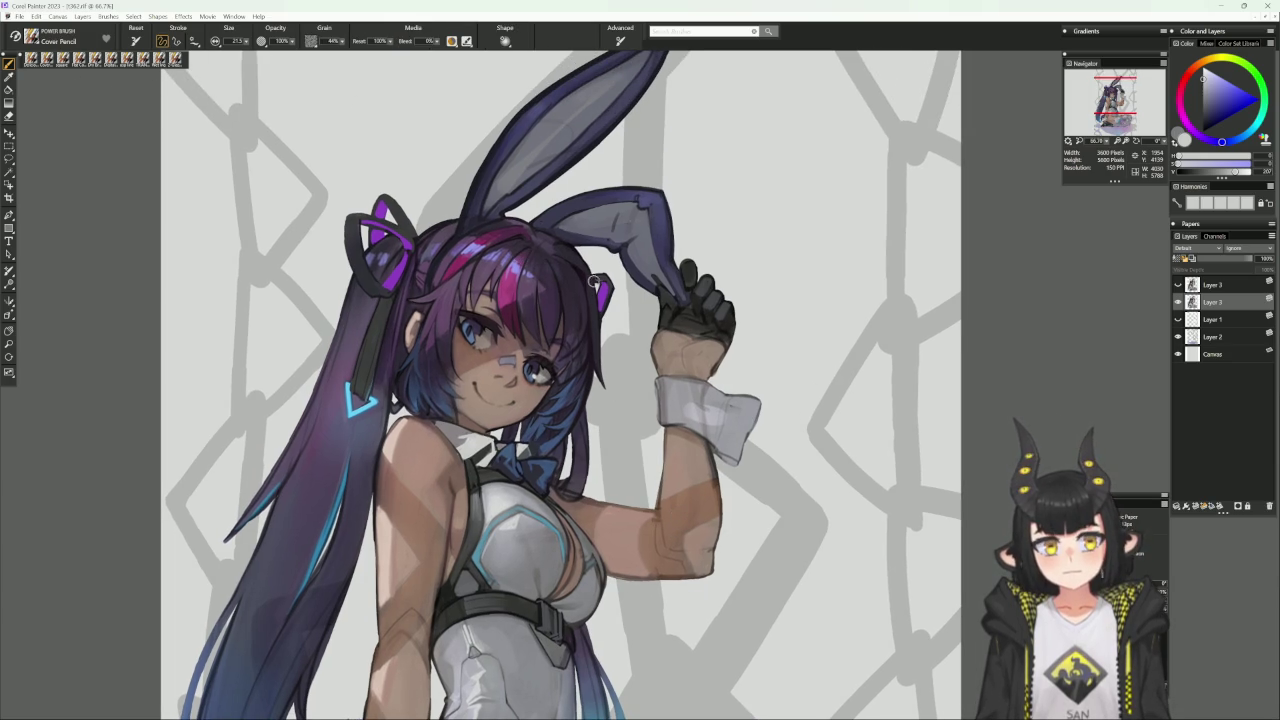
Cycle through sampled hair magentas, muted reds and purples, ending on a darker hair purple.
alt+click(537, 292)
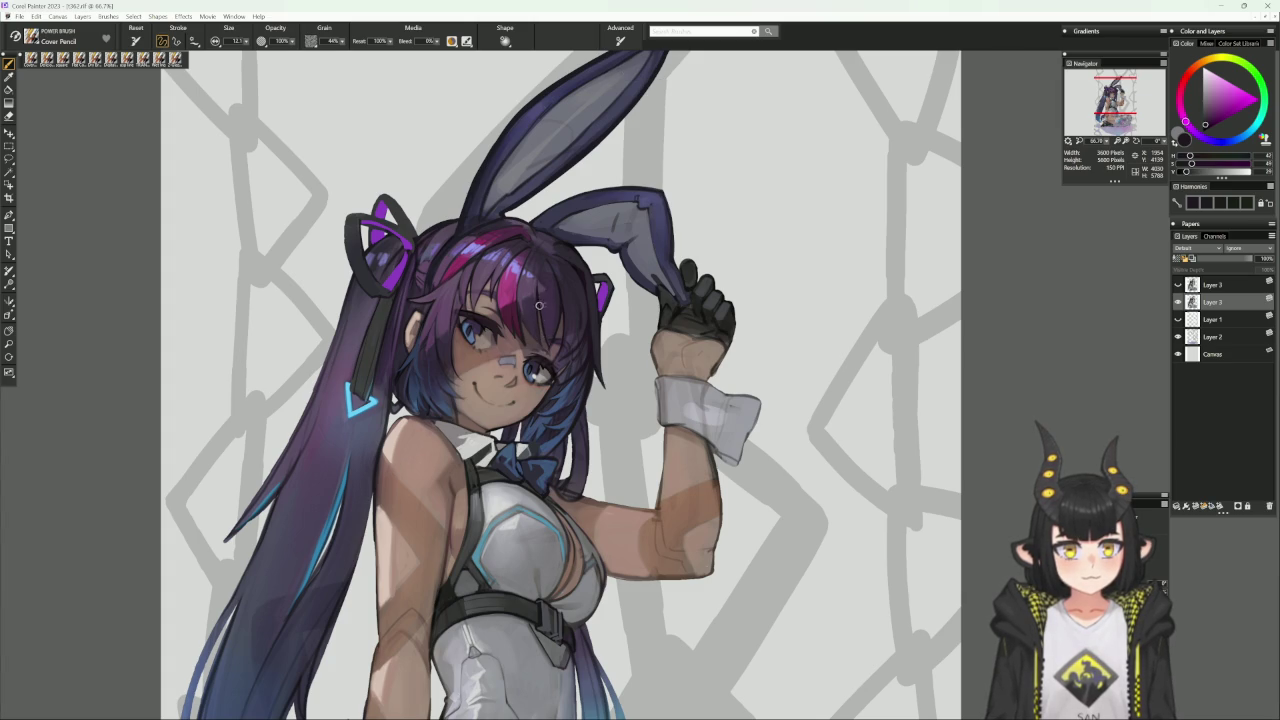
alt+click(540, 325)
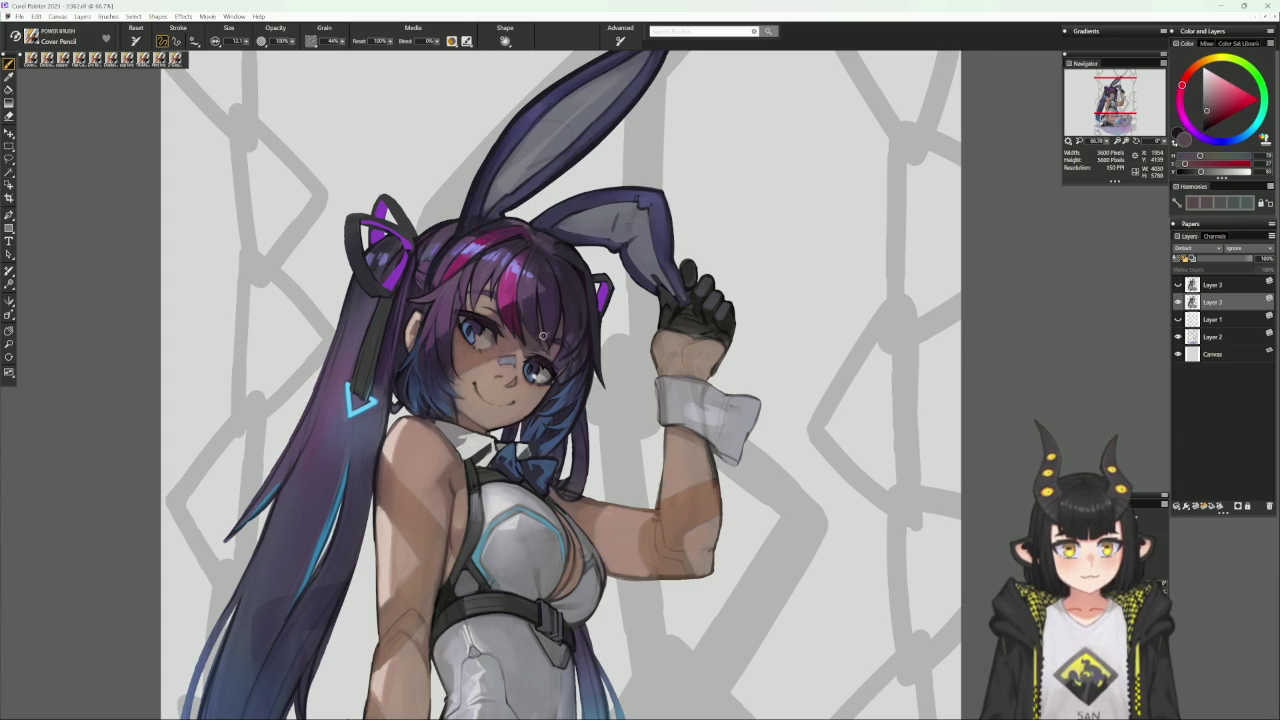
alt+click(539, 324)
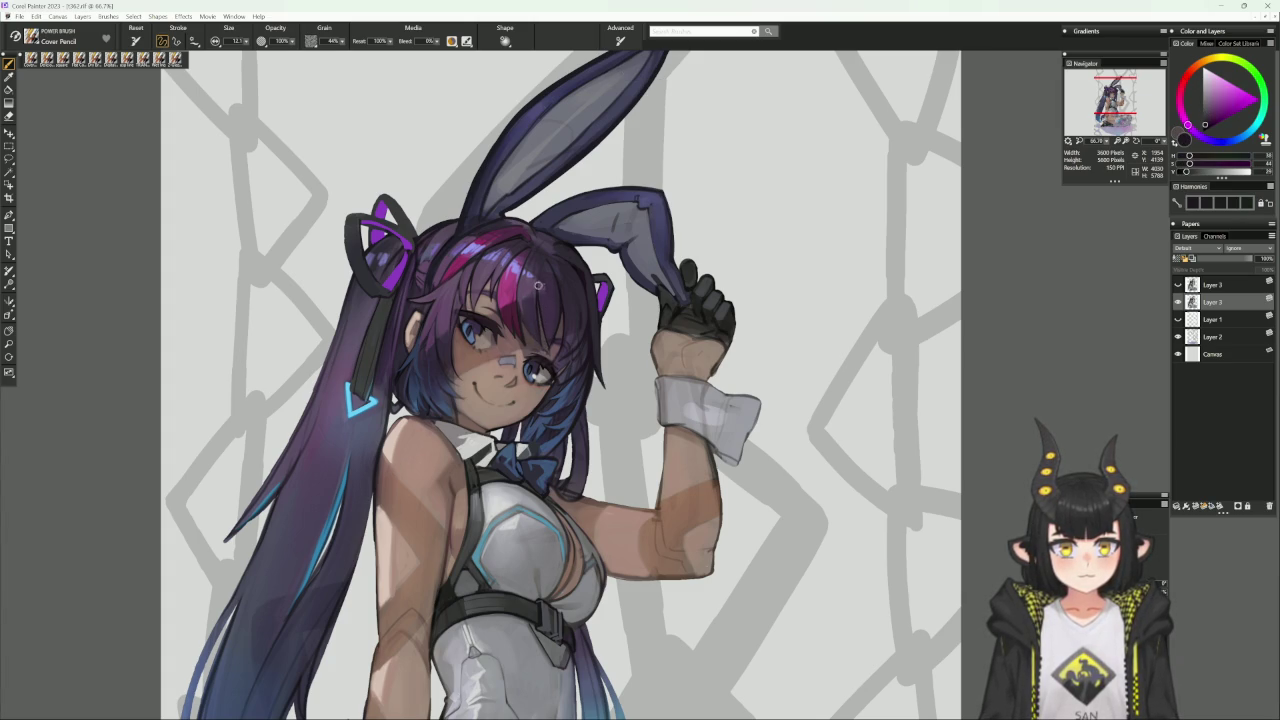
alt+click(537, 299)
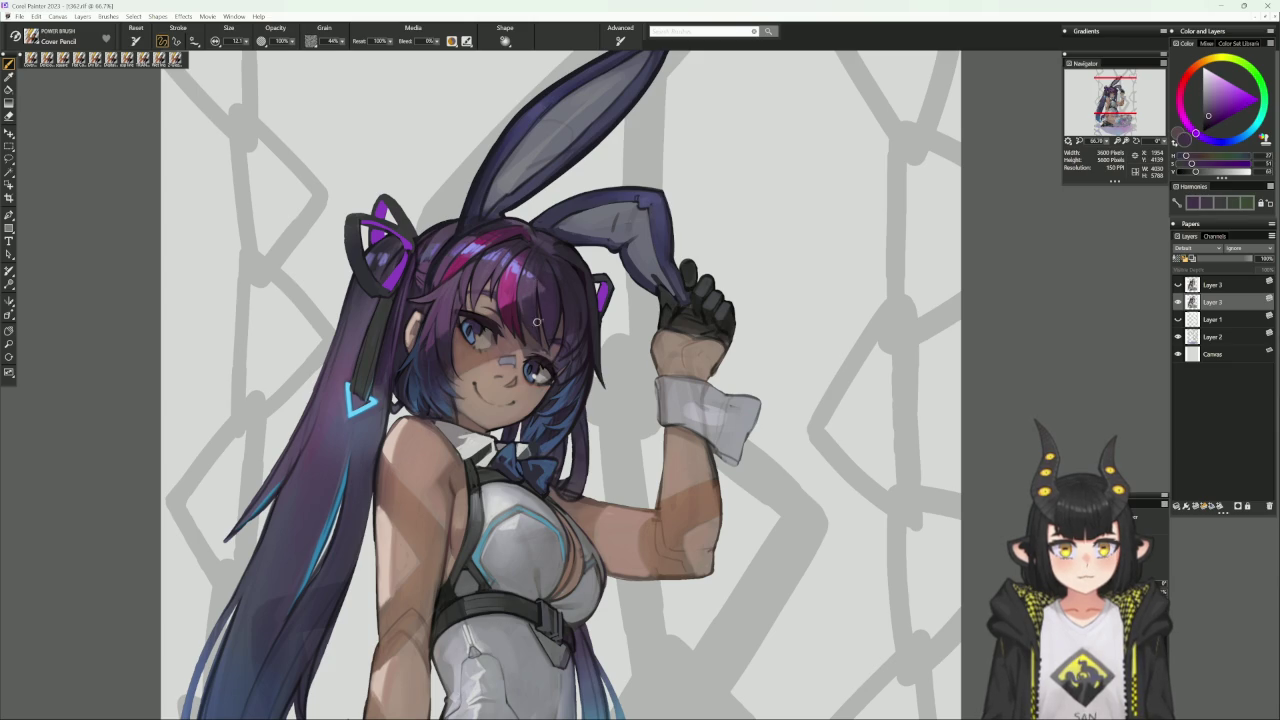
alt+click(538, 295)
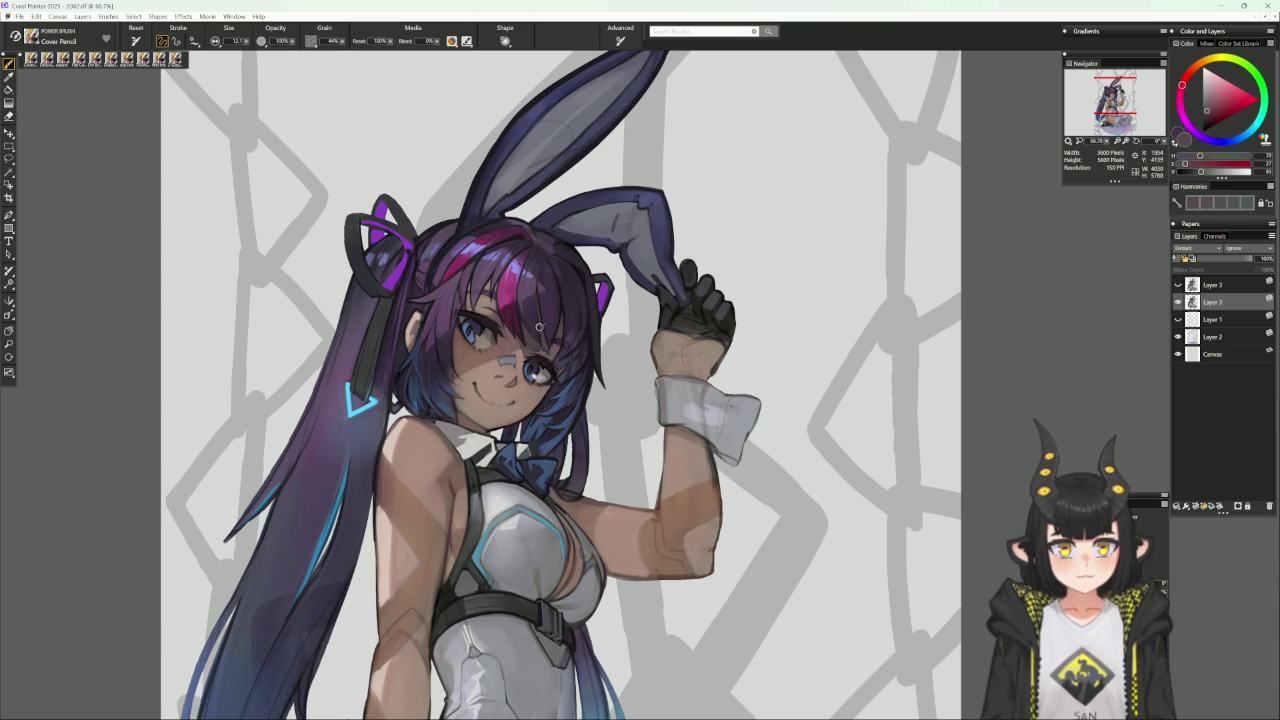
alt+click(539, 295)
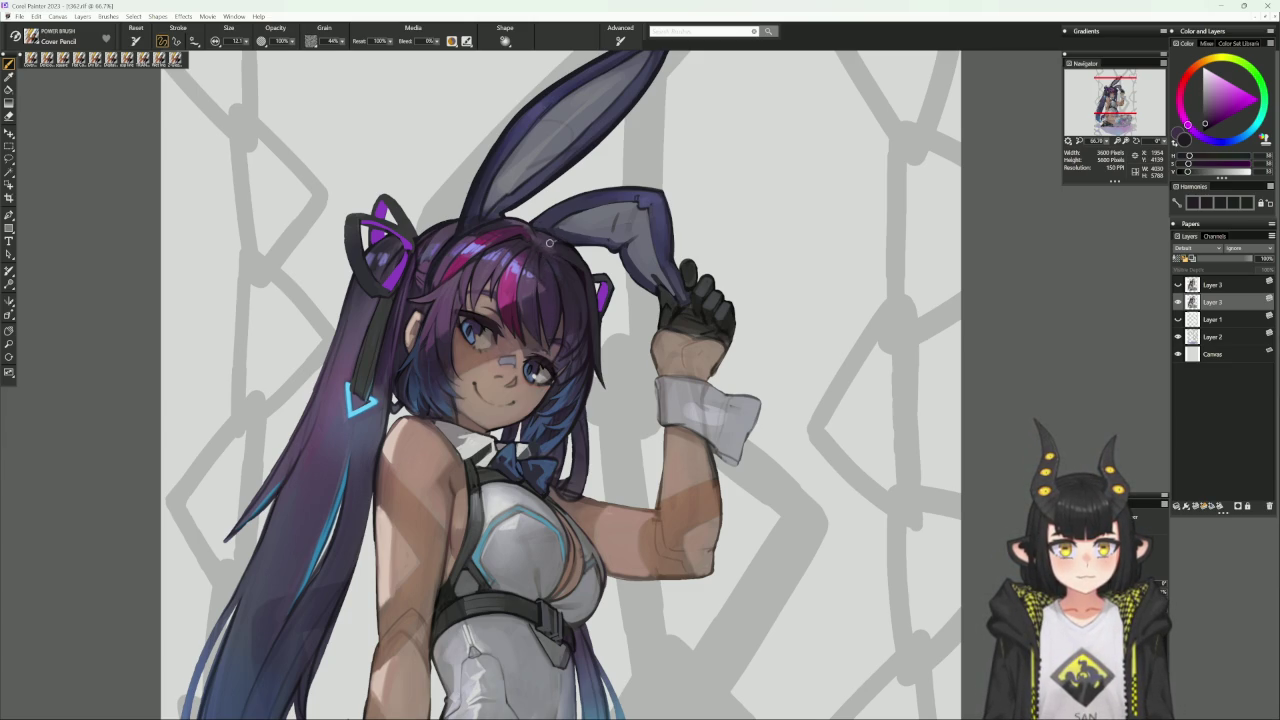
alt+click(546, 246)
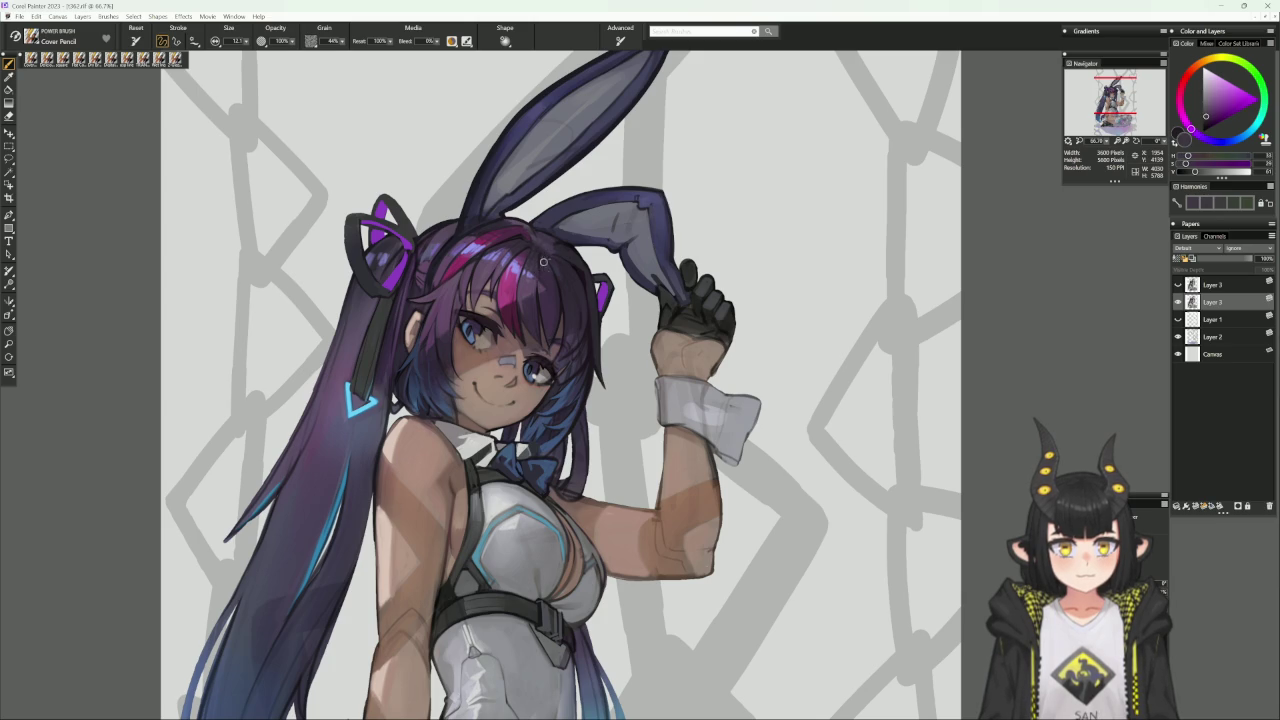
alt+click(551, 241)
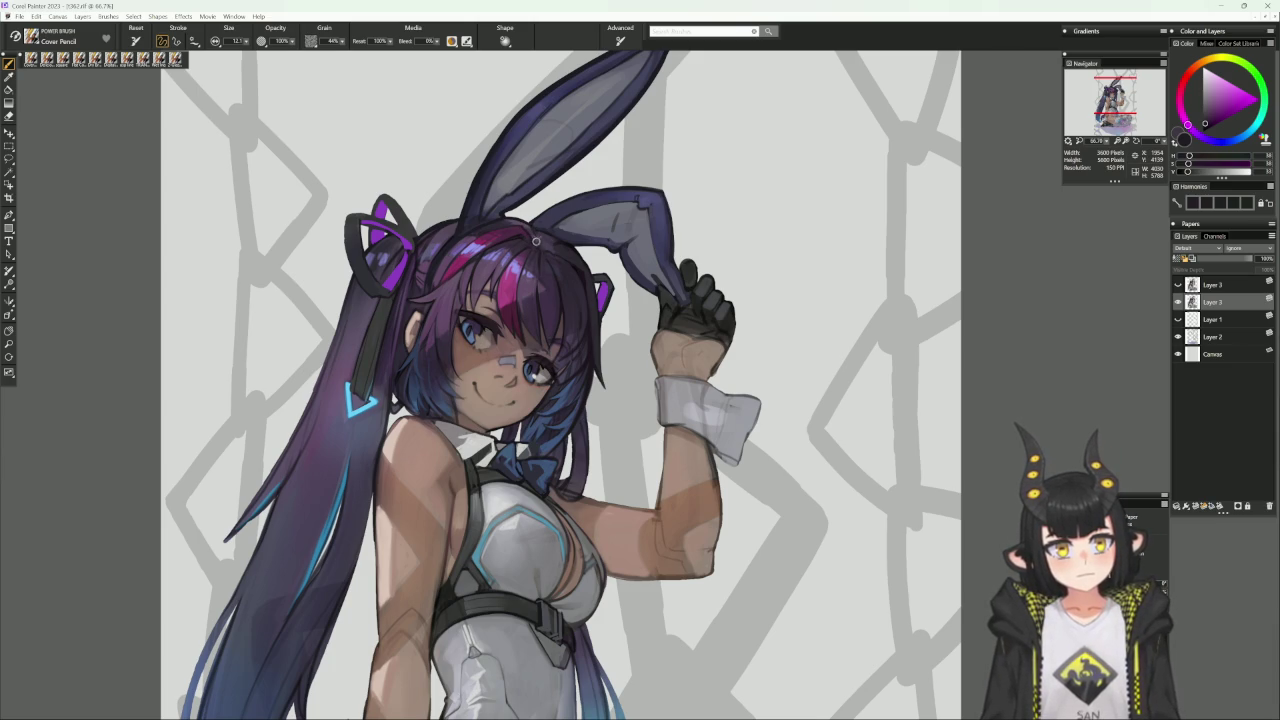
mouse_move(591, 204)
mouse_down()
mouse_move(611, 250)
mouse_move(509, 212)
mouse_up()
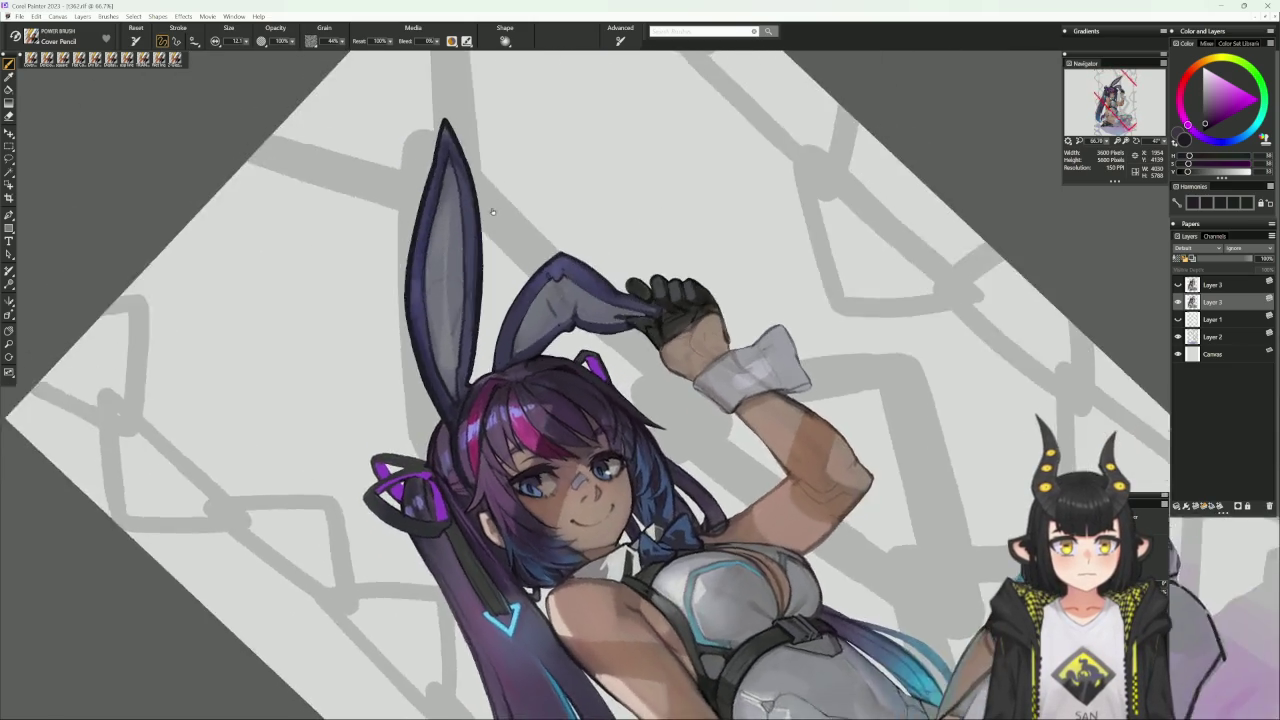
Sample hair-outline colours and halve the brush to about 14.
scroll(554, 330, down, 2)
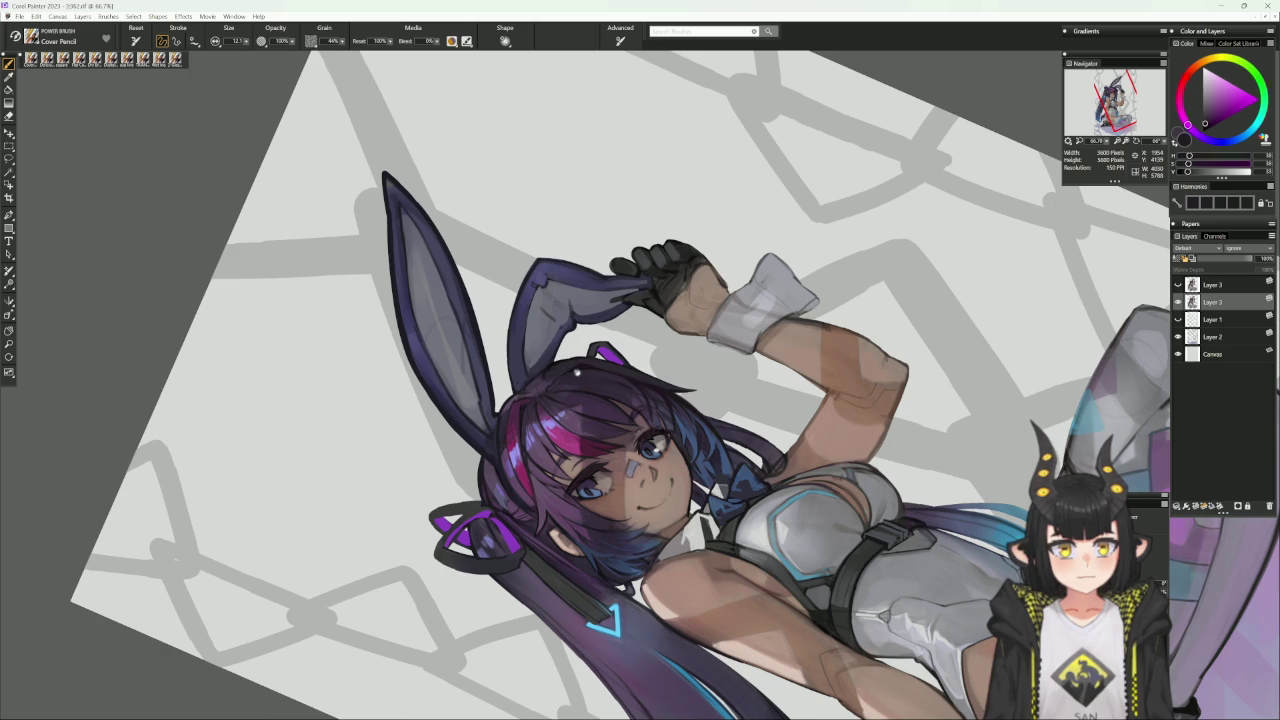
click(585, 370)
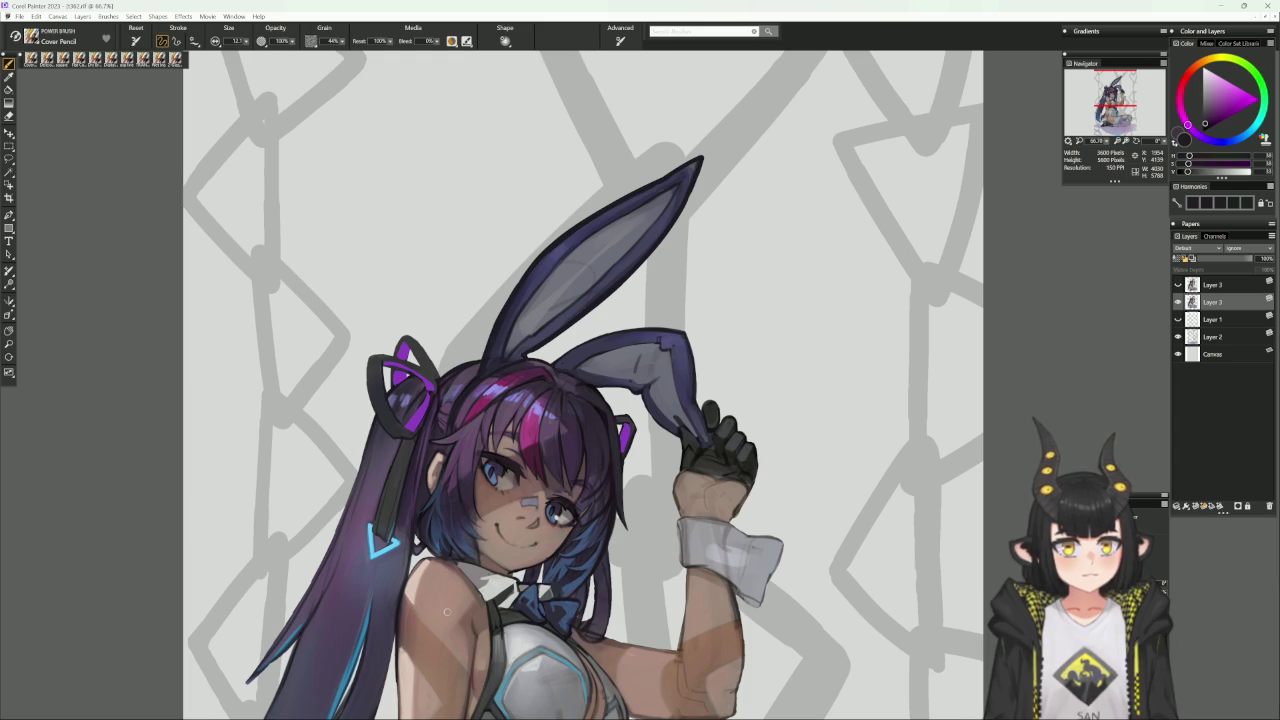
alt+click(561, 372)
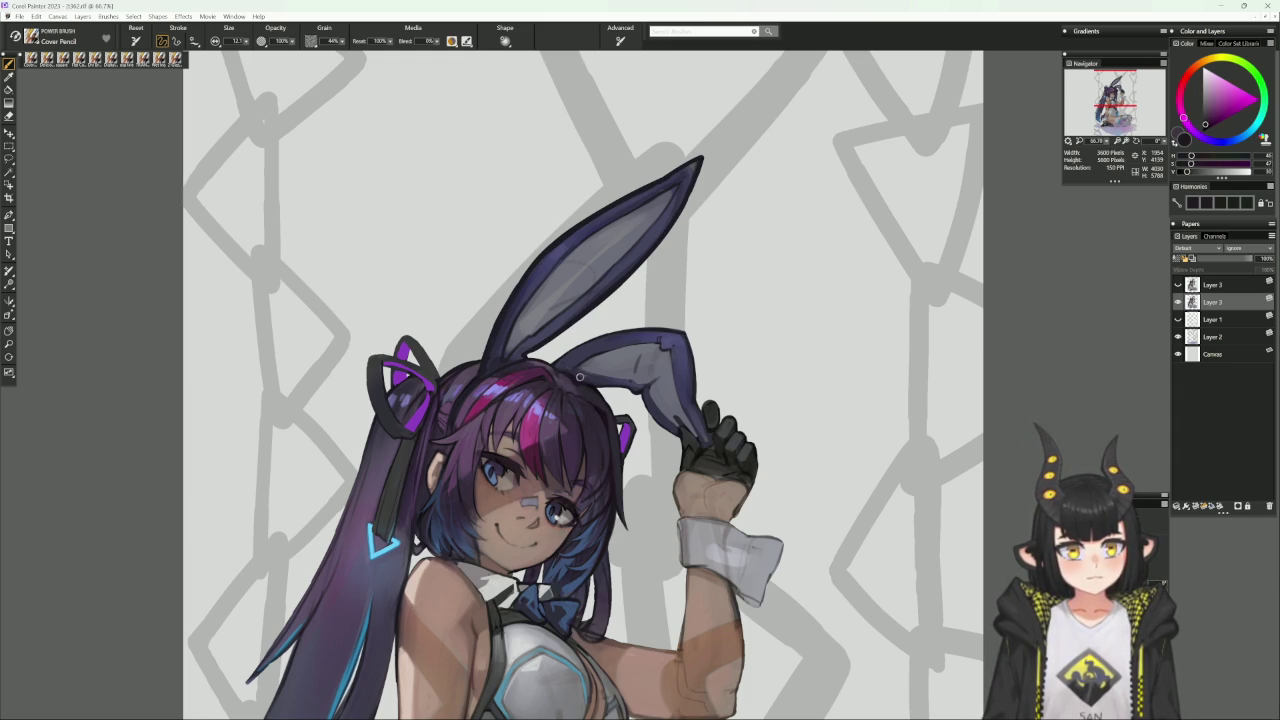
alt+click(579, 377)
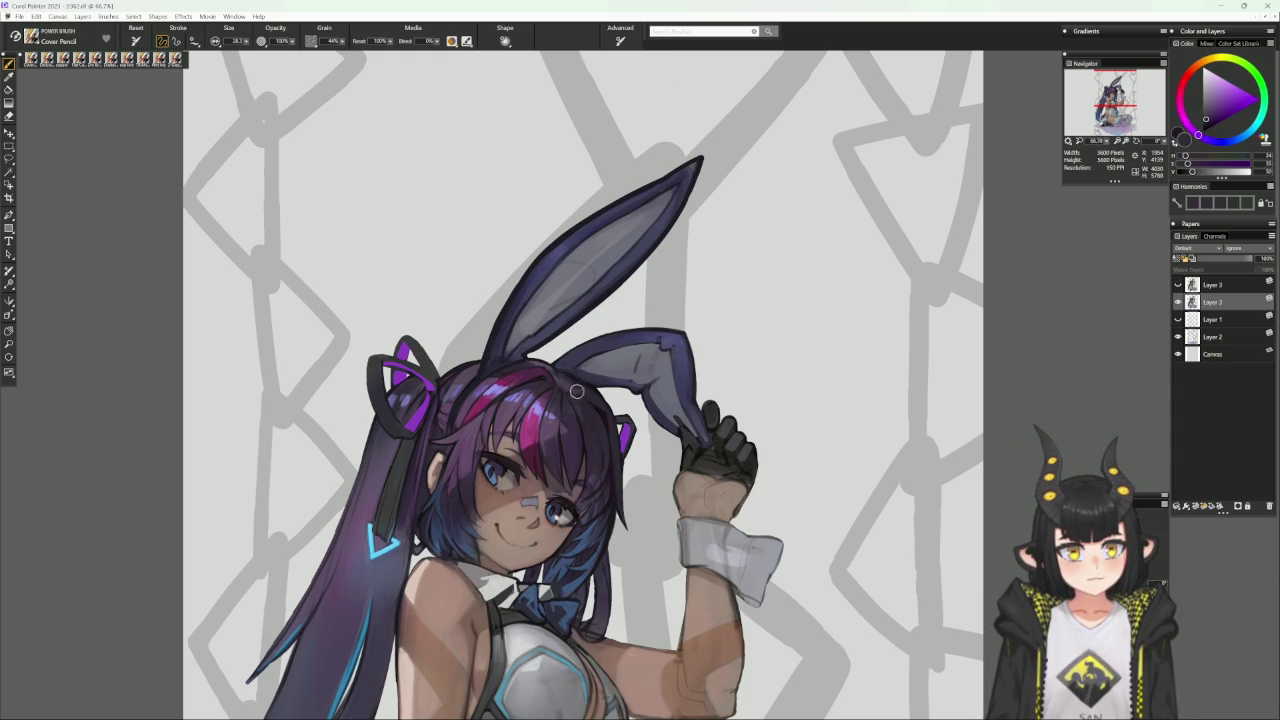
alt+click(579, 381)
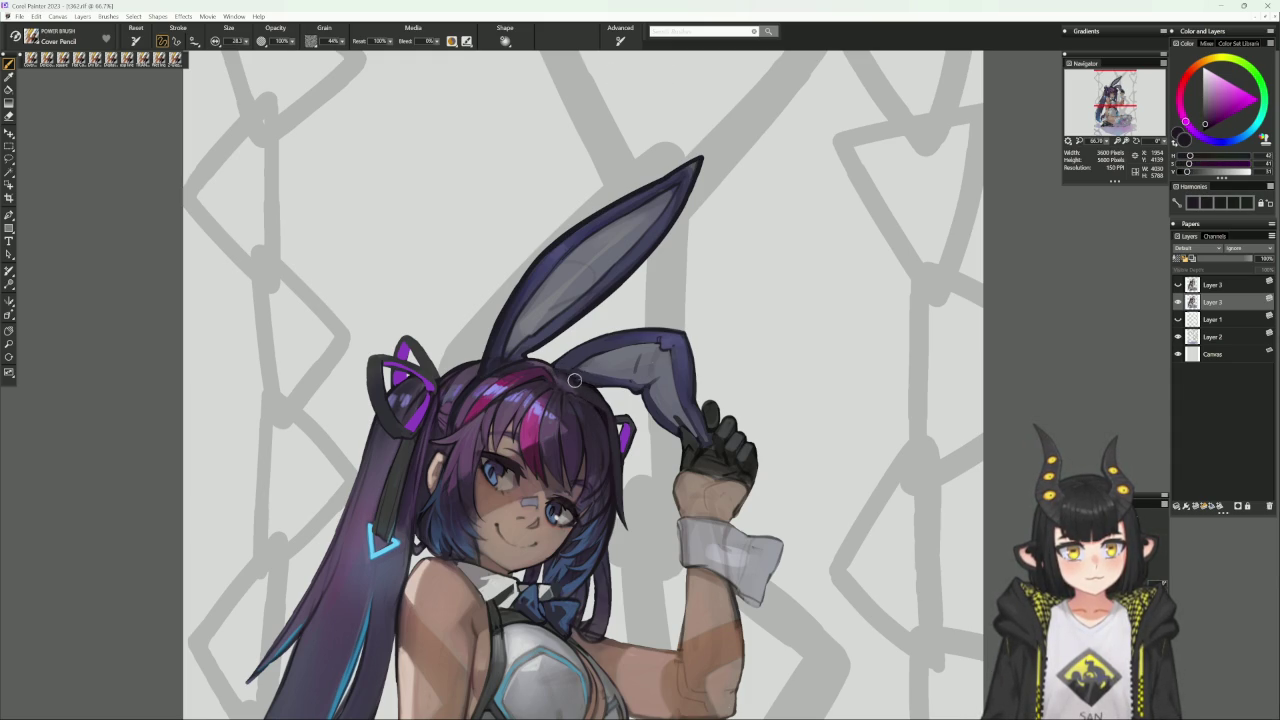
alt+click(587, 384)
key(bracketleft)
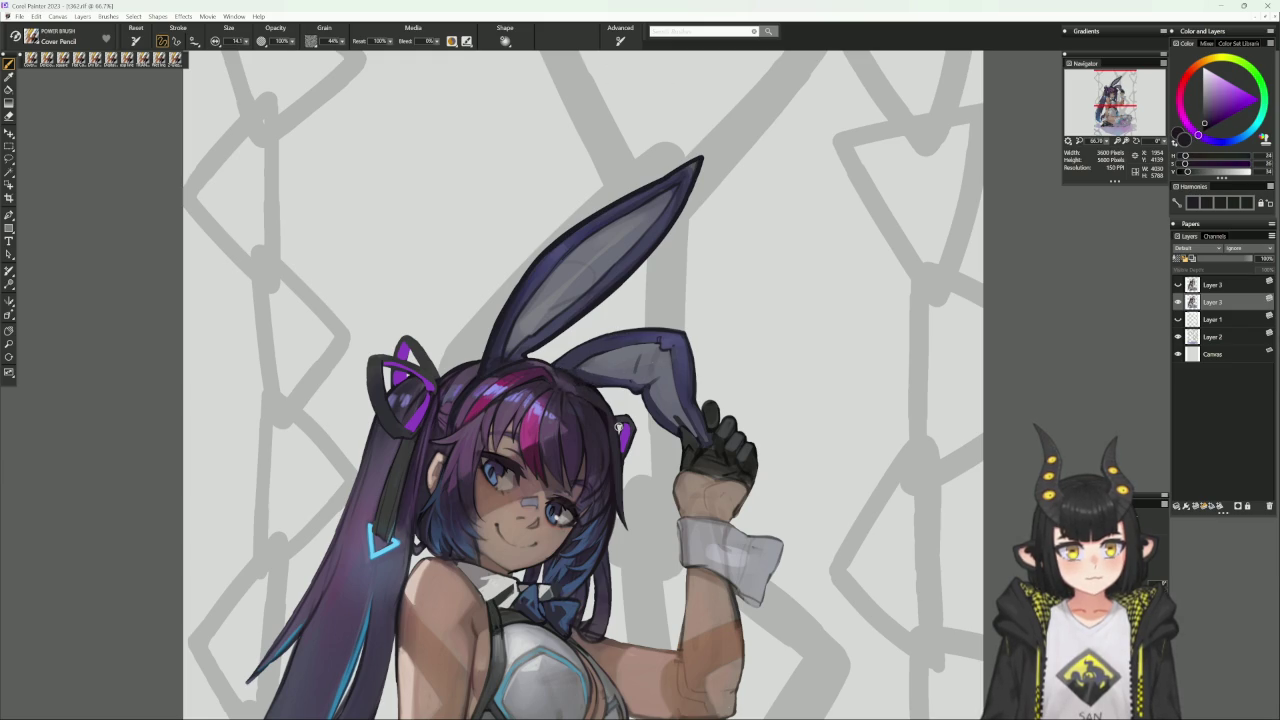
Load a darker blue-violet from the hair, then pan and zoom out to the whole figure.
drag(618, 428, 676, 389)
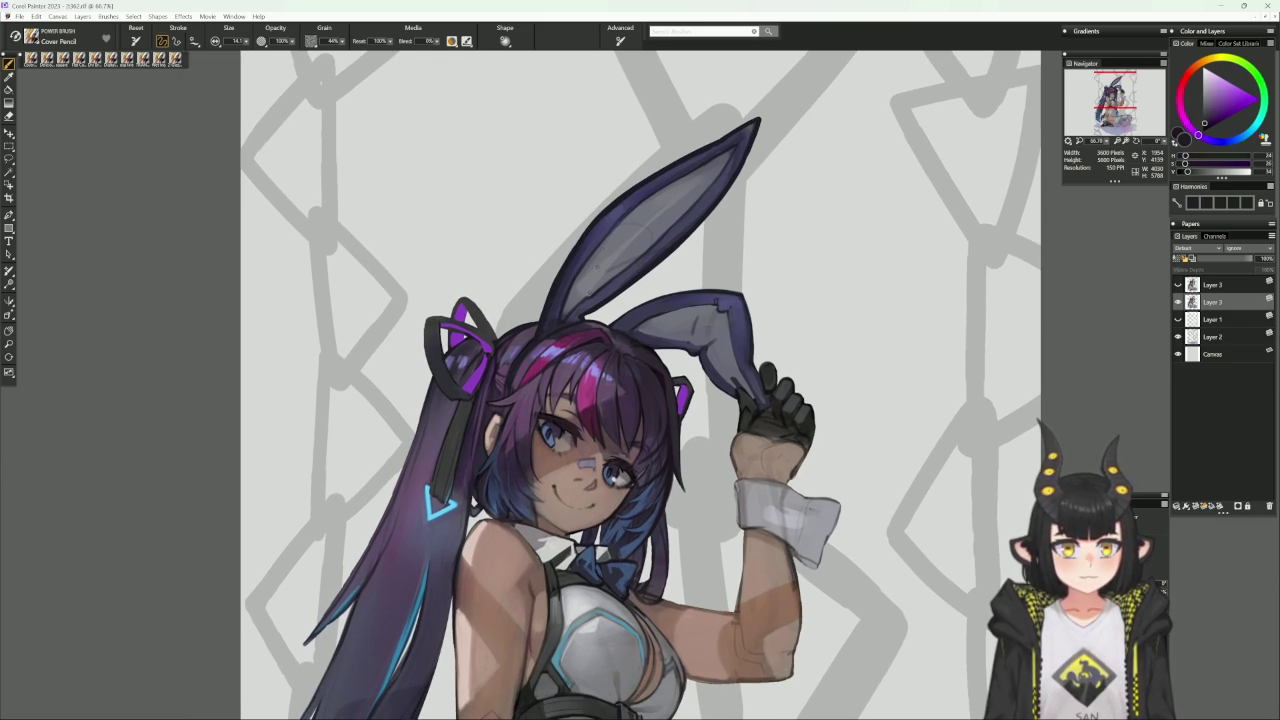
alt+click(587, 288)
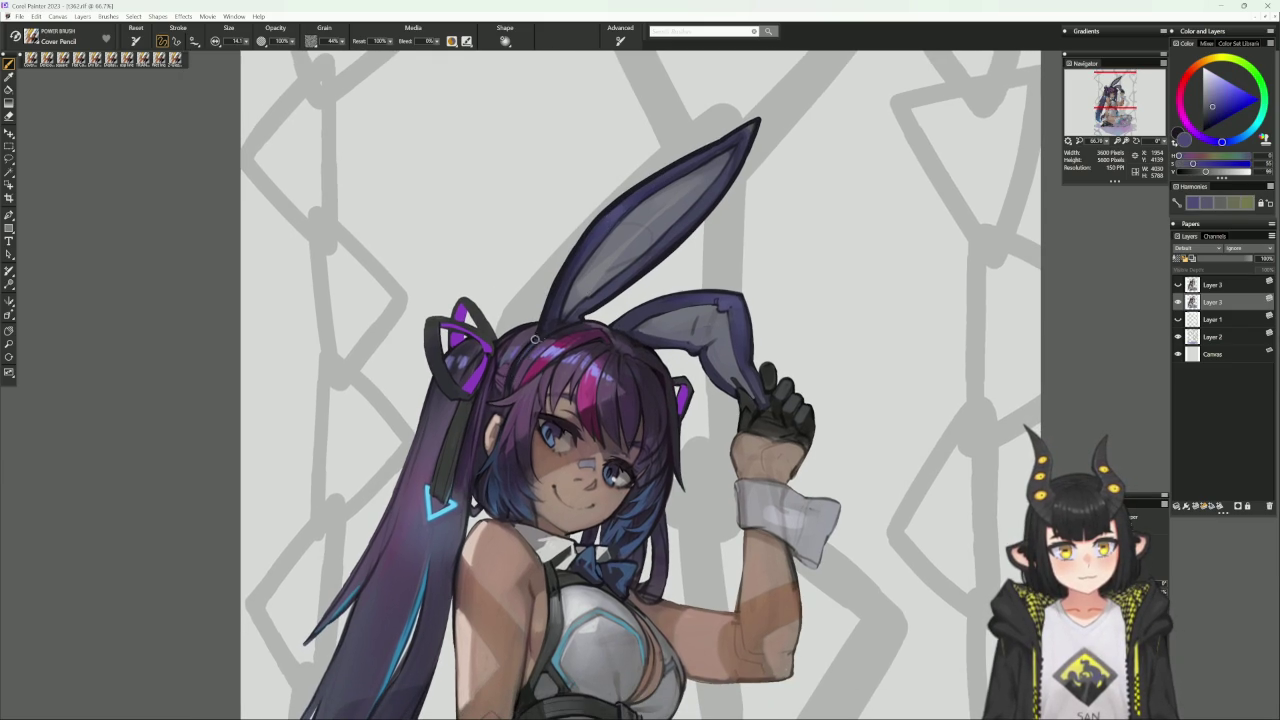
alt+click(566, 275)
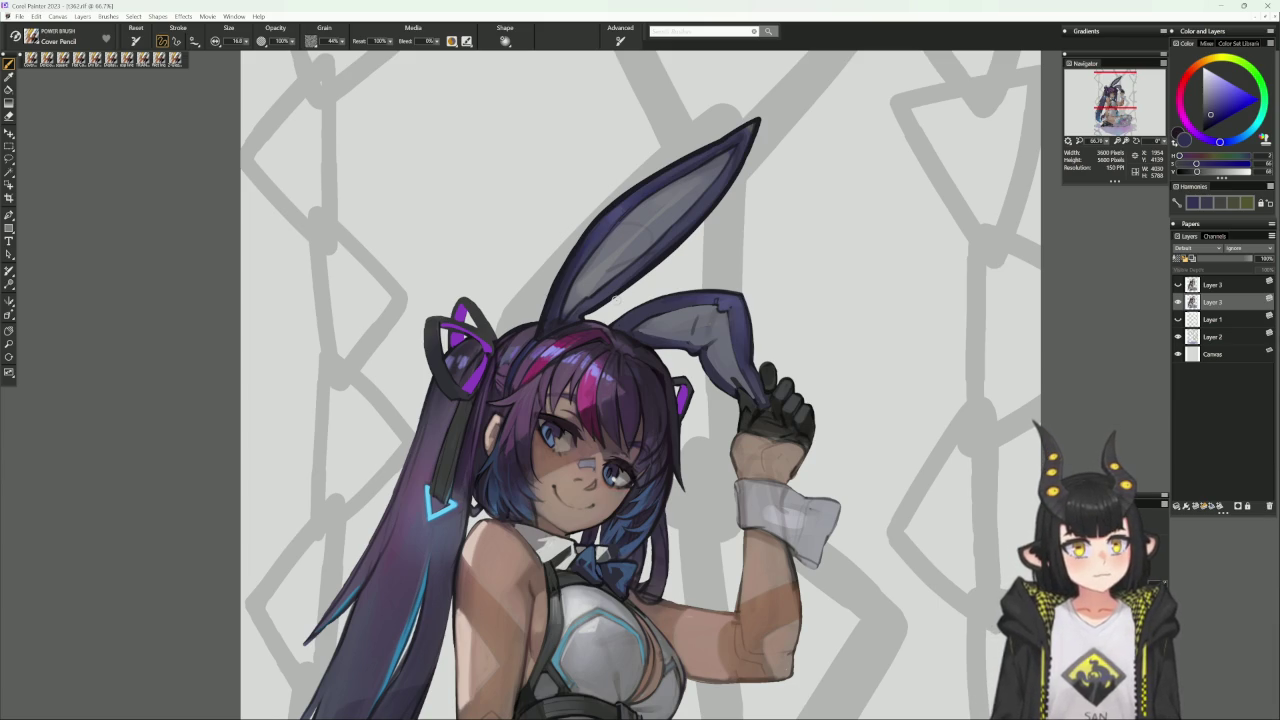
drag(612, 299, 668, 160)
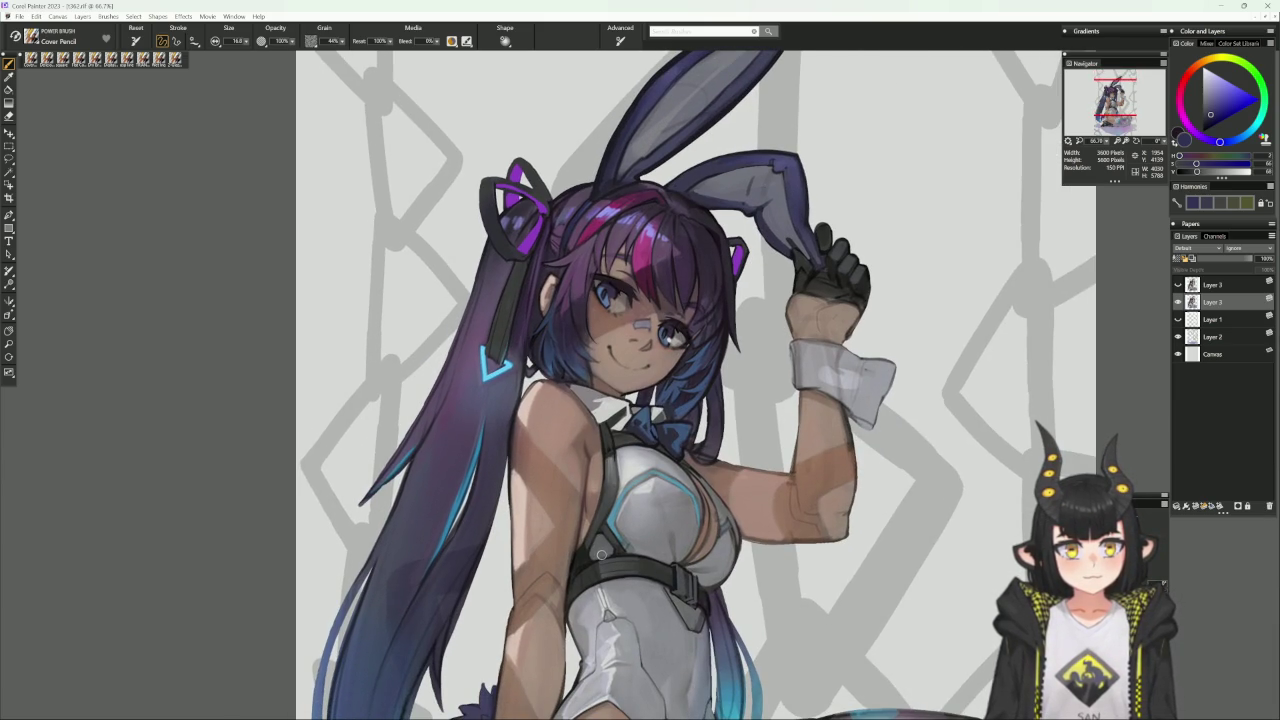
drag(566, 585, 616, 509)
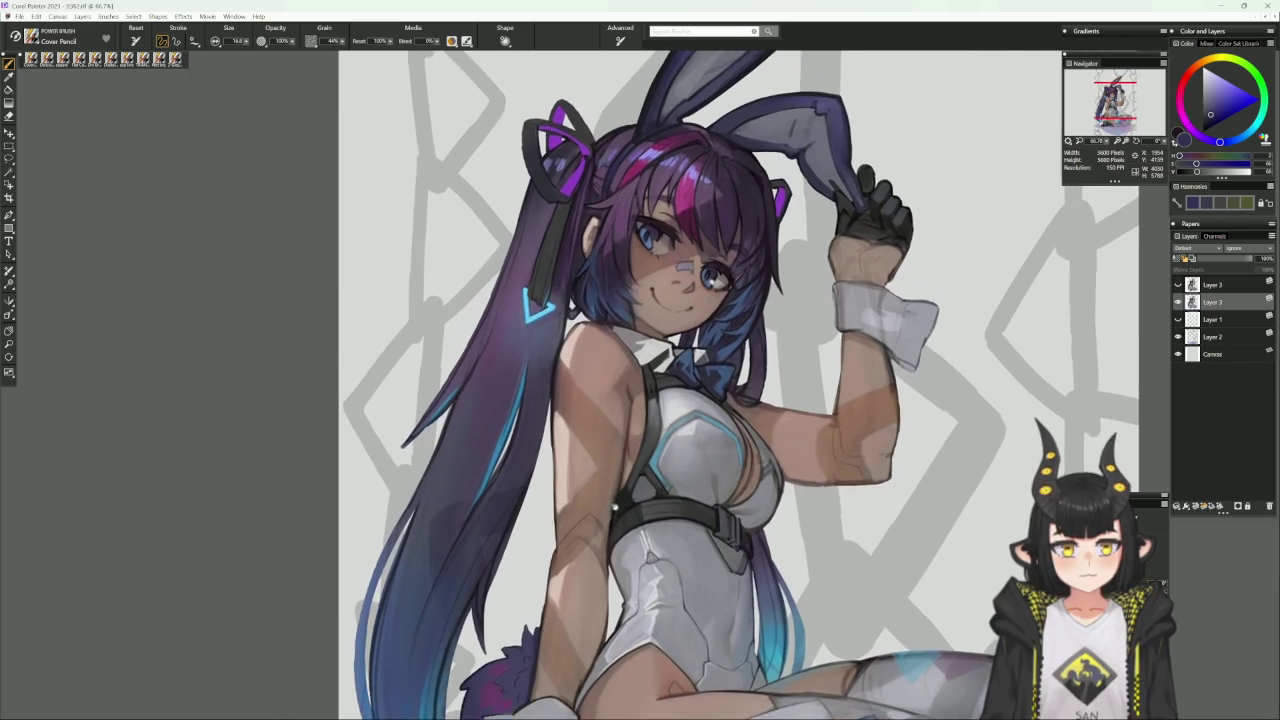
key(ctrl+minus)
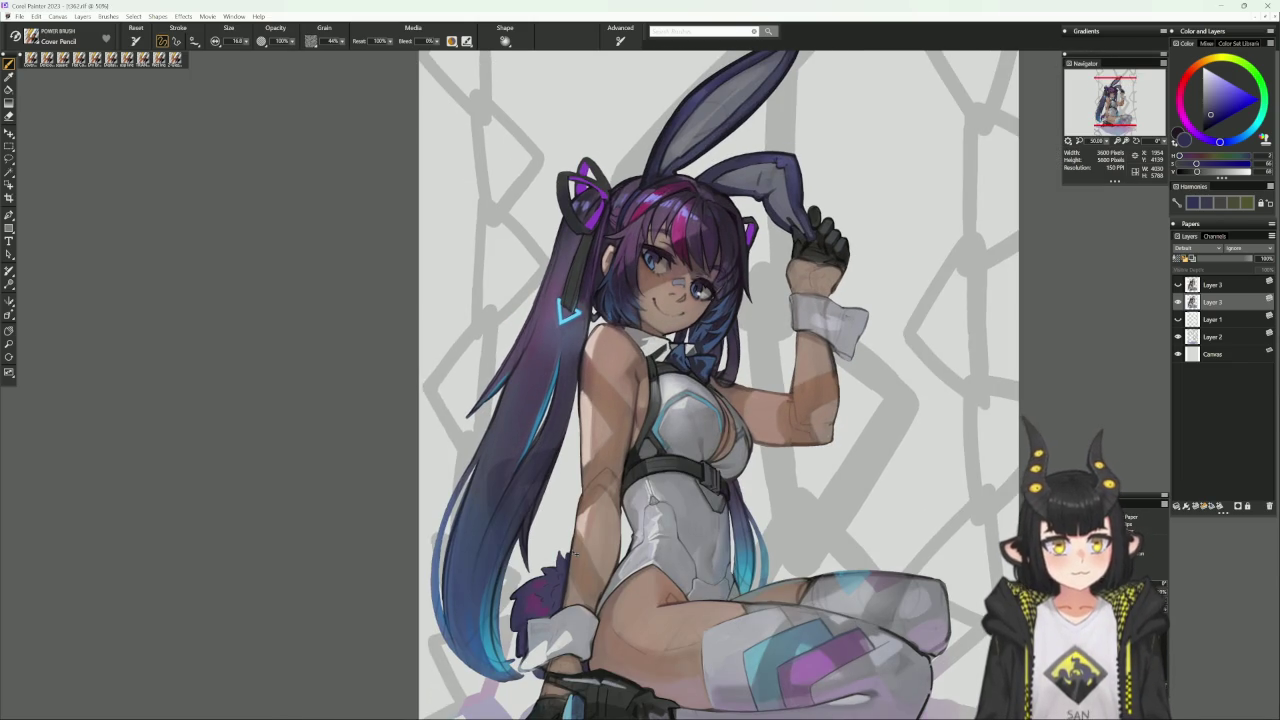
Paint light blue over the triangle mark on the hair to brighten its glow.
scroll(578, 343, up, 1)
alt+click(577, 343)
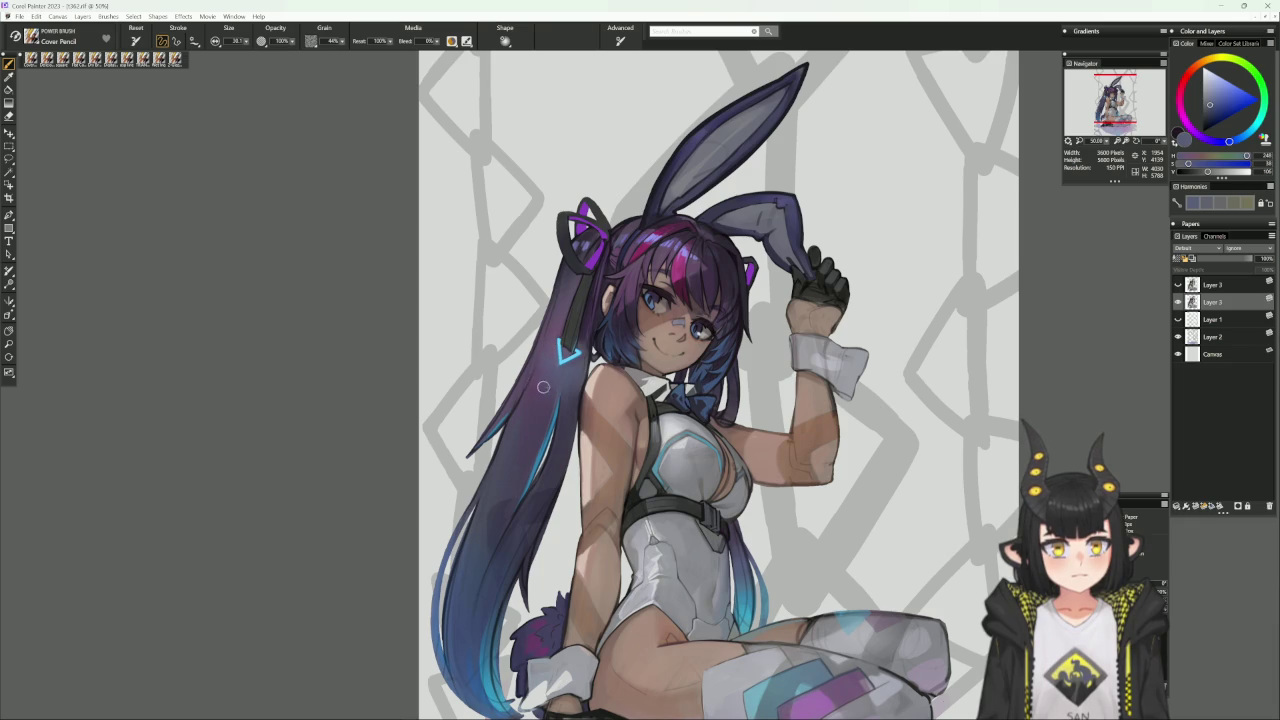
alt+click(552, 355)
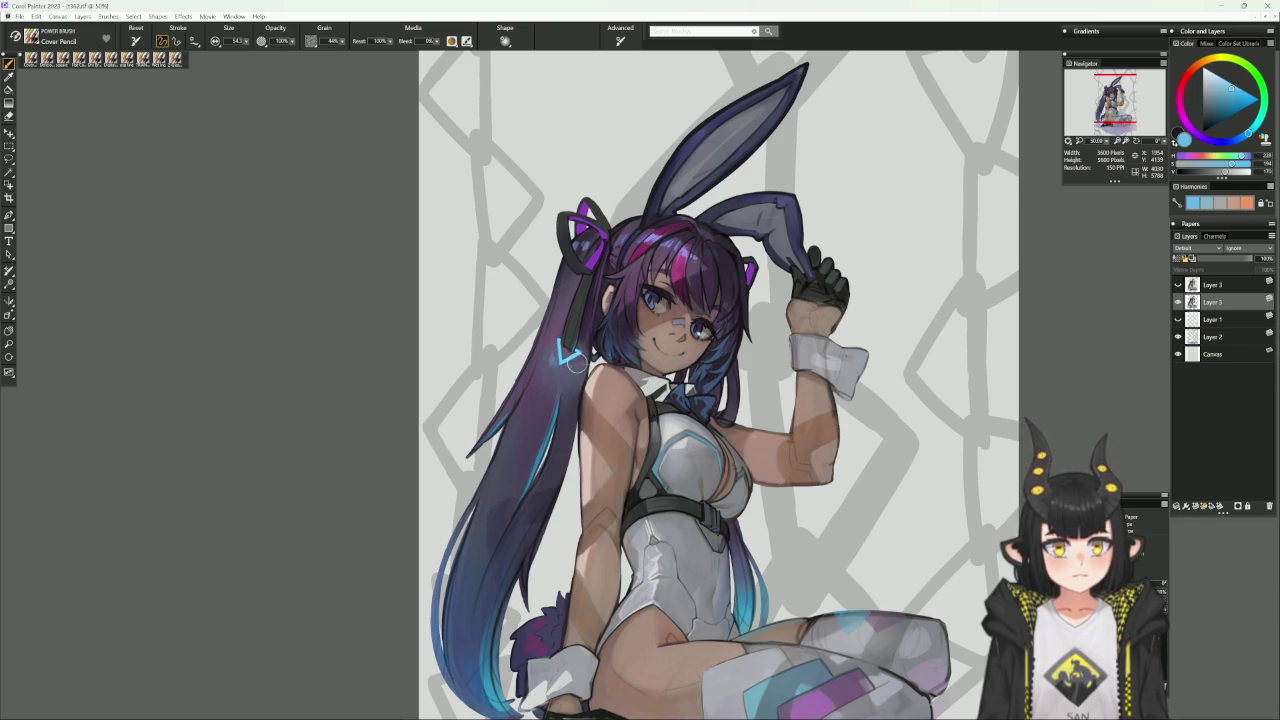
drag(567, 350, 576, 362)
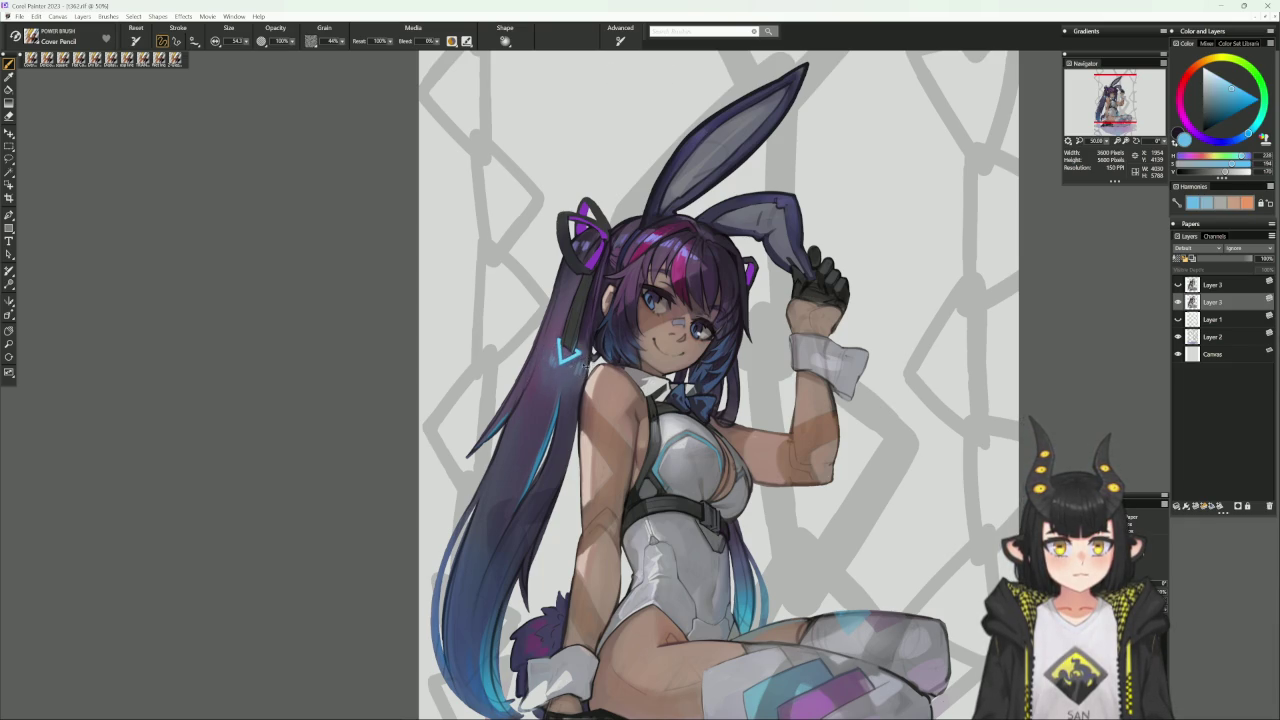
Switch to the Delicious Flat Color brush in dark magenta, enlarged to about 26.
alt+click(580, 365)
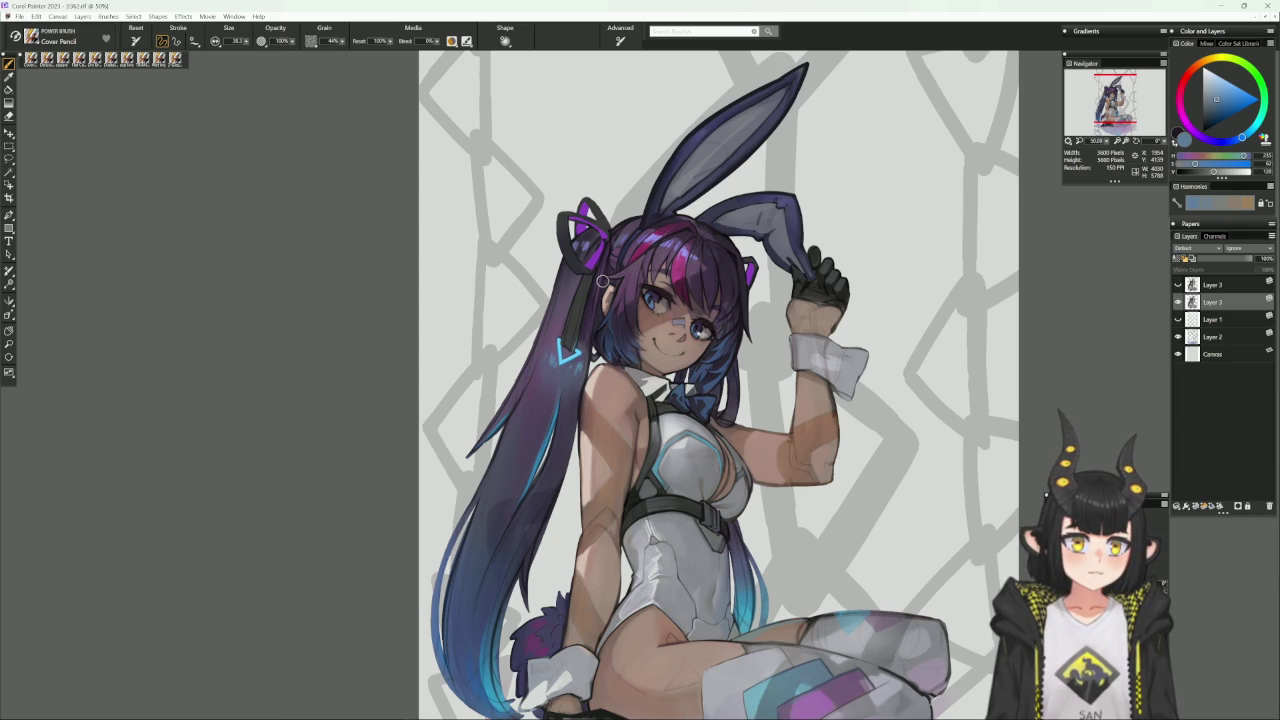
drag(603, 281, 523, 298)
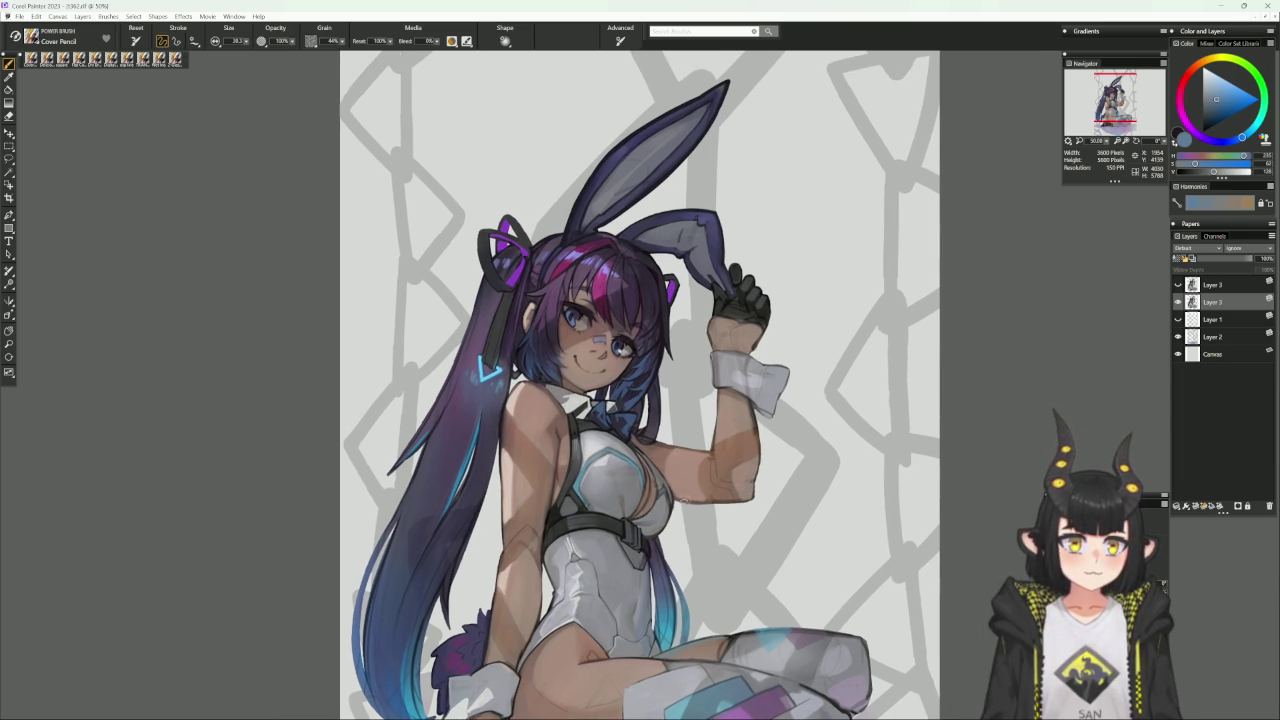
alt+click(655, 362)
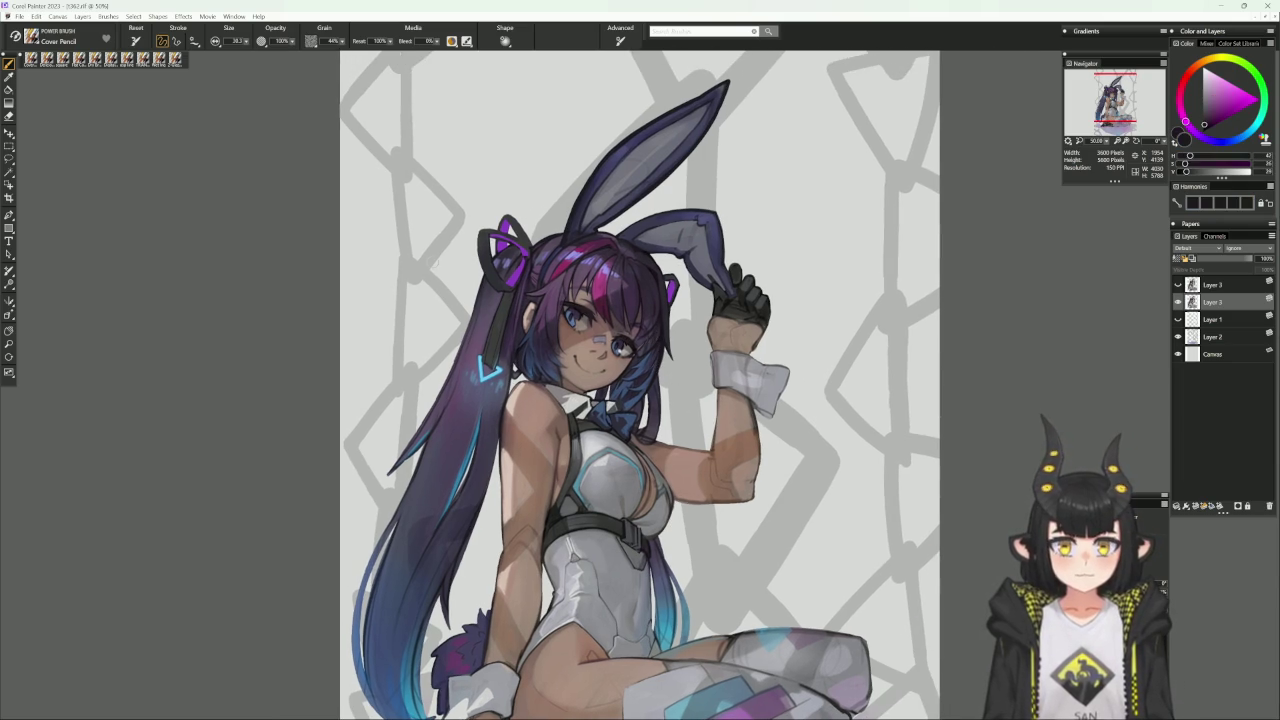
key(bracketright)
key(bracketright)
key(bracketright)
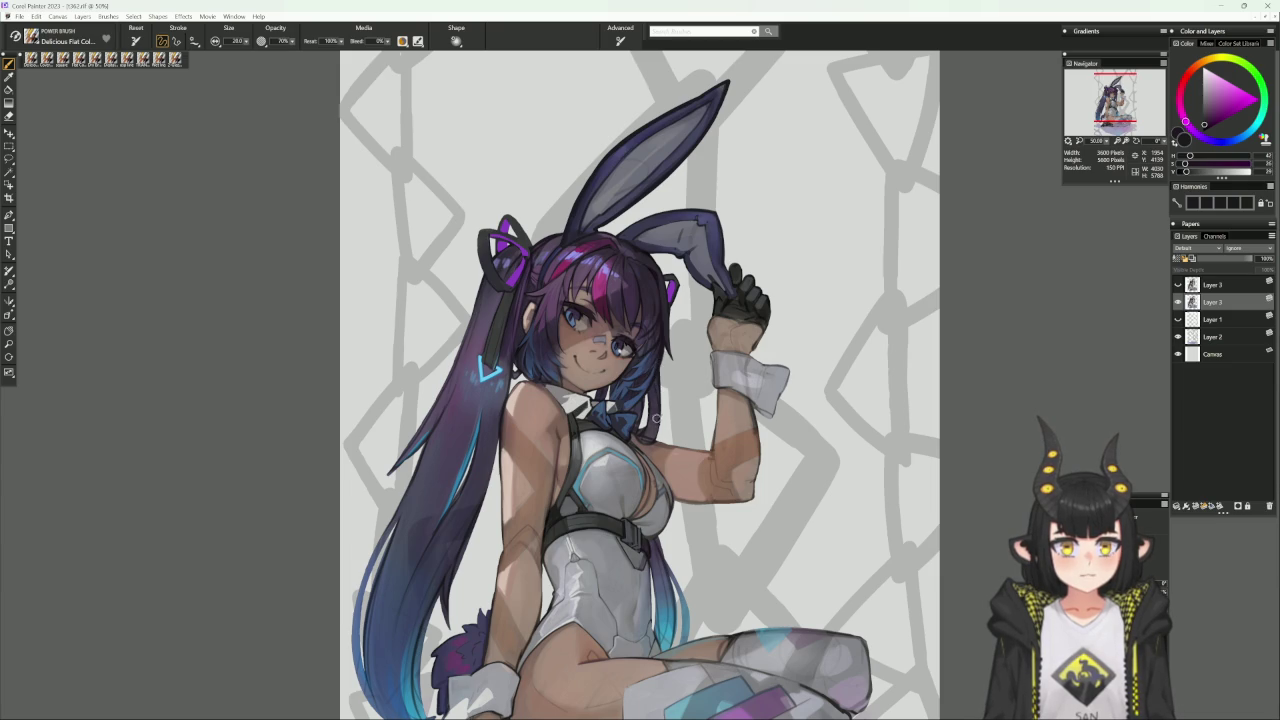
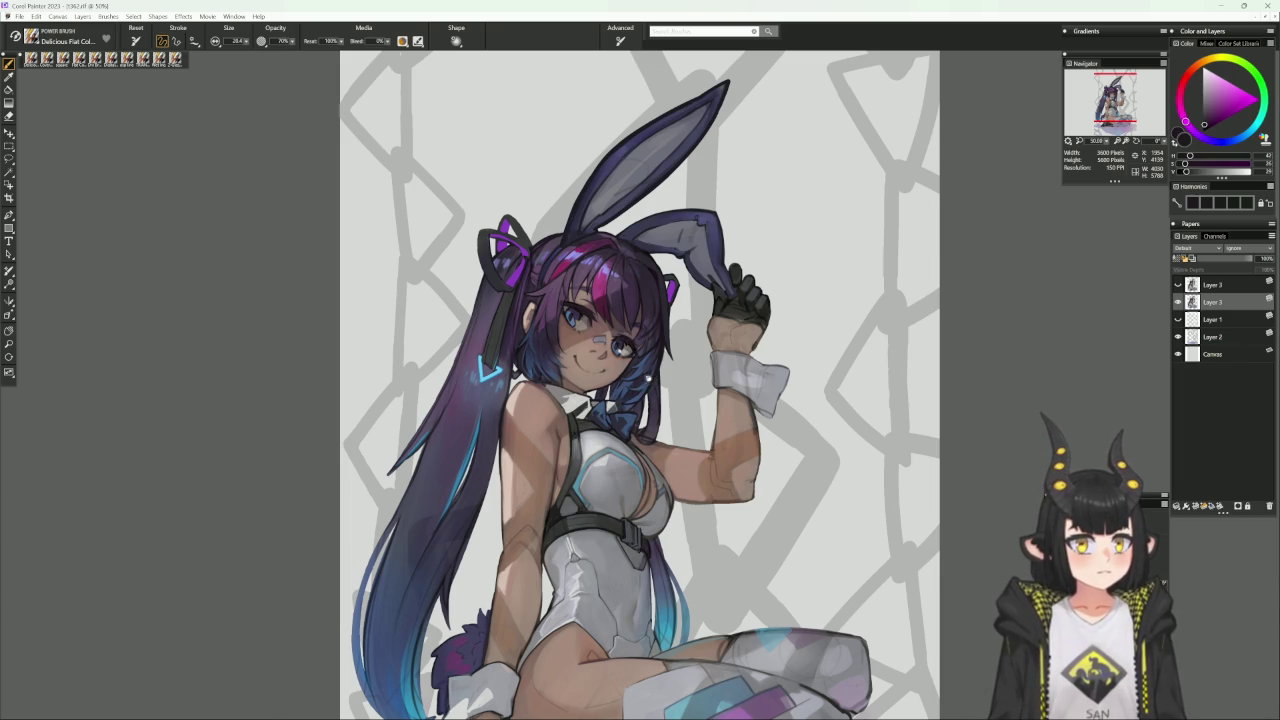
Sample dark purple, muted skin and a brightened vivid blue from the artwork.
drag(810, 333, 648, 400)
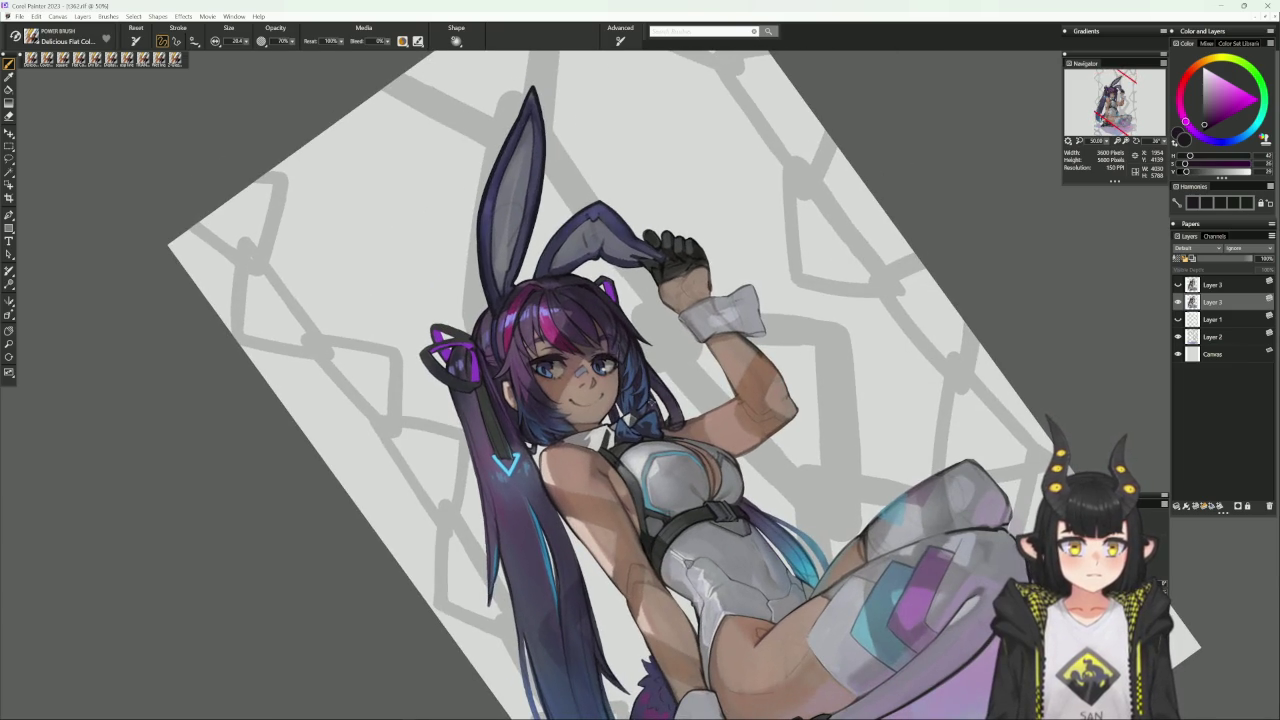
alt+click(645, 402)
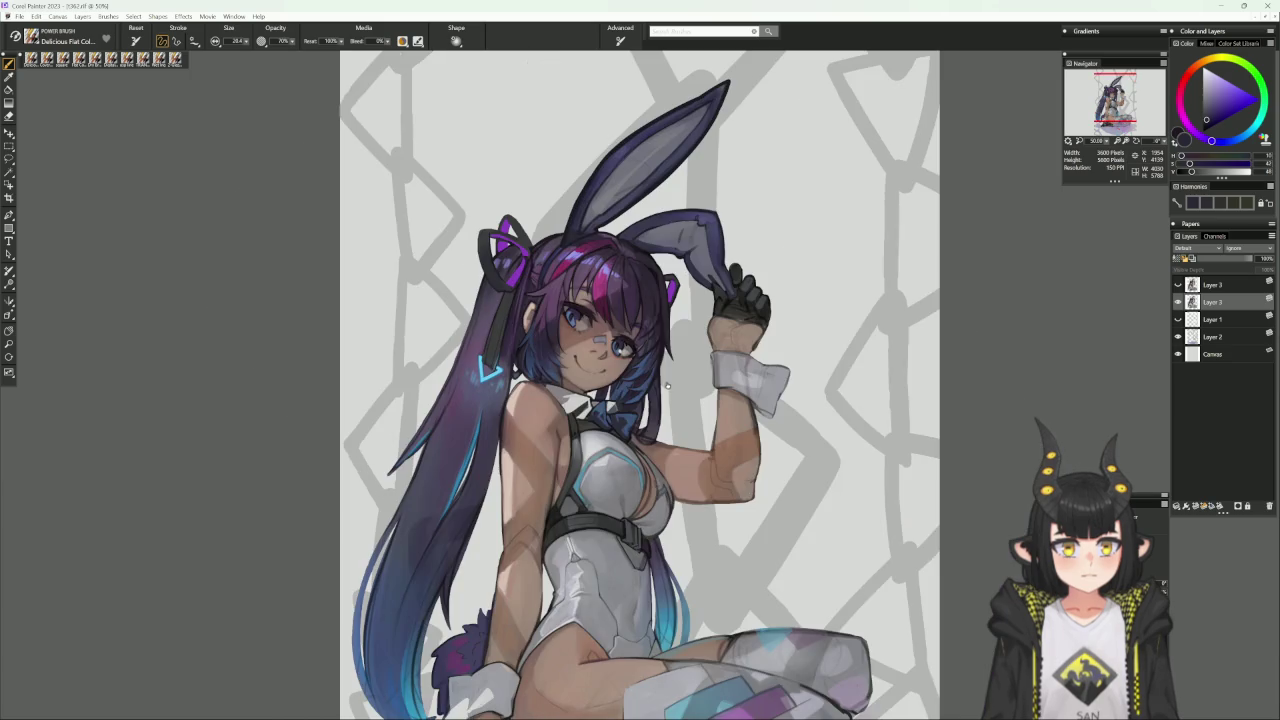
click(668, 383)
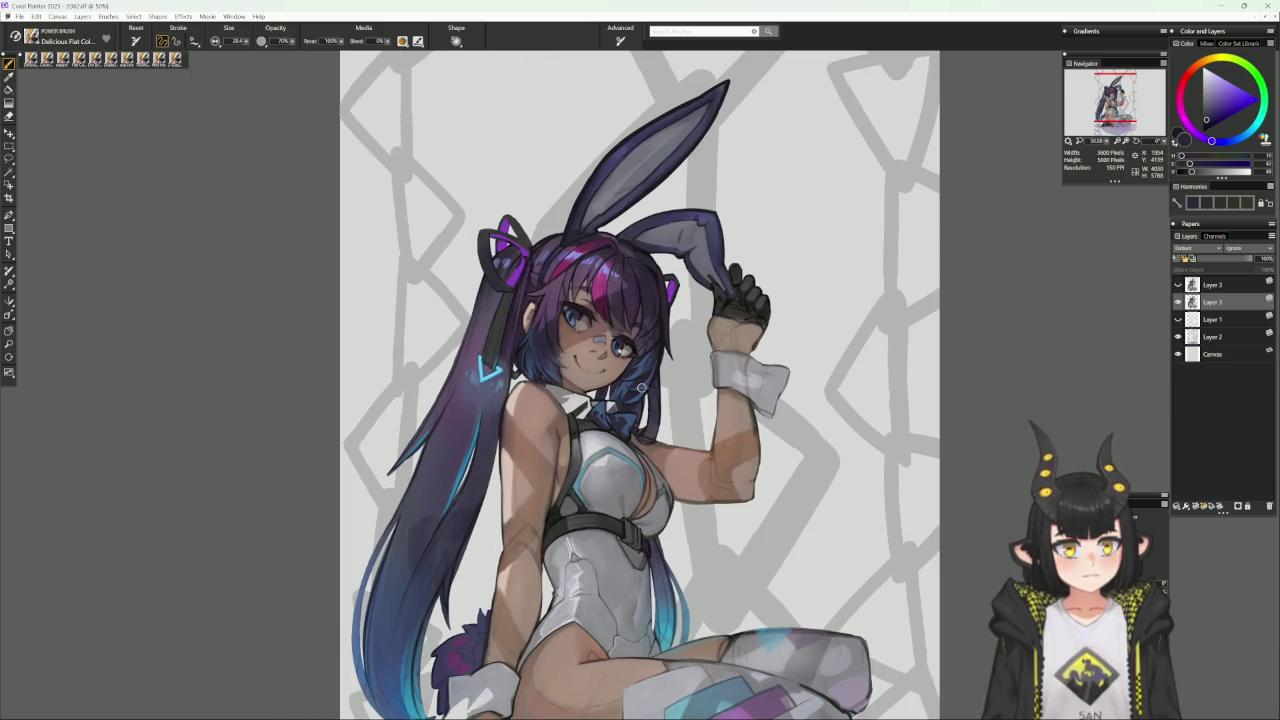
alt+click(640, 398)
drag(638, 402, 580, 356)
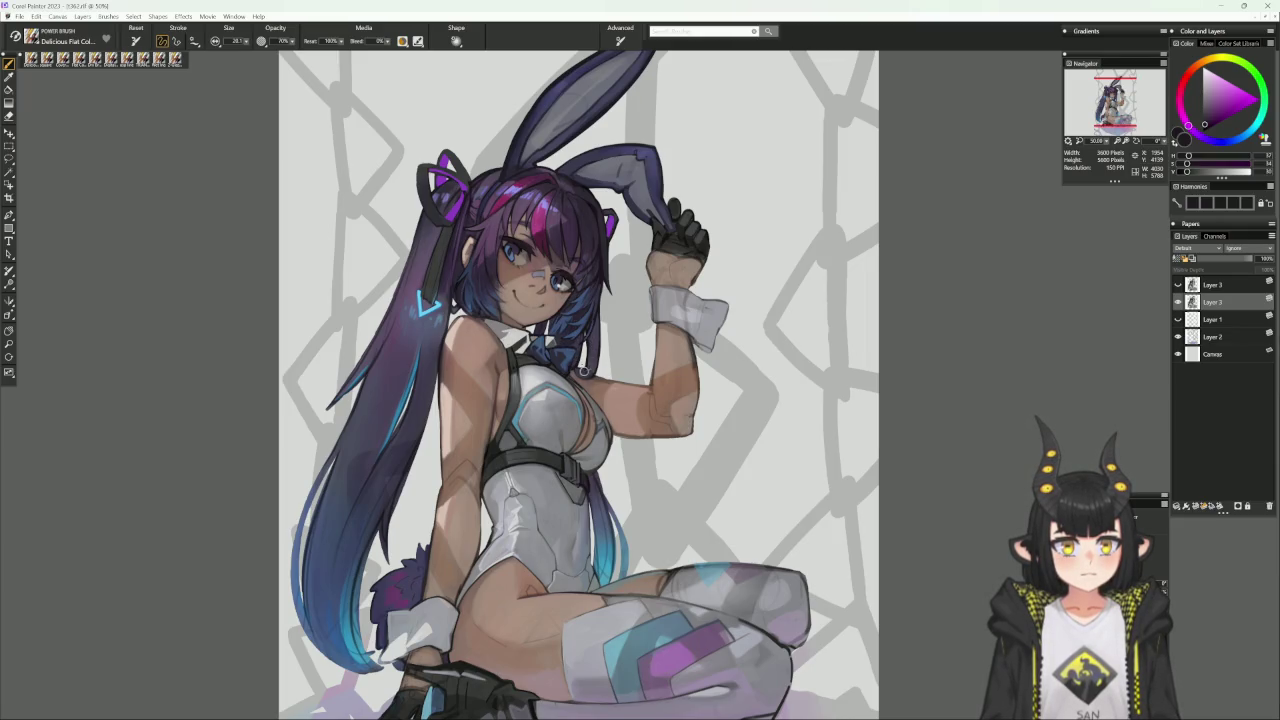
alt+click(584, 378)
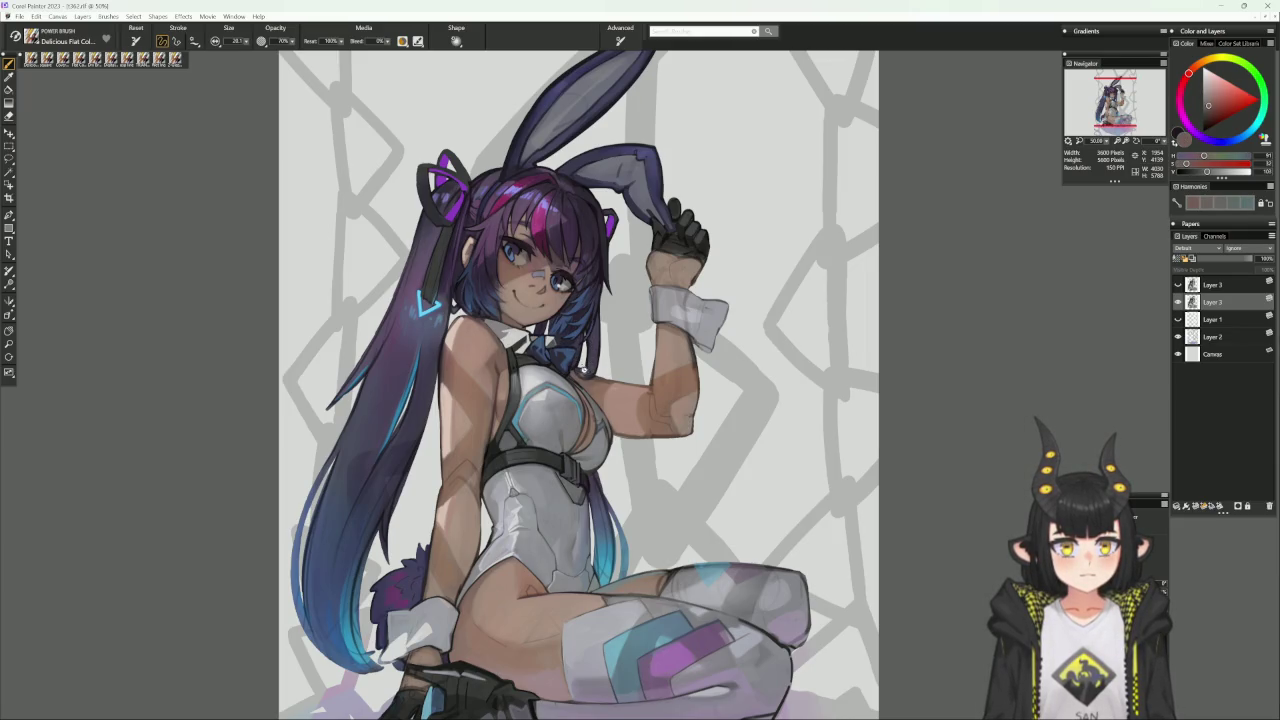
alt+click(594, 366)
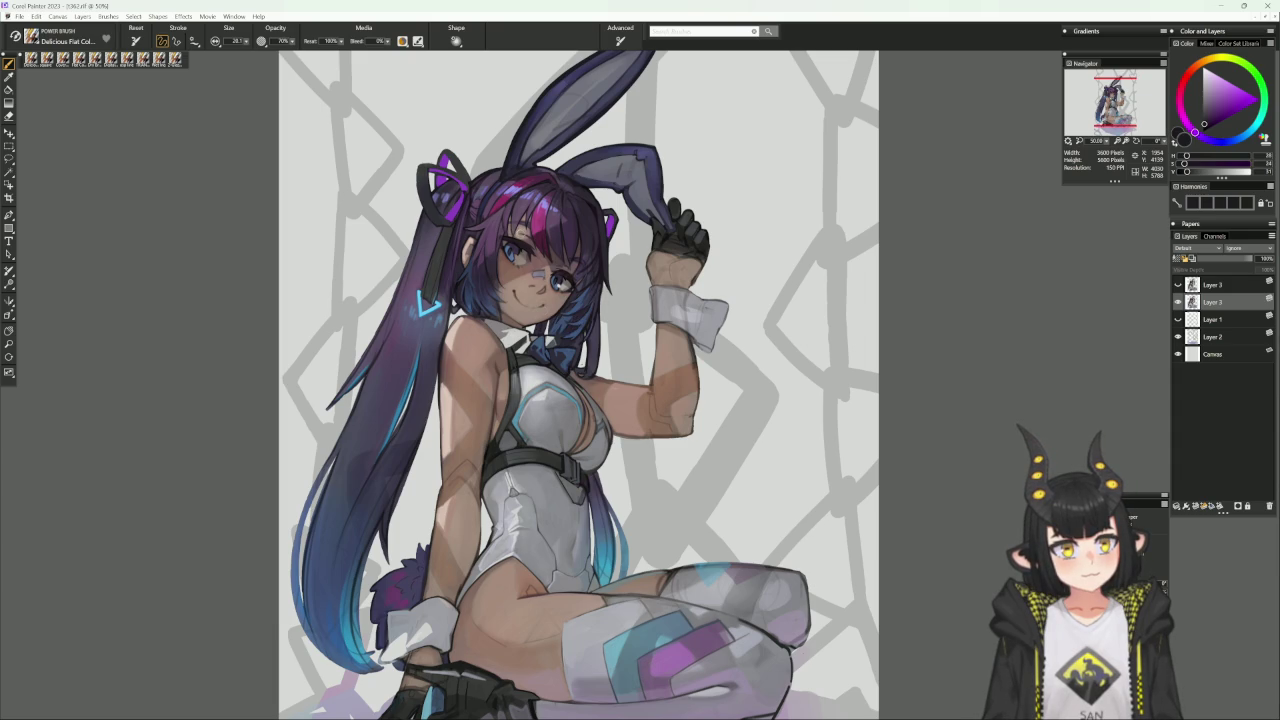
alt+click(382, 518)
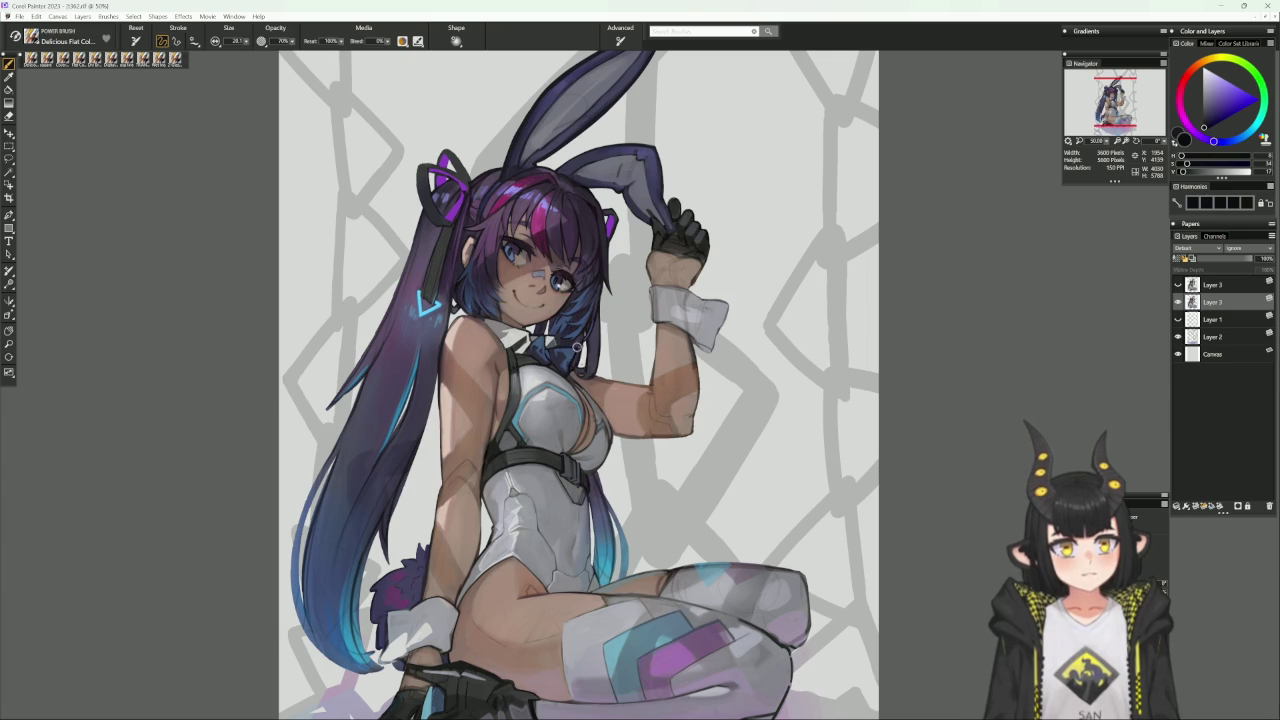
alt+click(572, 358)
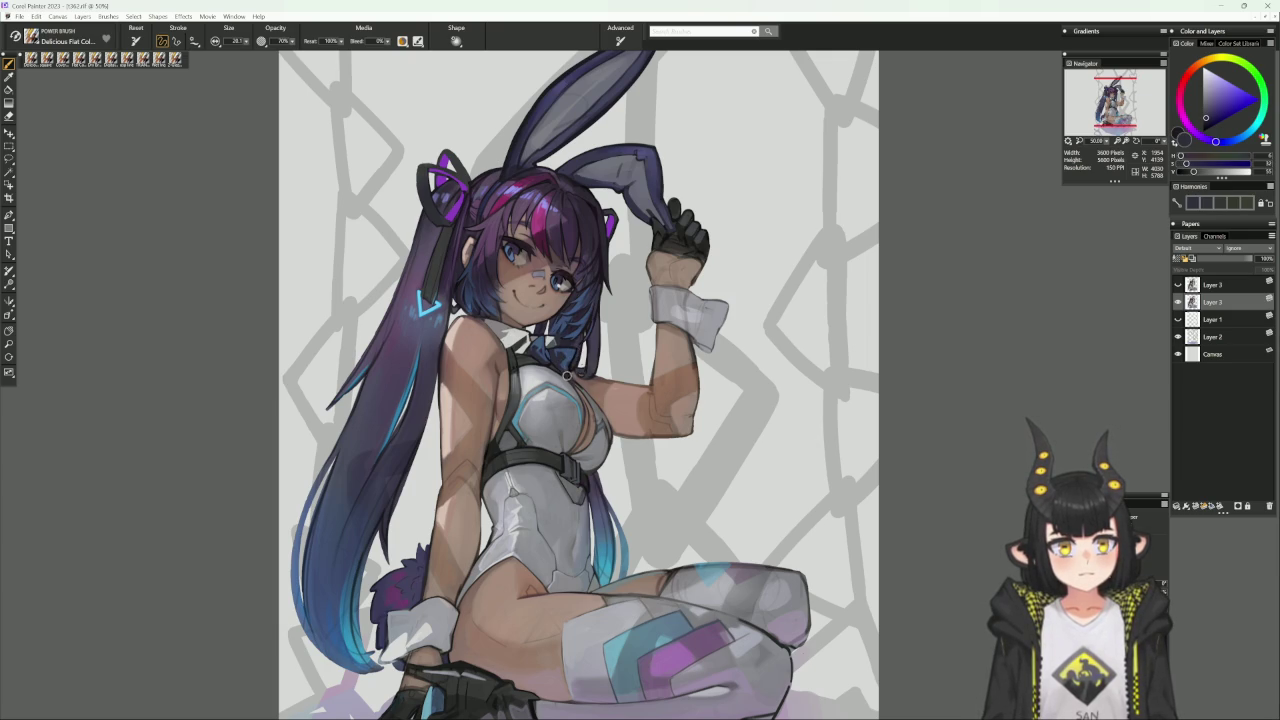
alt+click(569, 360)
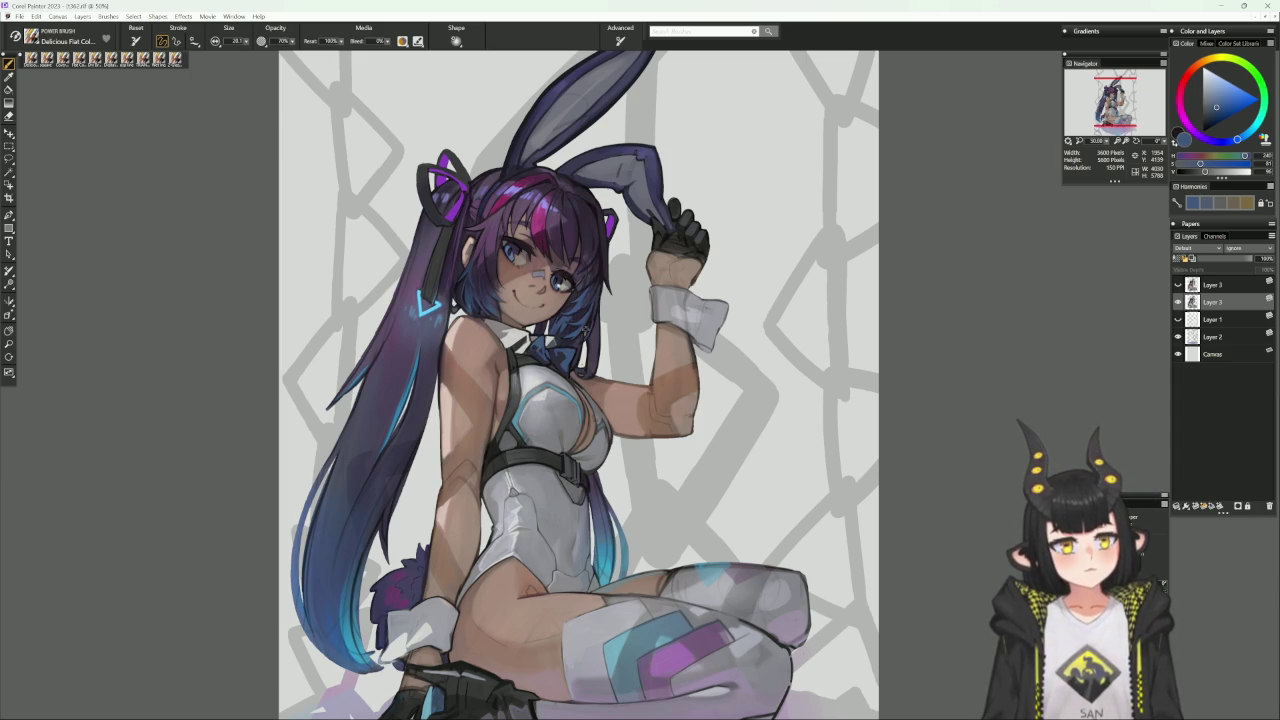
alt+click(588, 340)
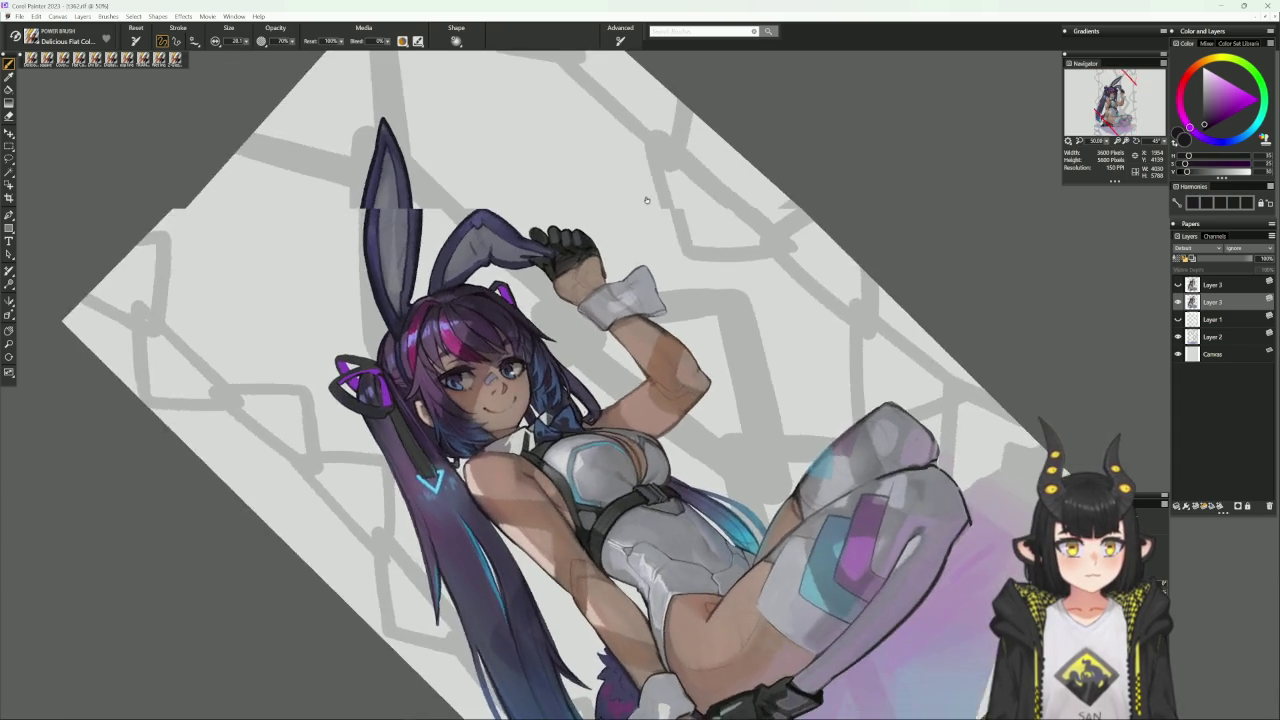
With the canvas tilted diagonally, sample and adjust the muted brownish skin tone, then straighten the view.
drag(785, 309, 640, 180)
alt+click(609, 417)
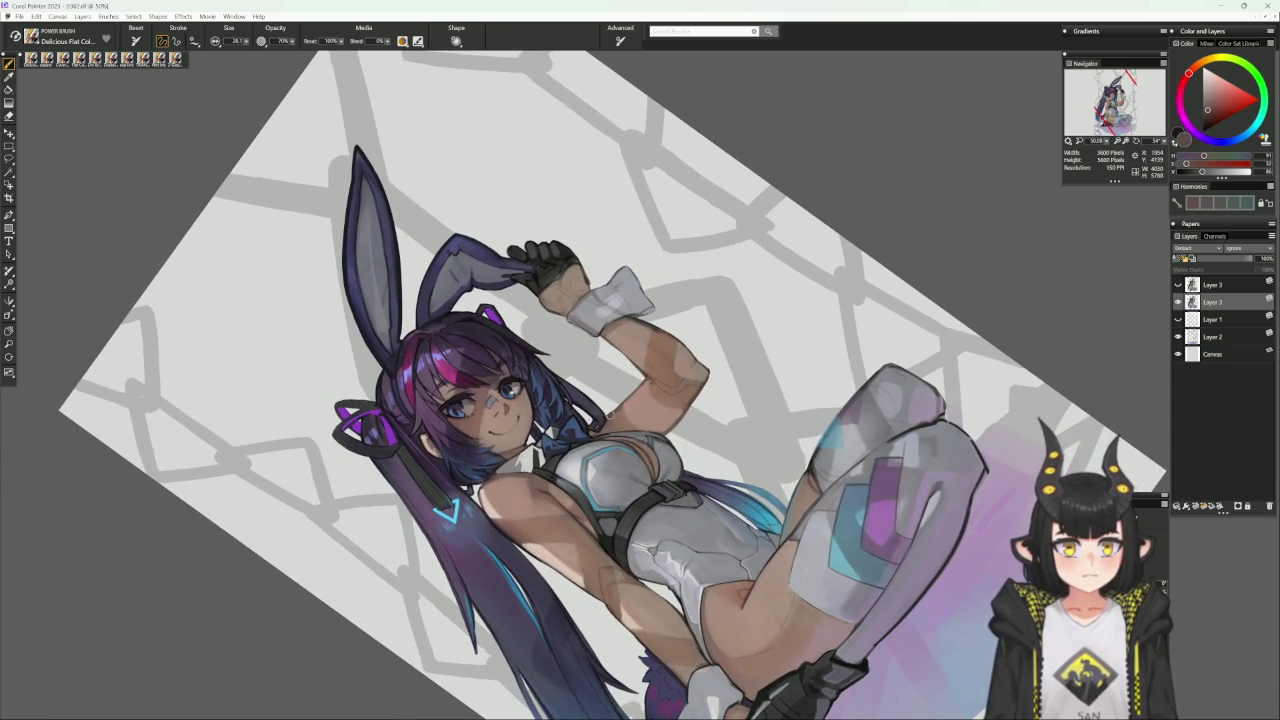
alt+click(612, 414)
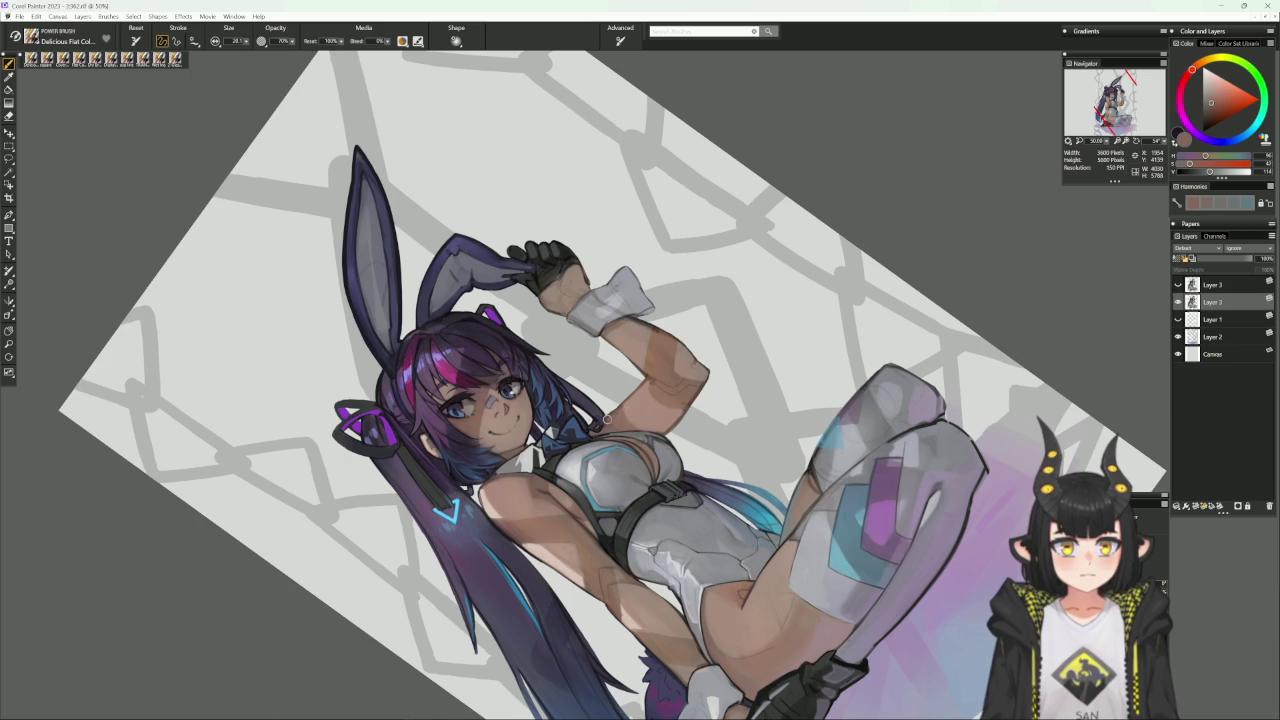
alt+click(613, 415)
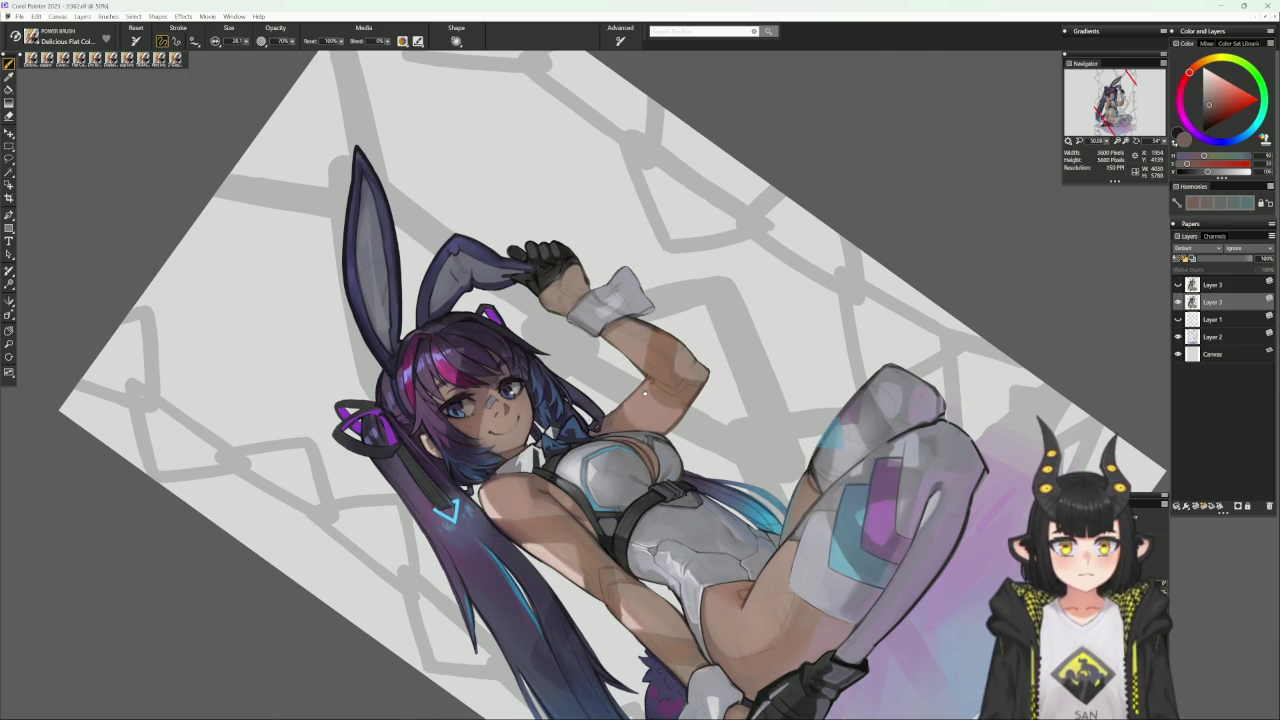
drag(645, 393, 571, 440)
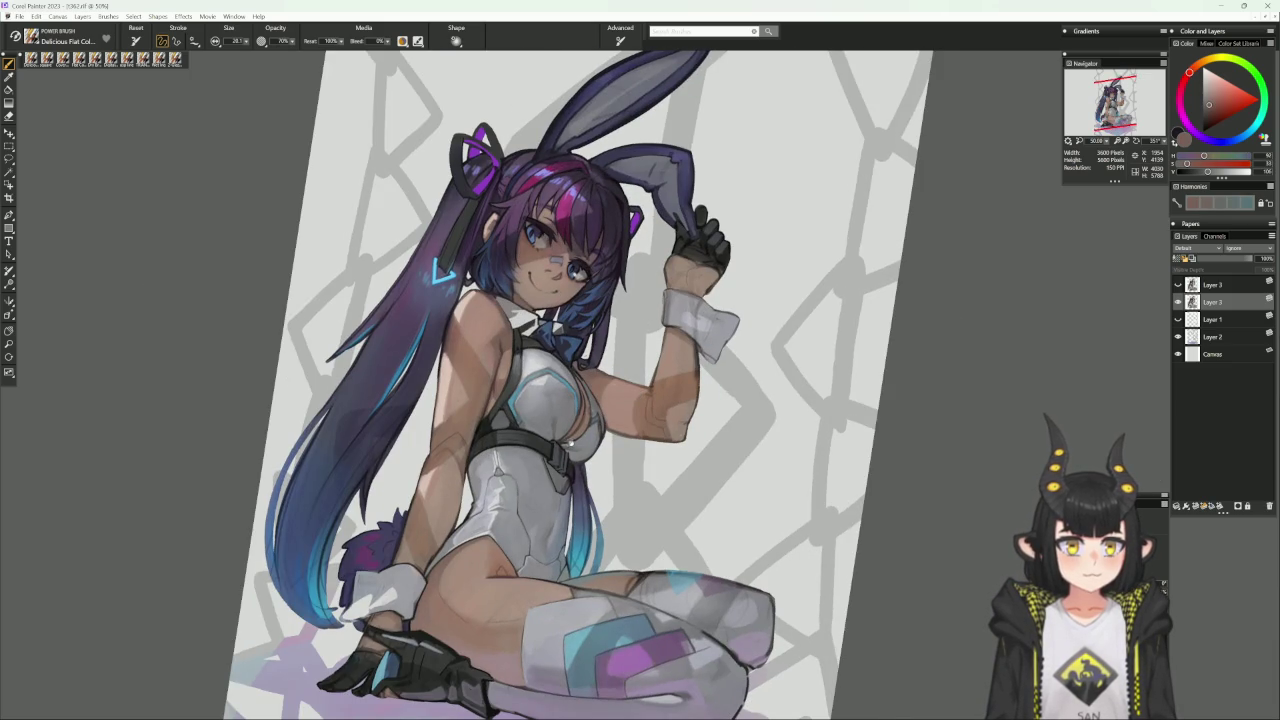
click(570, 440)
Sample the hair's dark blue, magenta-purple, pale blue-white highlight and dark purple-blue.
scroll(636, 527, up, 2)
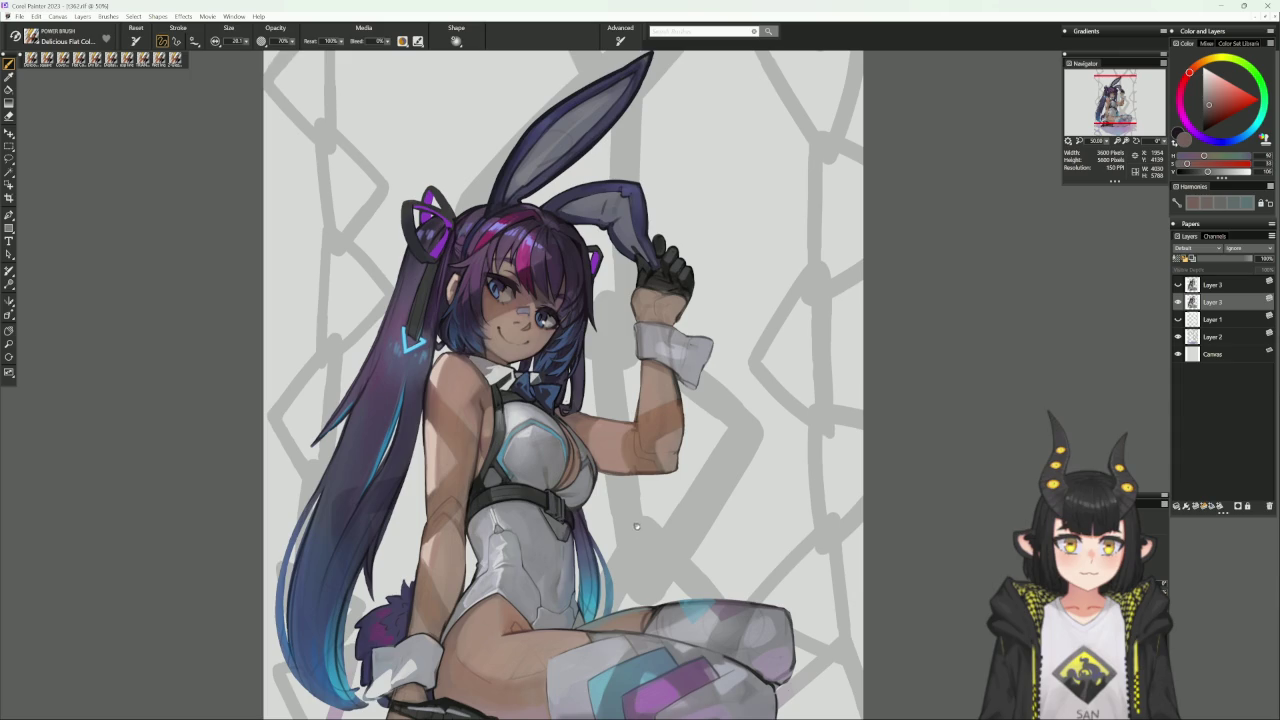
alt+click(578, 350)
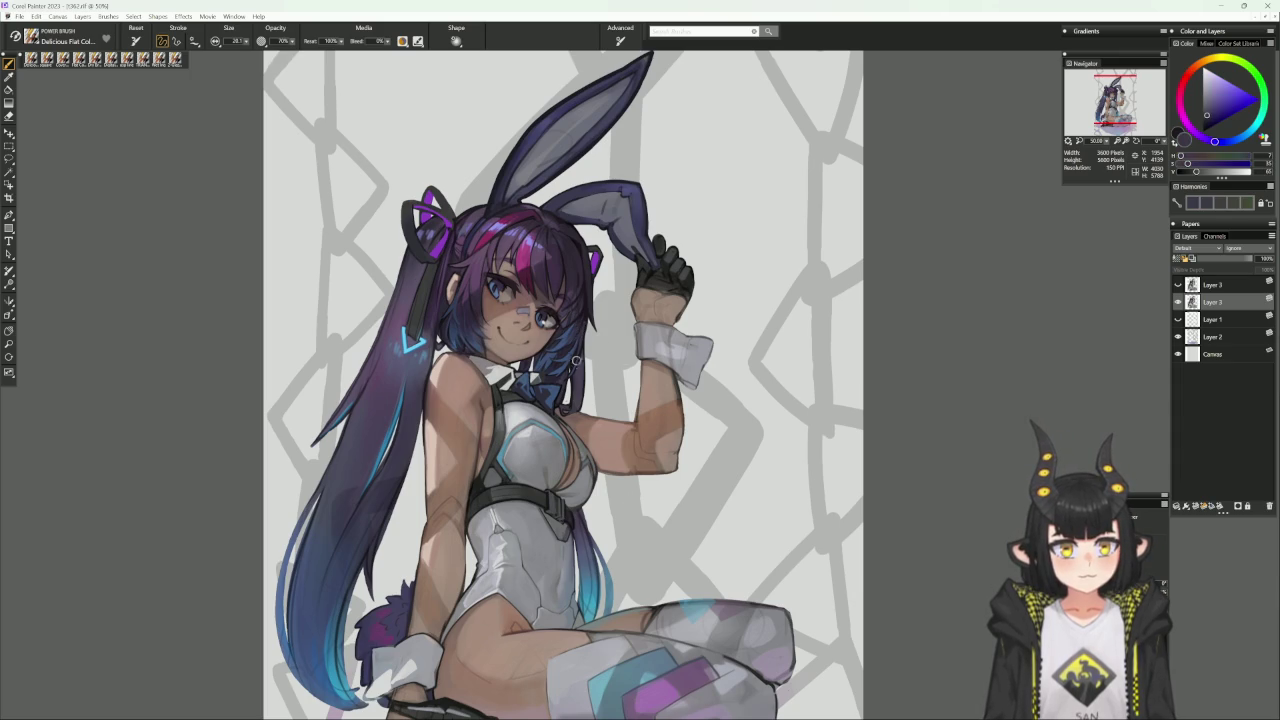
alt+click(587, 313)
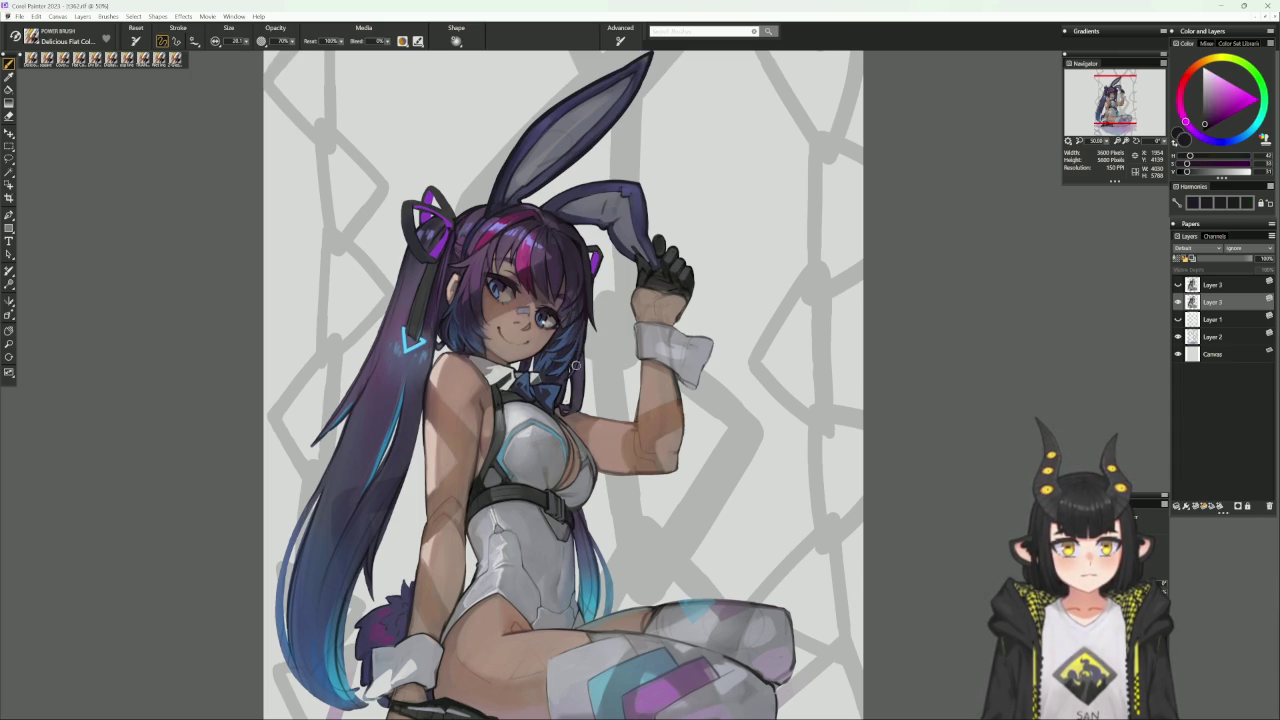
alt+click(585, 330)
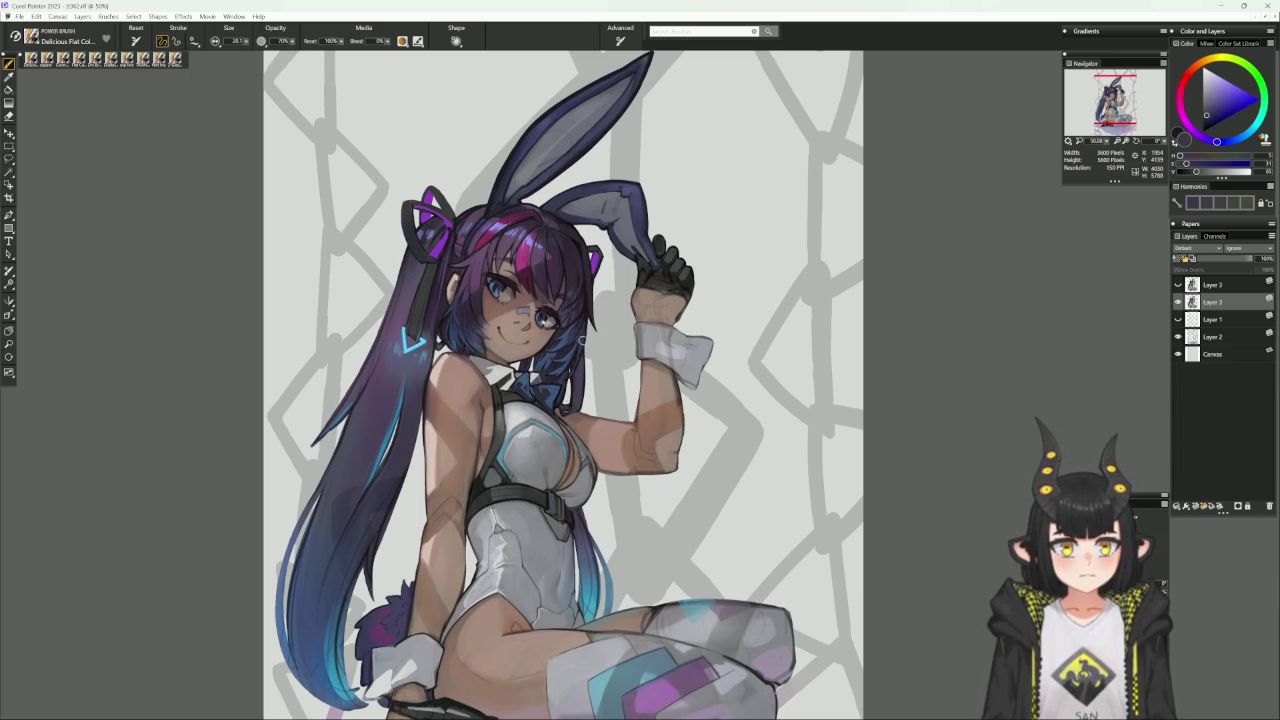
alt+click(586, 314)
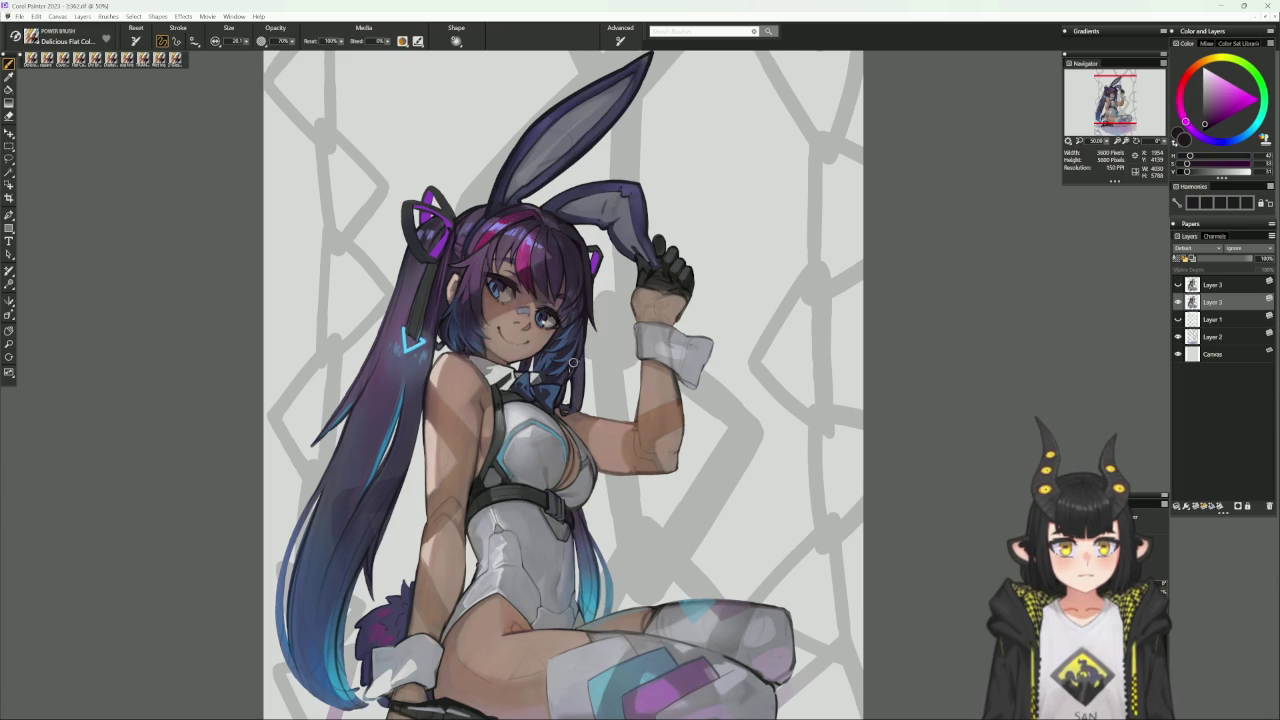
alt+click(567, 370)
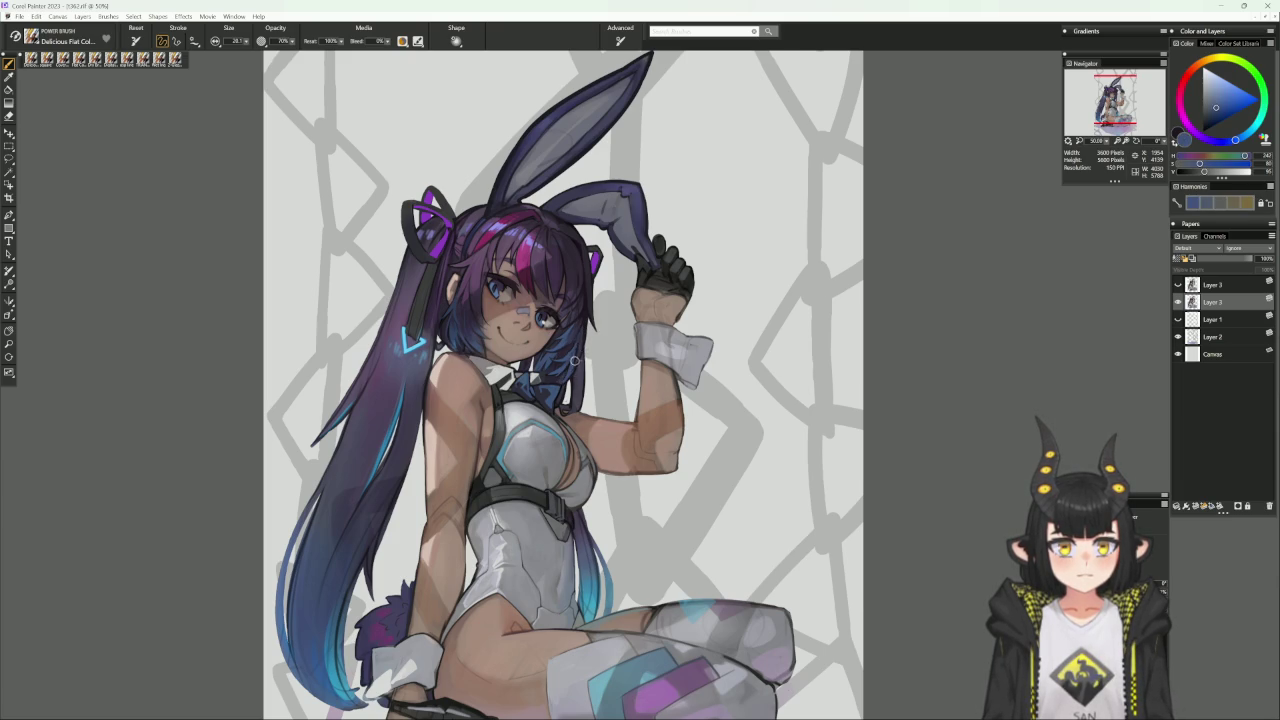
alt+click(578, 342)
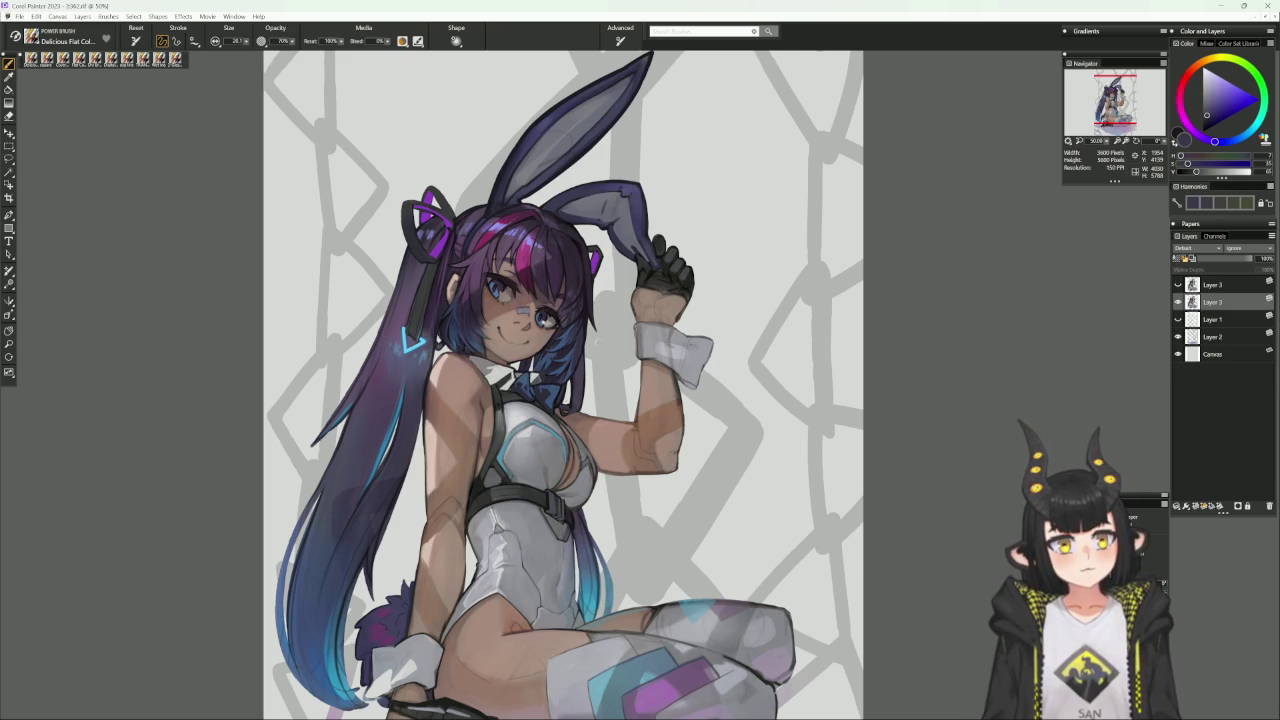
Fit the whole illustration, then paint light lavender strokes up the background's right edge on Layer 2.
scroll(519, 657, down, 2)
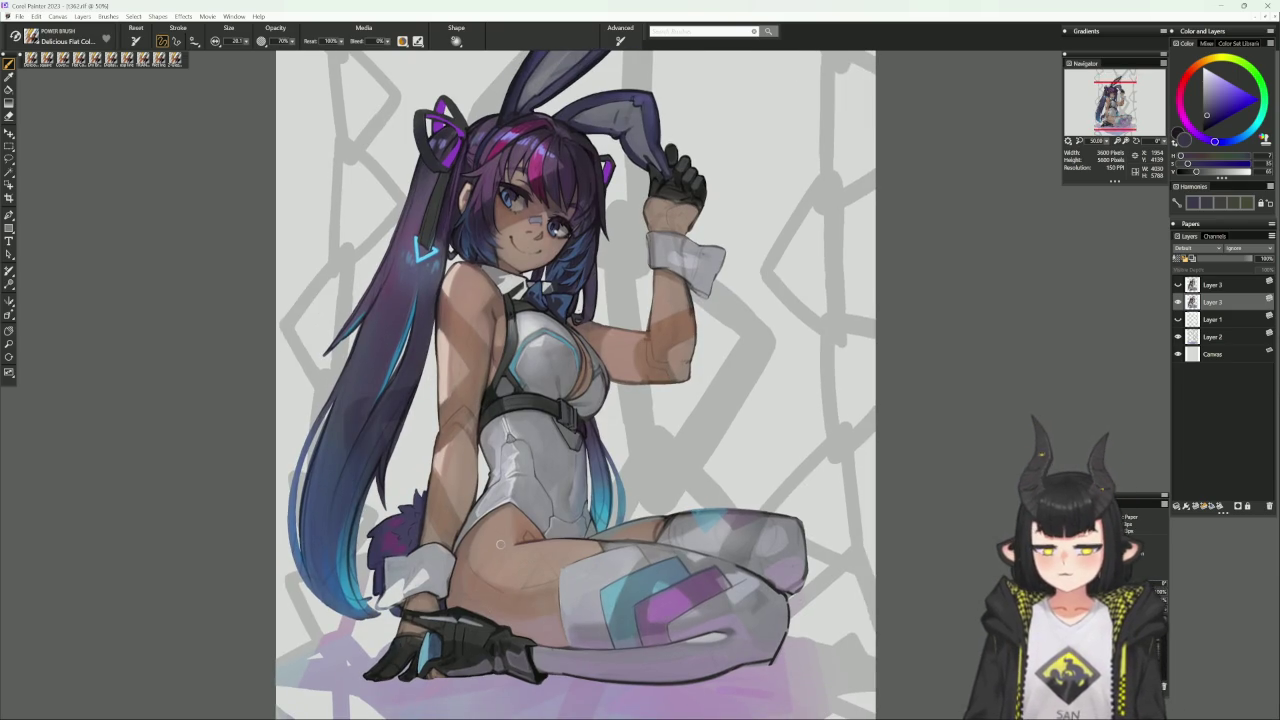
drag(559, 638, 655, 571)
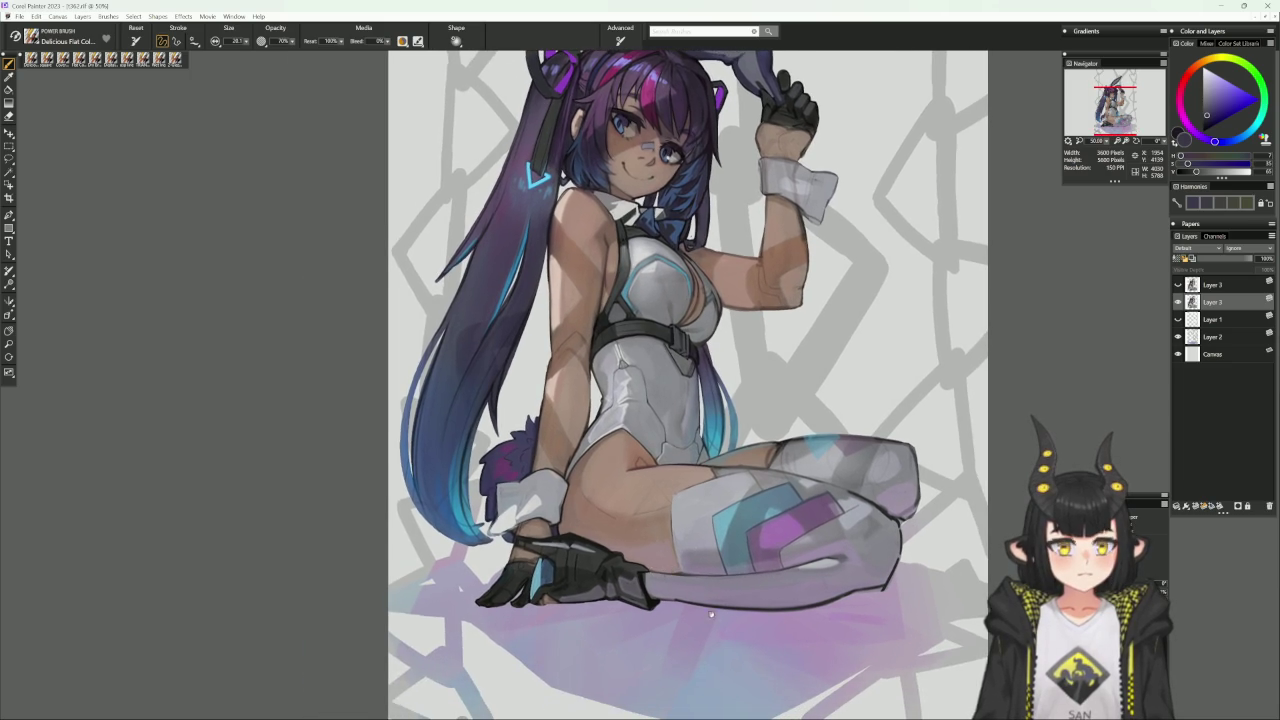
drag(716, 612, 620, 600)
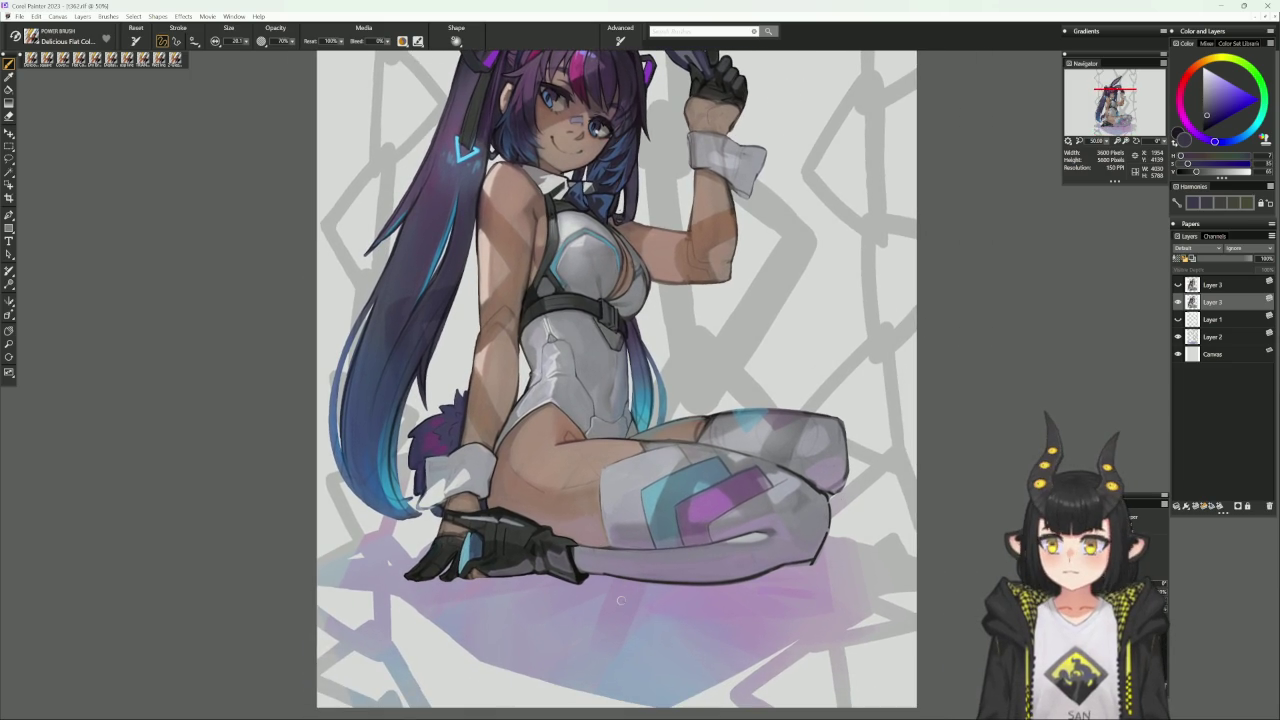
key(ctrl+minus)
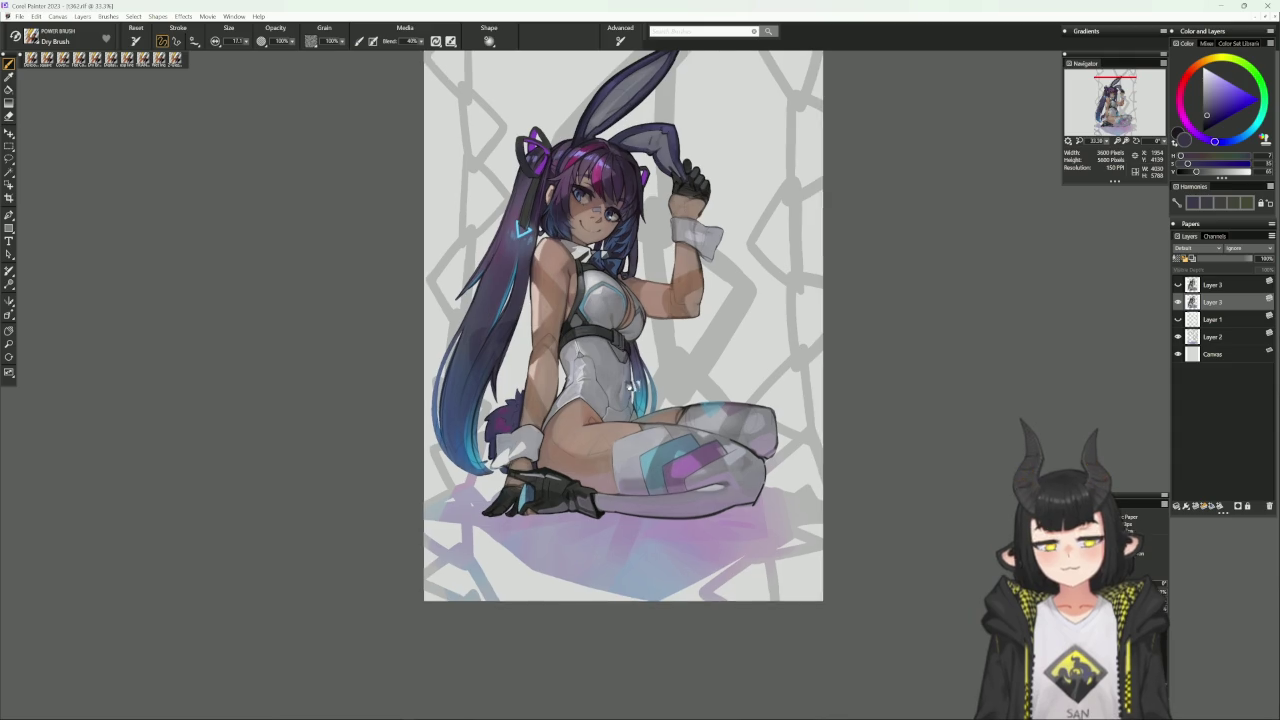
key(ctrl+0)
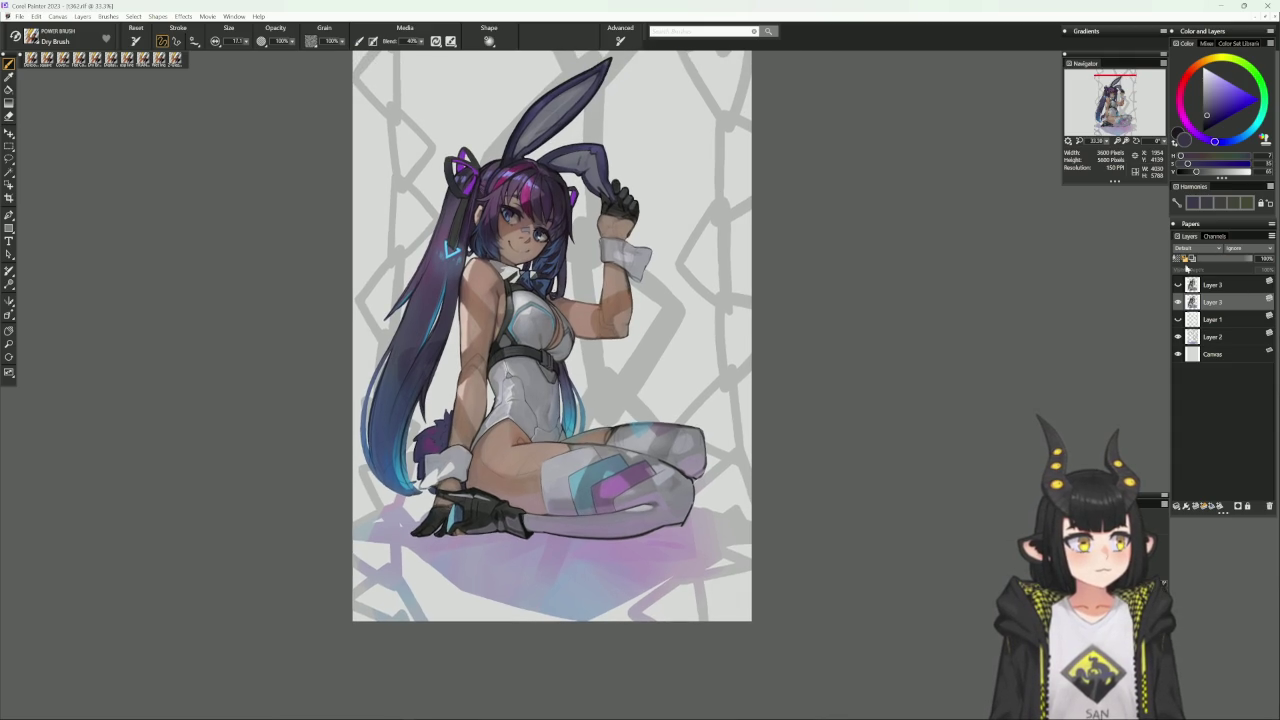
drag(777, 380, 763, 426)
alt+click(745, 362)
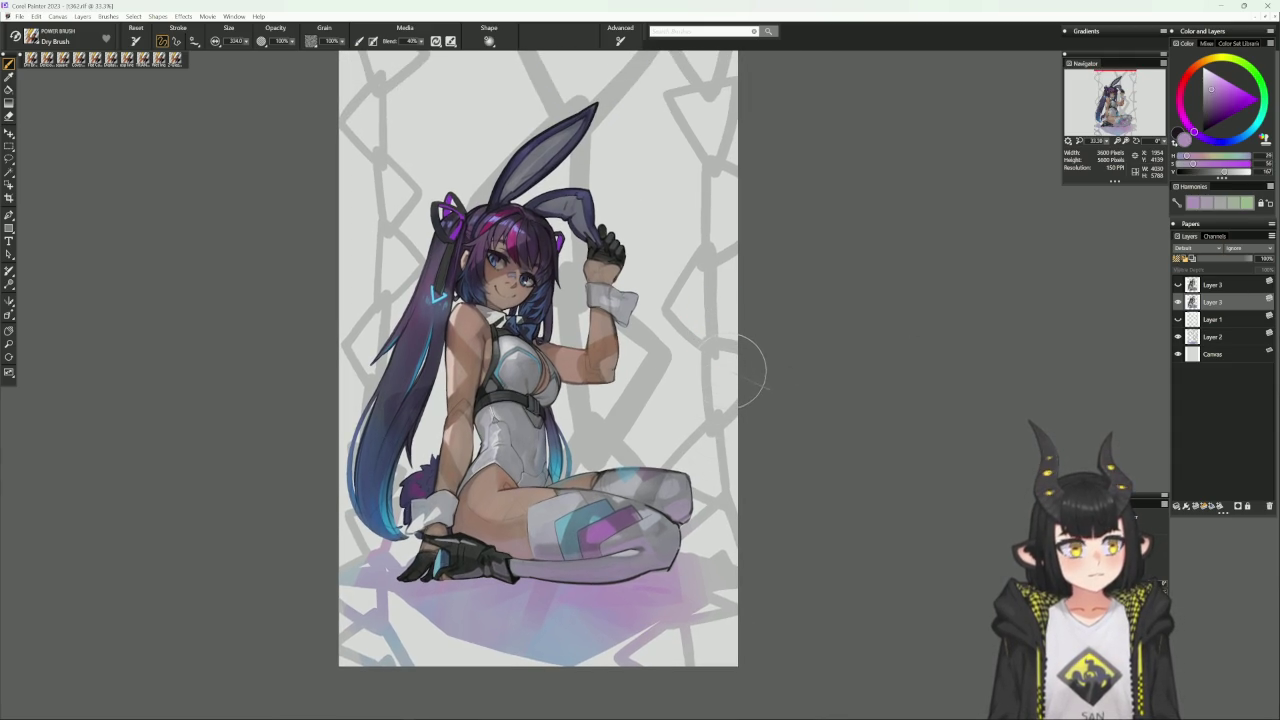
click(1196, 337)
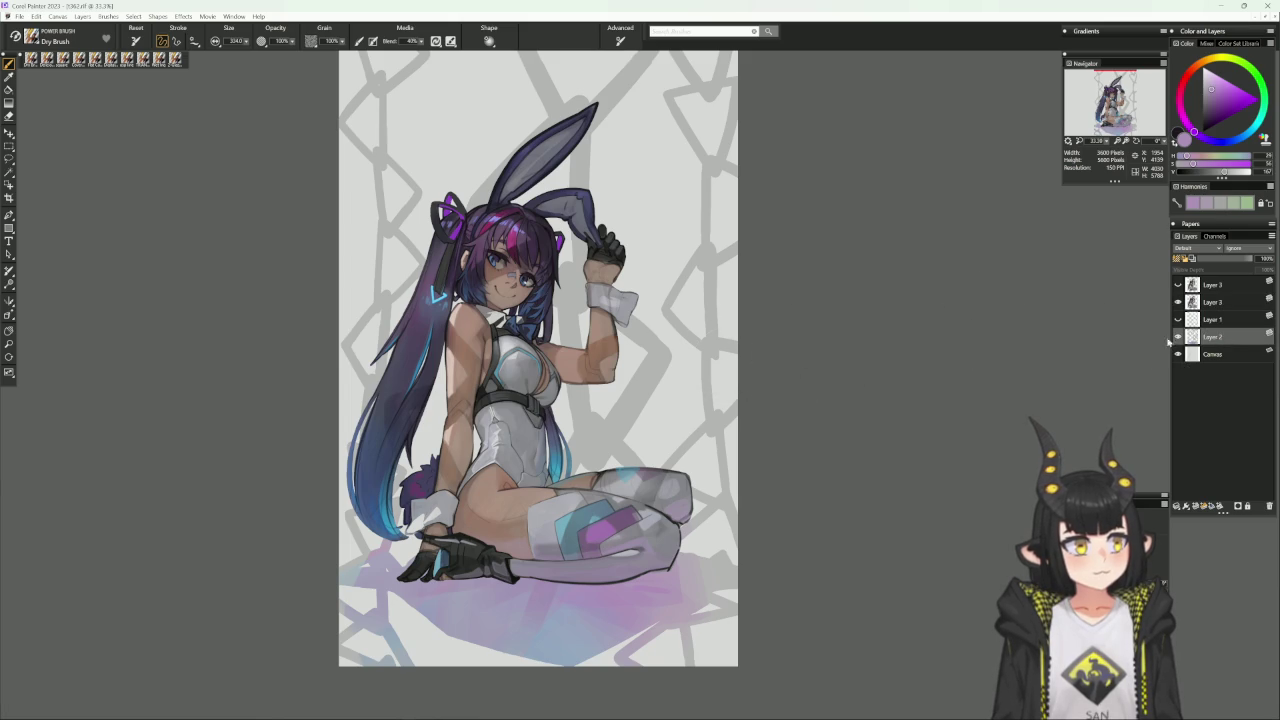
drag(736, 340, 690, 452)
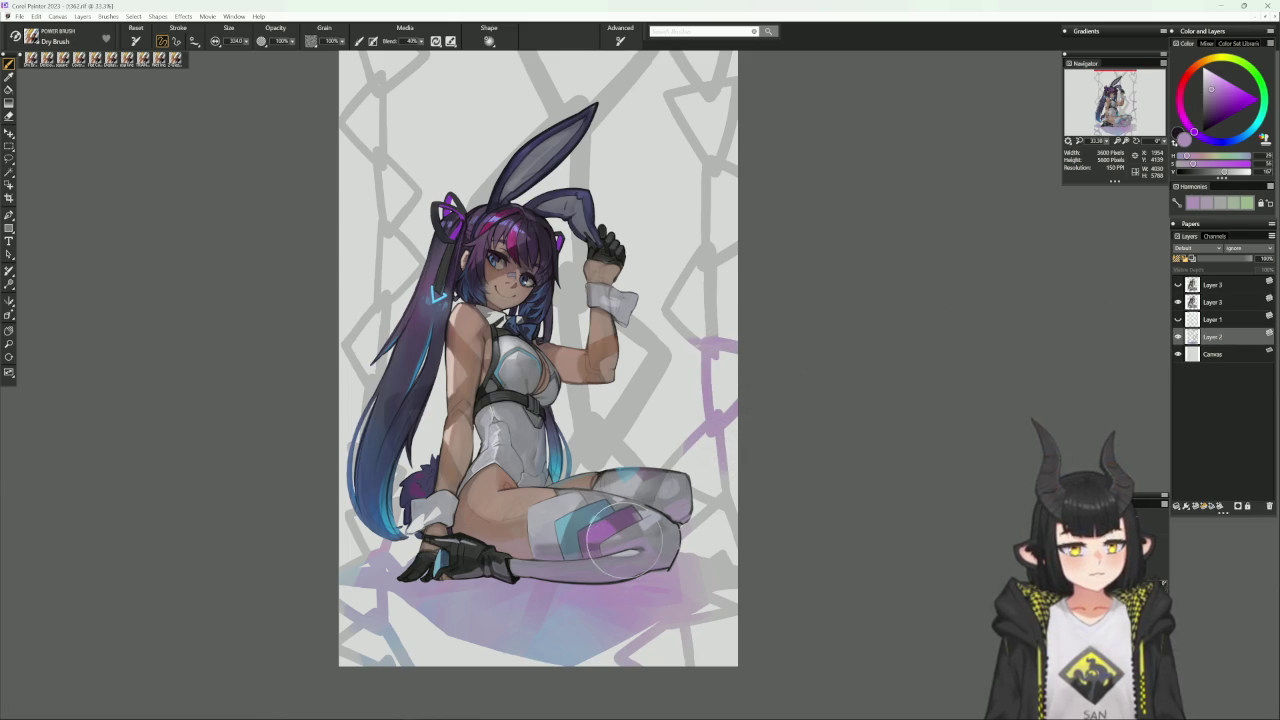
drag(711, 335, 705, 215)
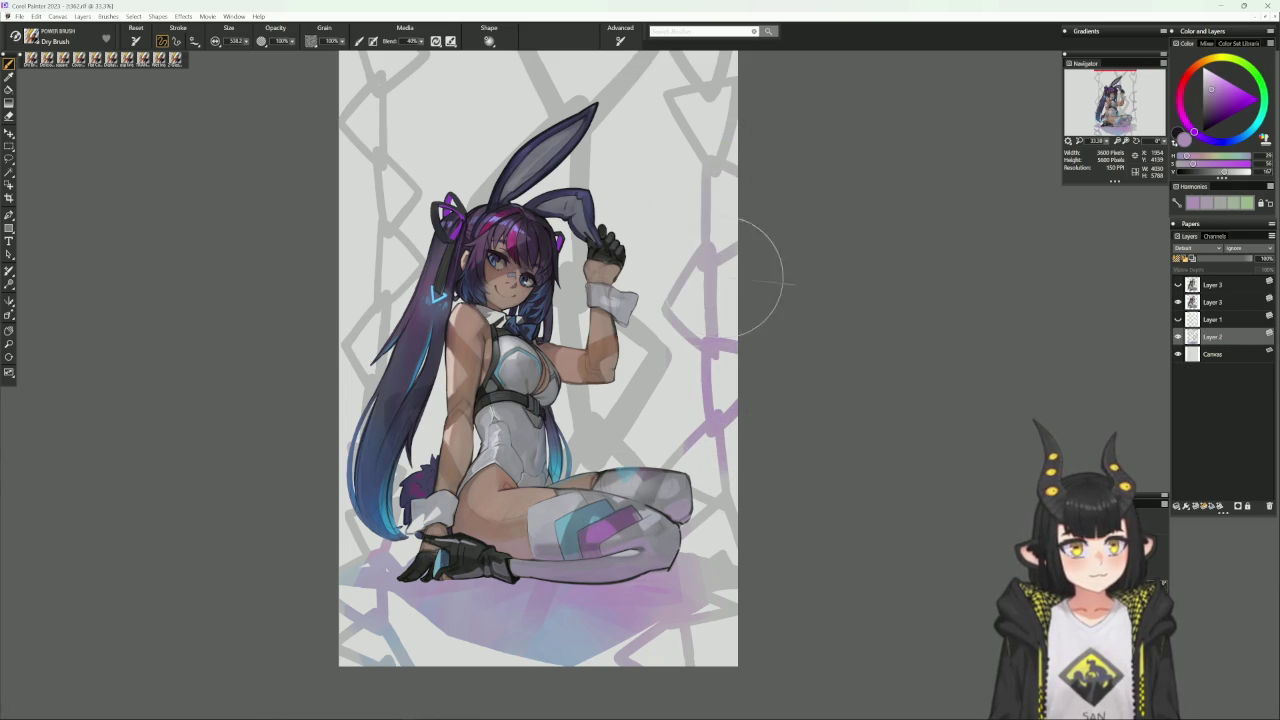
drag(757, 160, 757, 57)
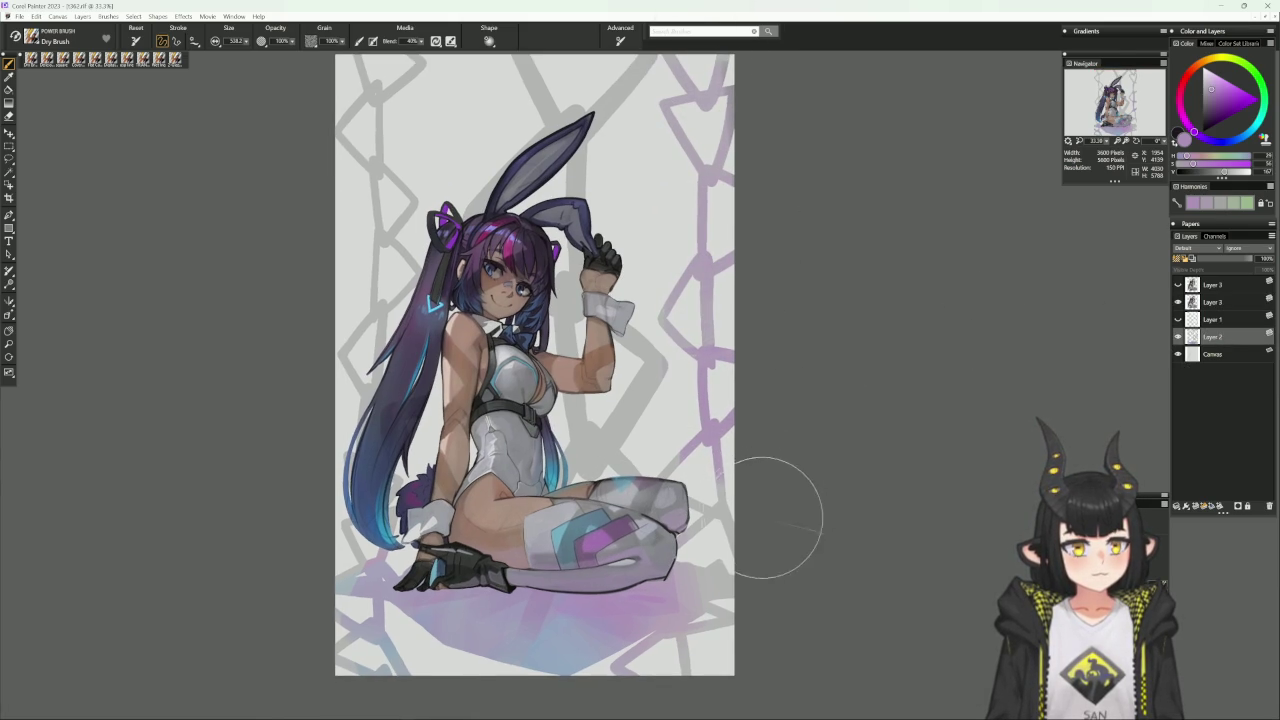
Paint a soft light-purple stroke behind the ear and head with a smaller brush.
drag(770, 487, 746, 559)
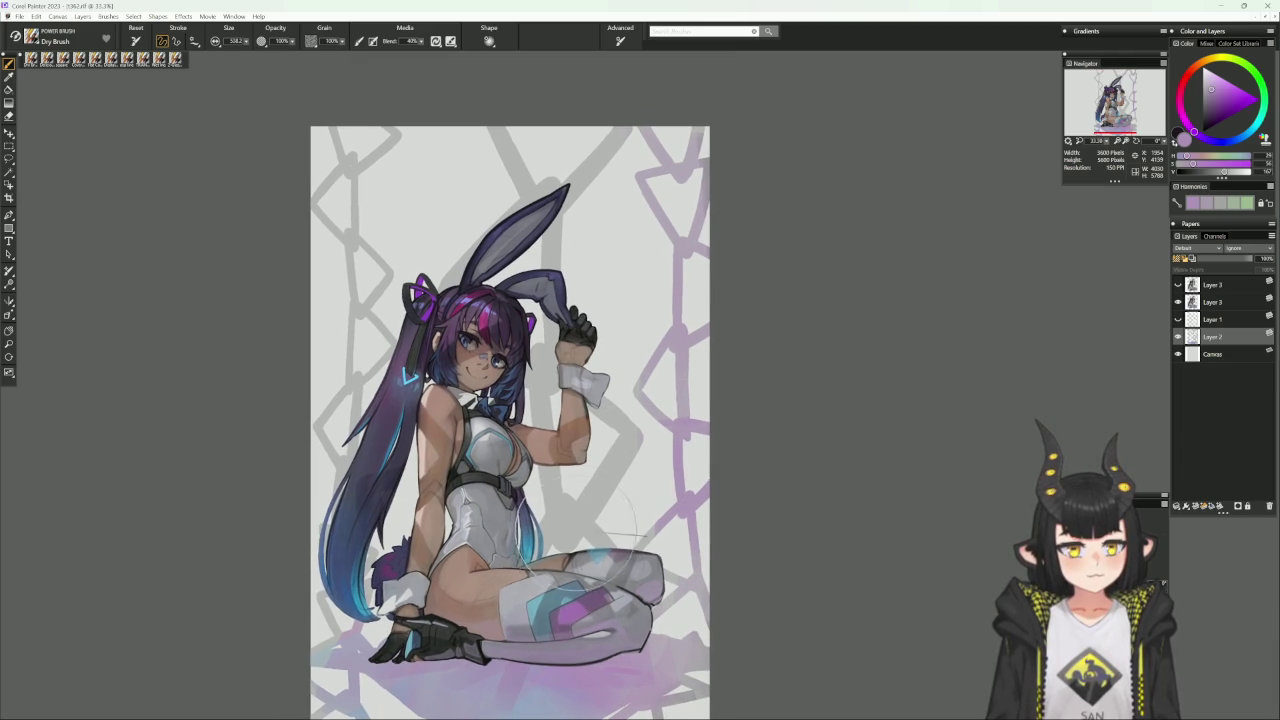
drag(564, 604, 560, 550)
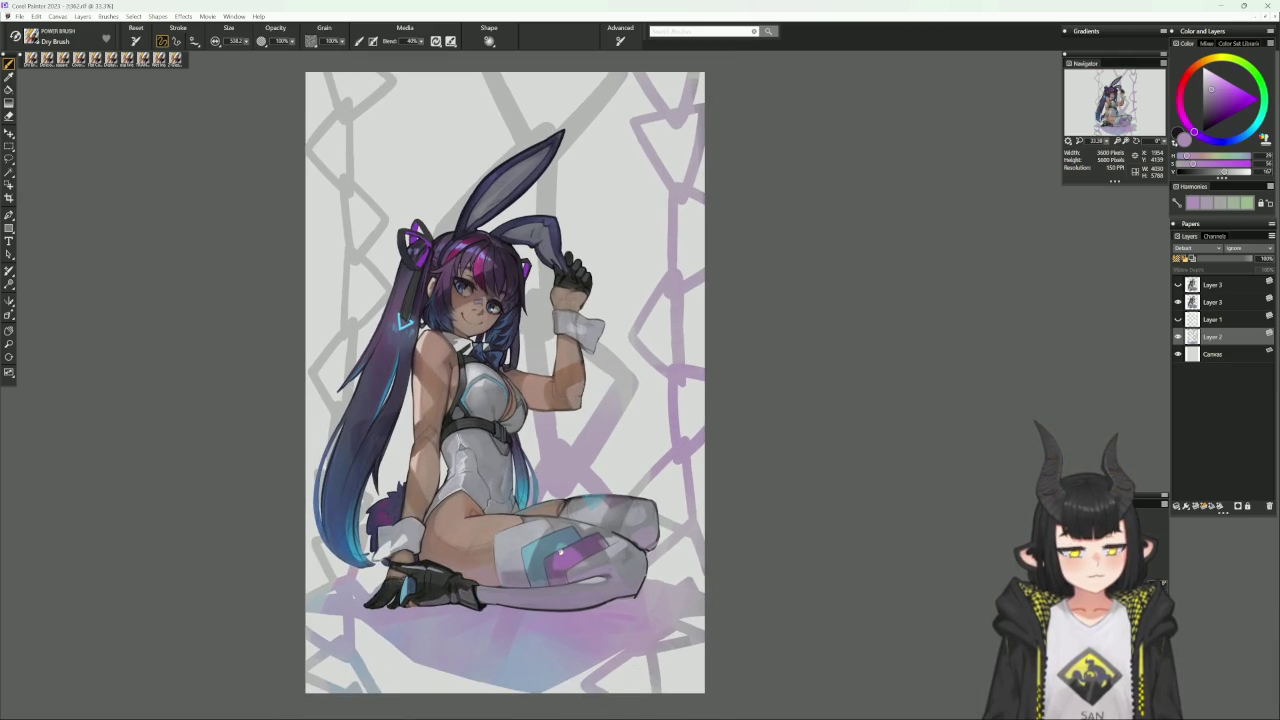
alt+click(519, 672)
drag(640, 274, 626, 322)
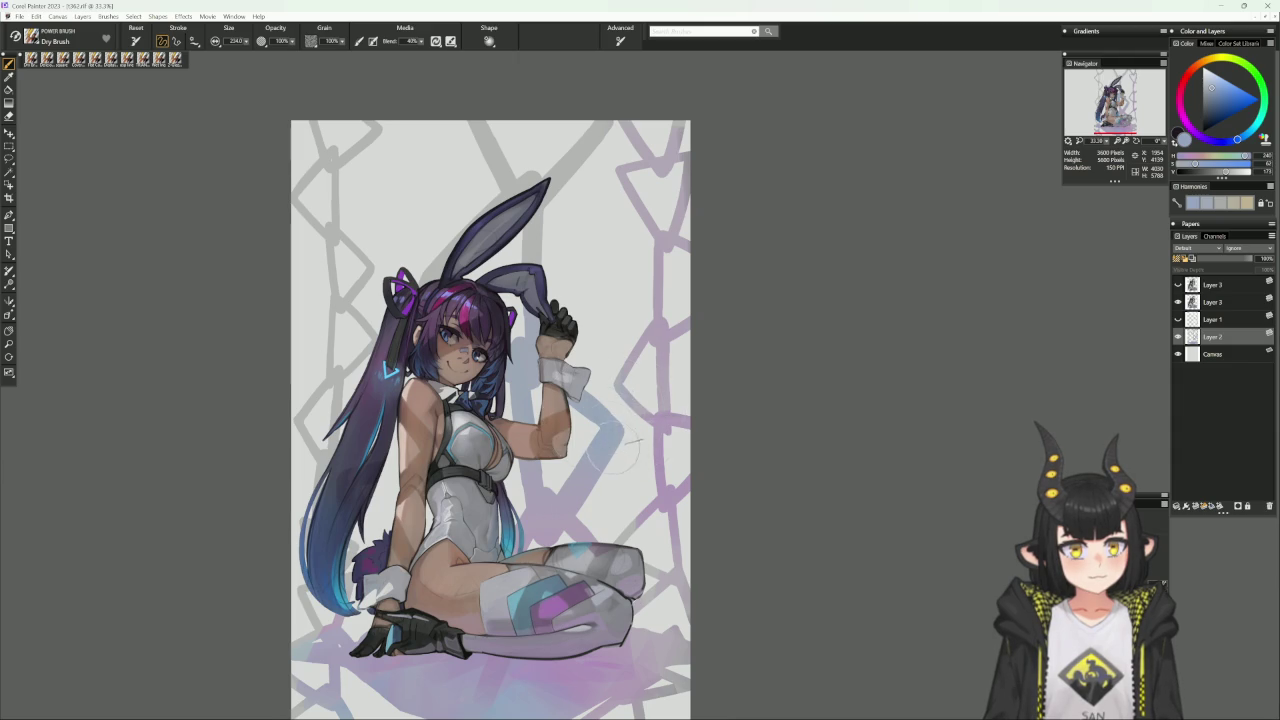
alt+click(556, 606)
key(bracketleft)
key(bracketleft)
key(bracketleft)
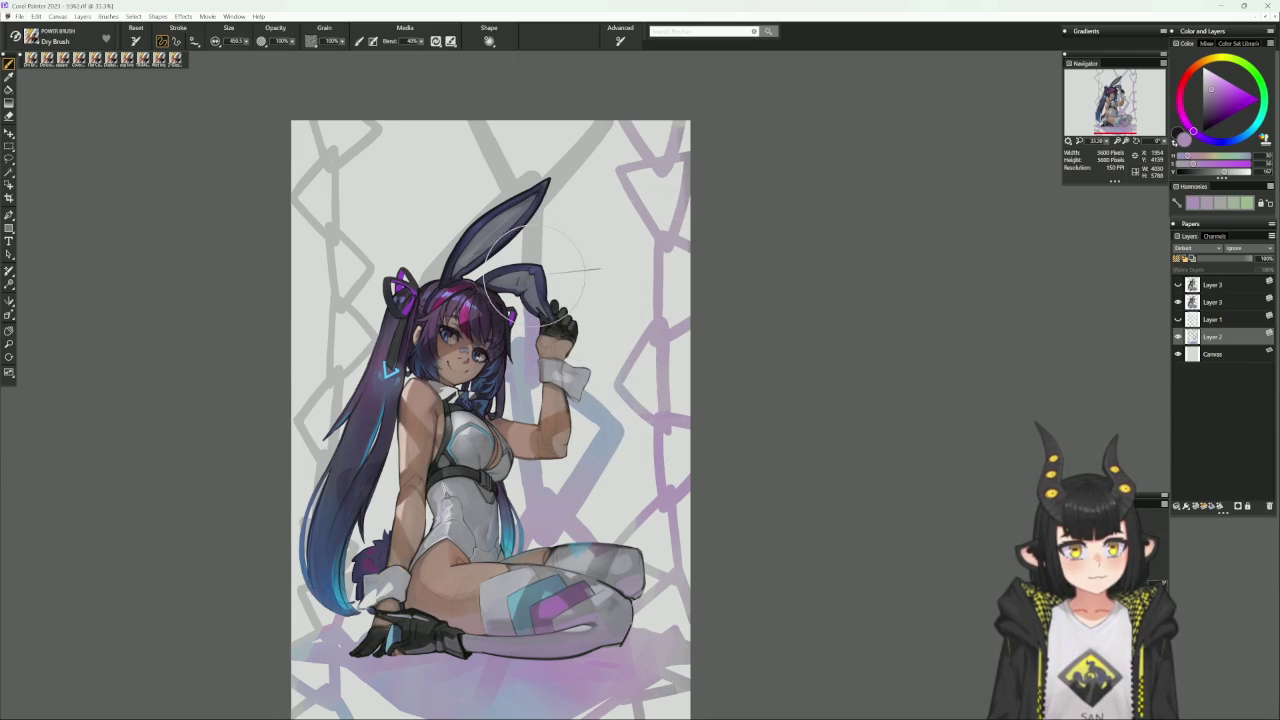
drag(540, 225, 500, 180)
key(bracketright)
key(bracketright)
key(bracketright)
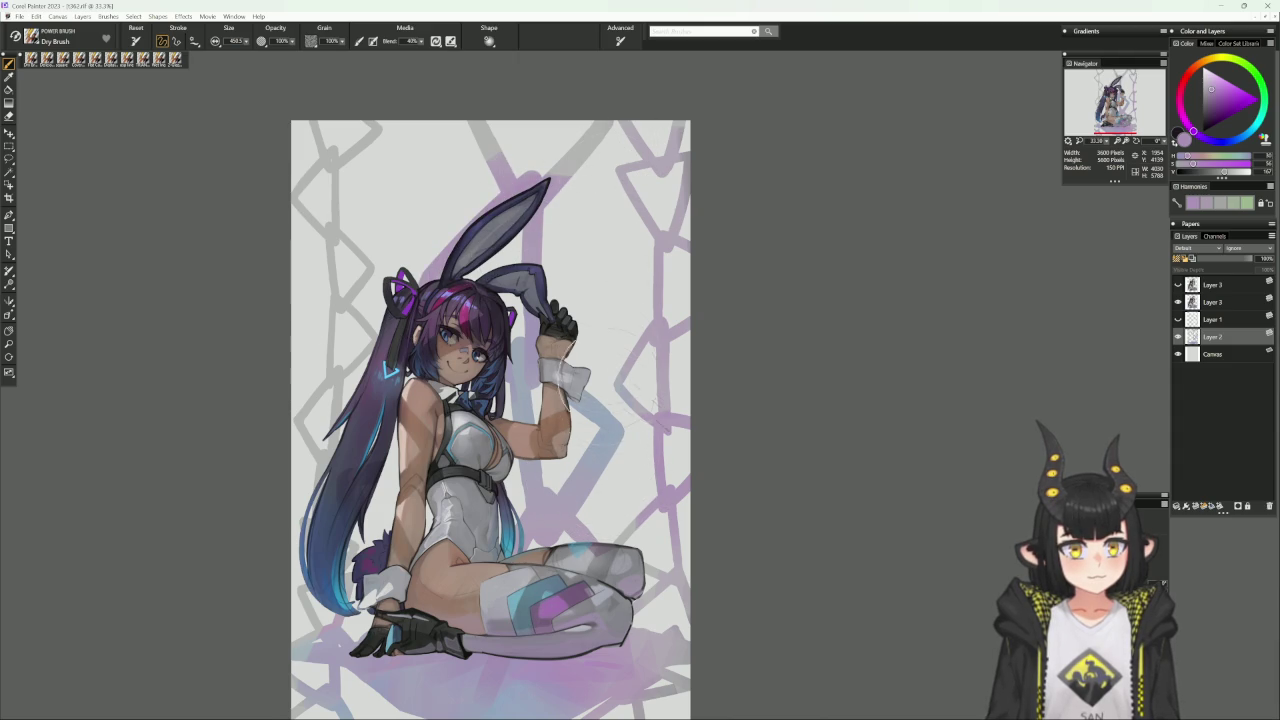
Paint grey-blue over the V-shaped chain above the ear, up to the canvas top.
alt+click(555, 445)
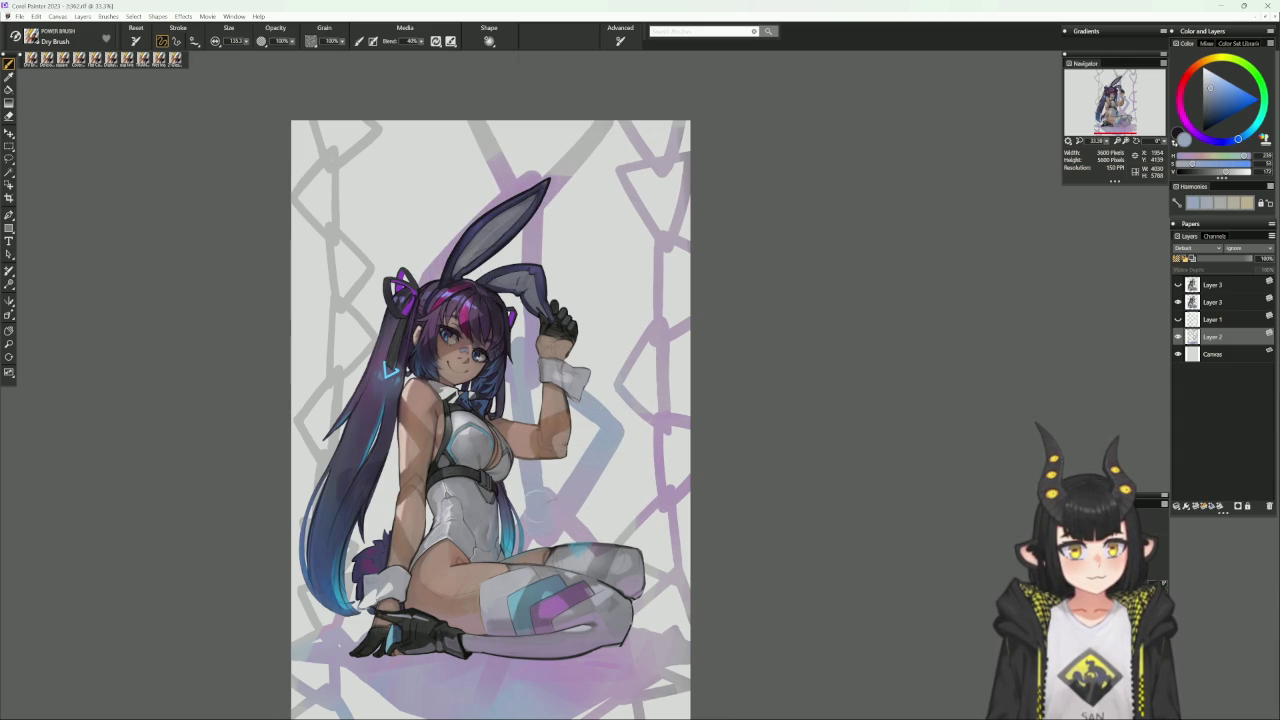
drag(618, 330, 606, 370)
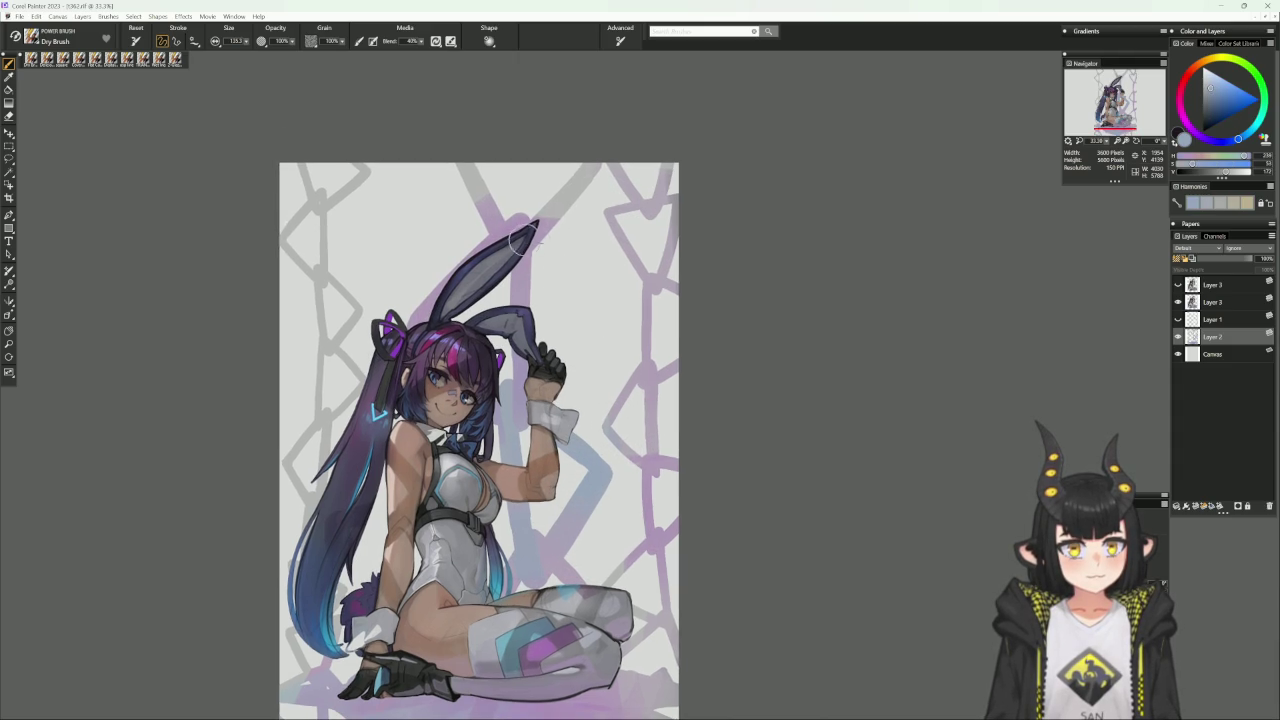
drag(523, 238, 588, 150)
drag(508, 210, 457, 145)
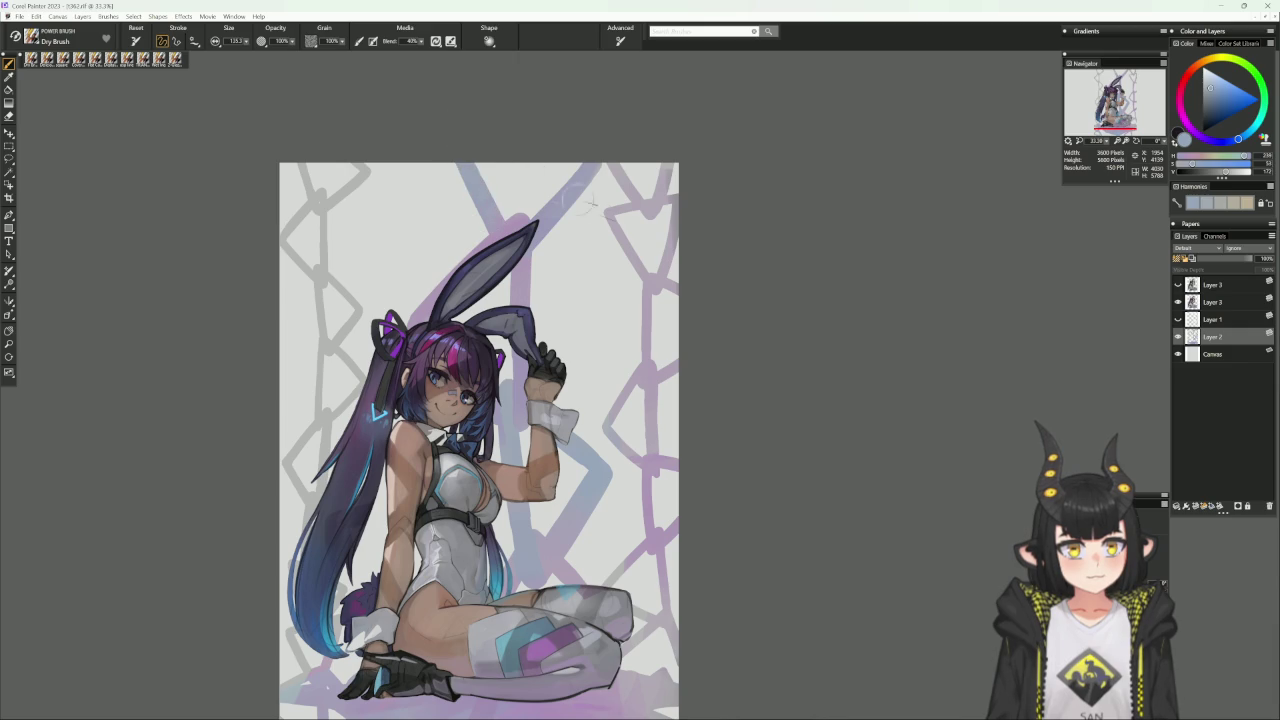
mouse_move(622, 233)
mouse_down()
mouse_move(732, 154)
mouse_move(790, 175)
mouse_up()
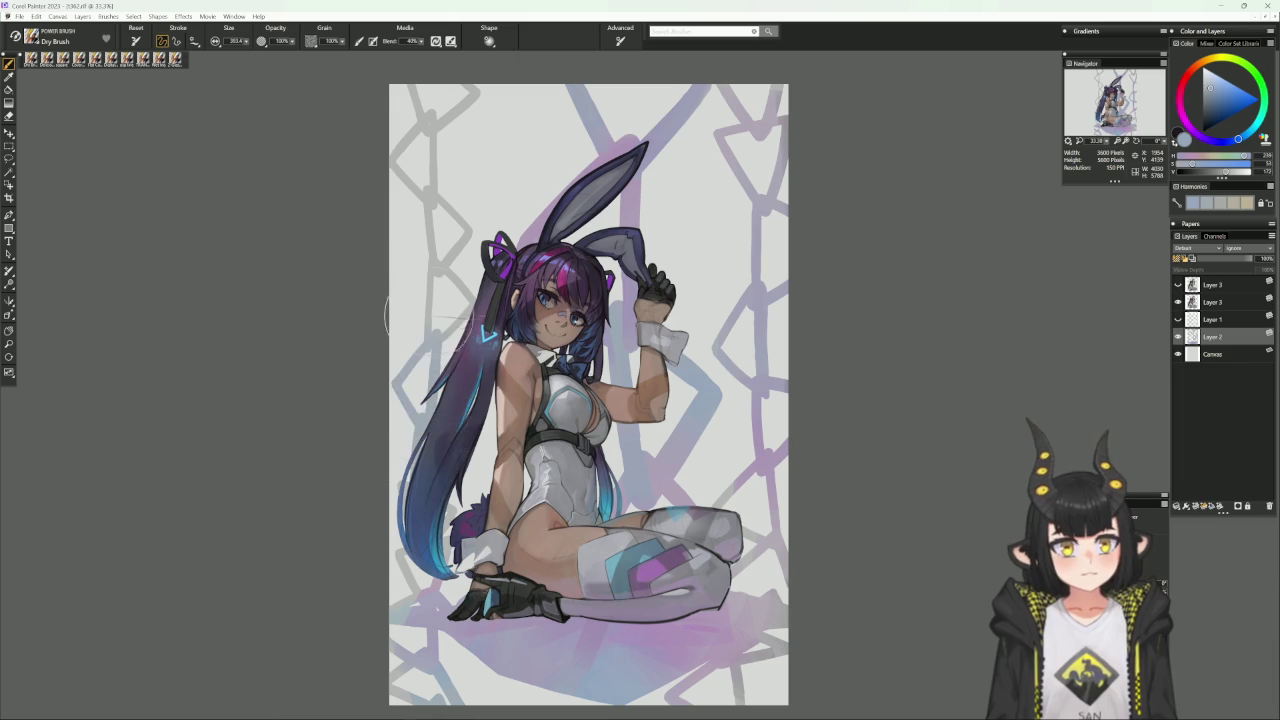
Try lavender and several other paint colours and reduce the brush size.
alt+click(616, 148)
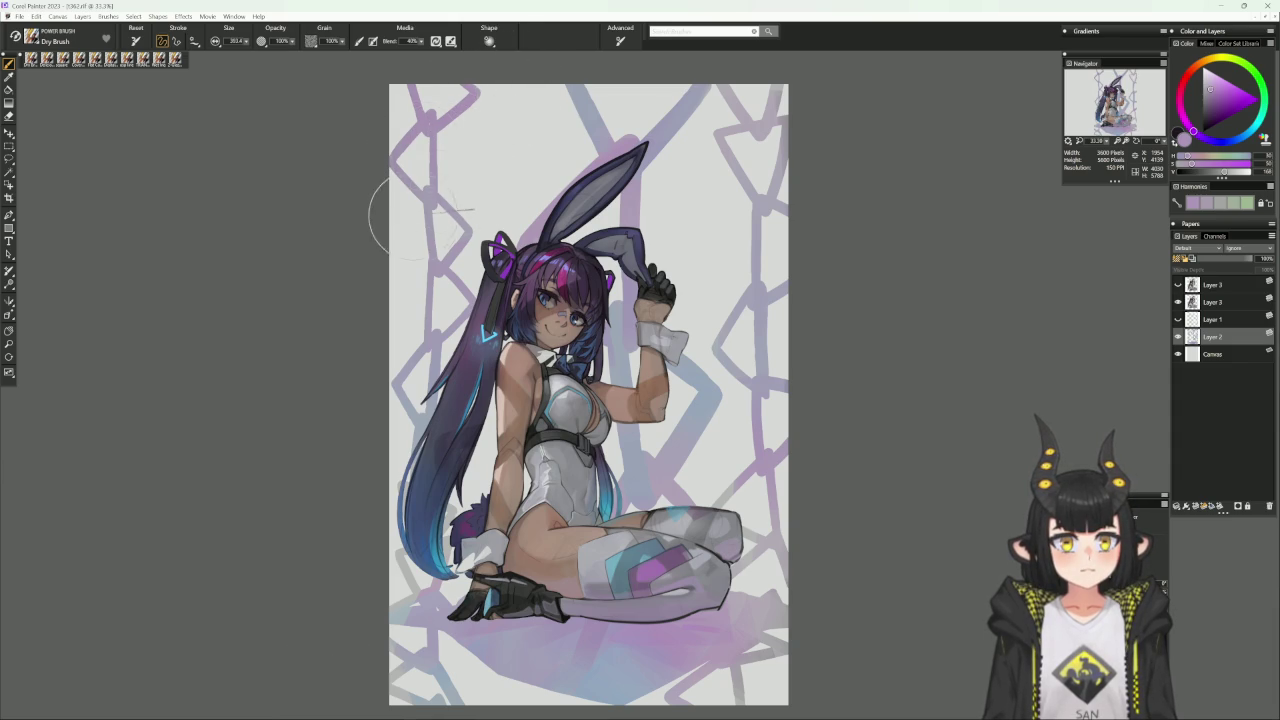
scroll(400, 330, down, 1)
alt+click(366, 555)
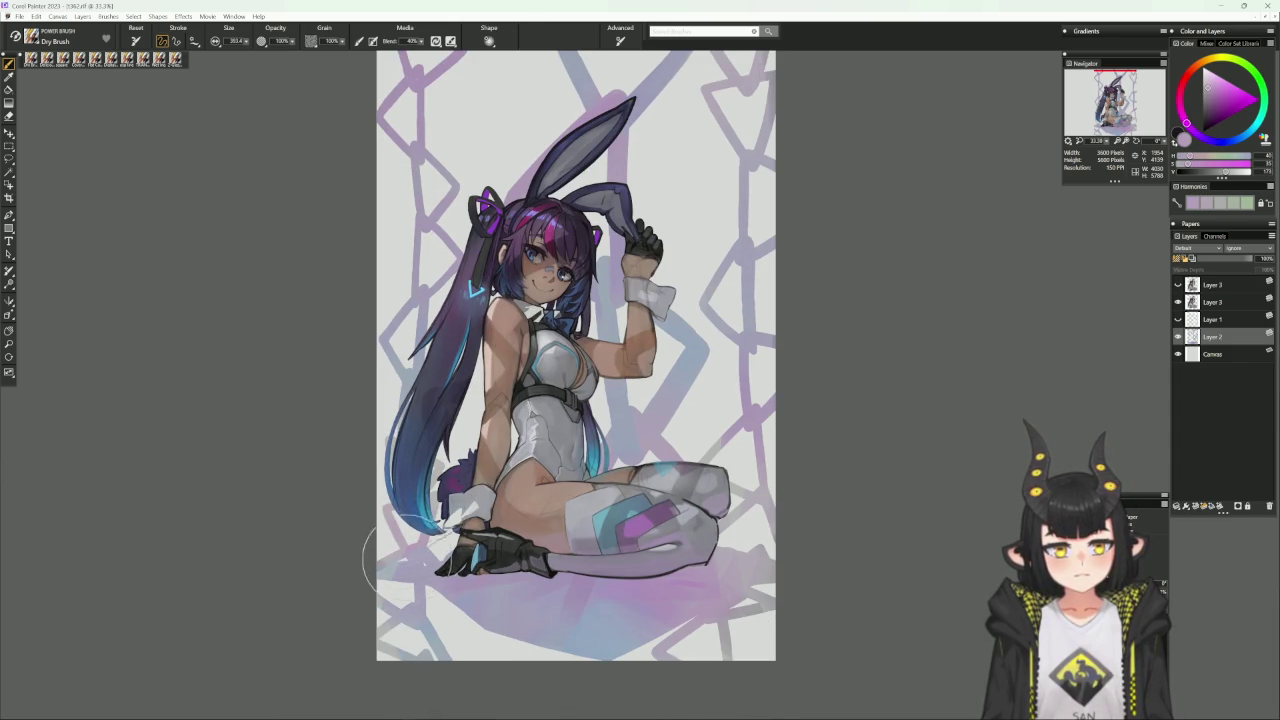
scroll(740, 440, up, 1)
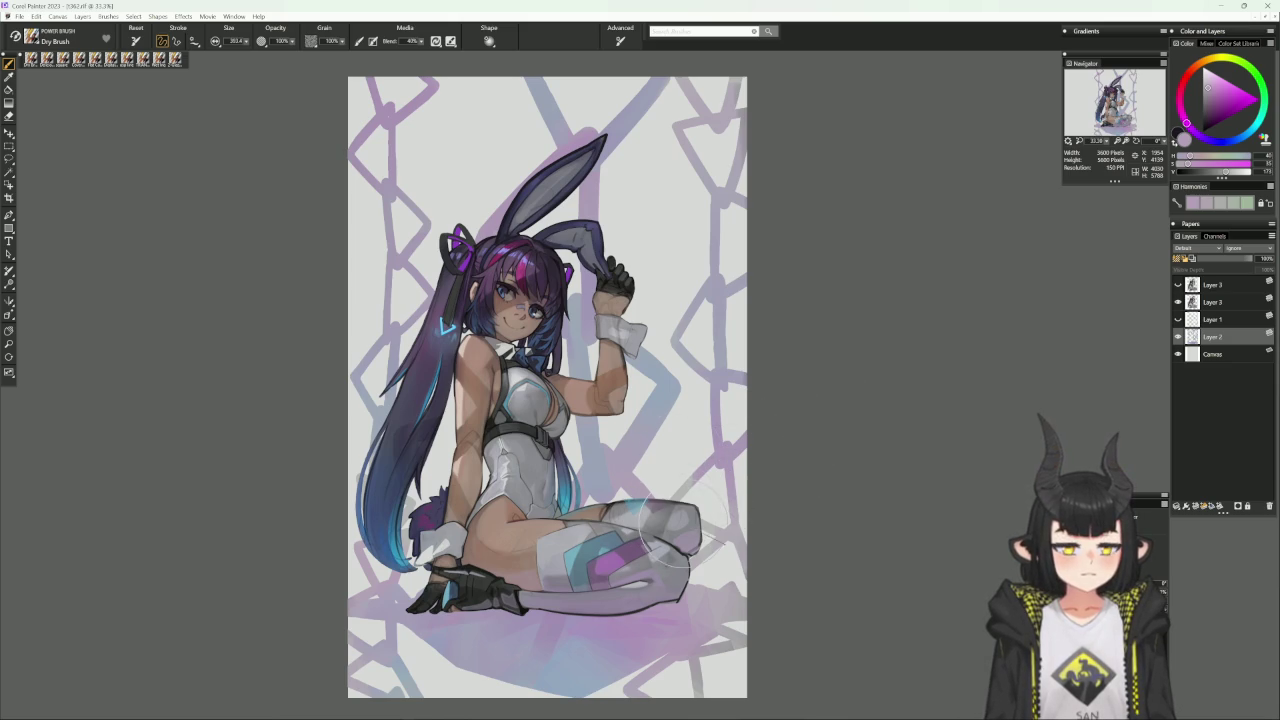
alt+click(665, 562)
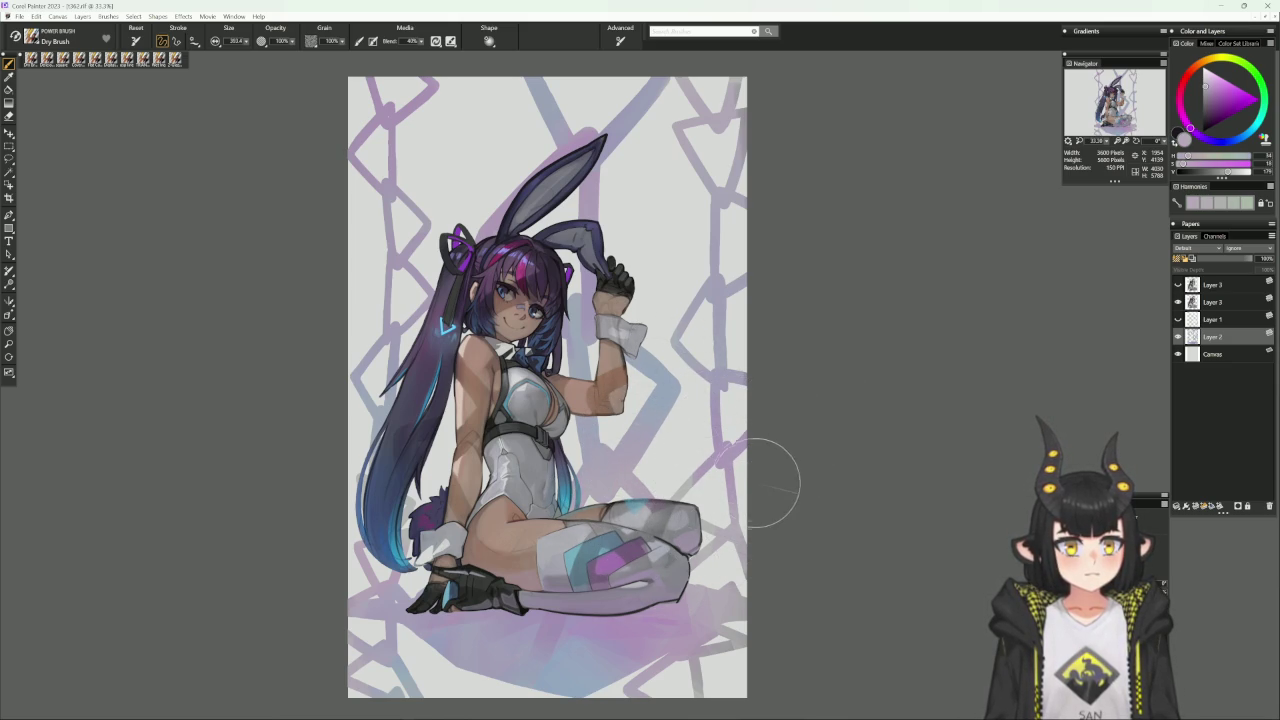
alt+click(585, 296)
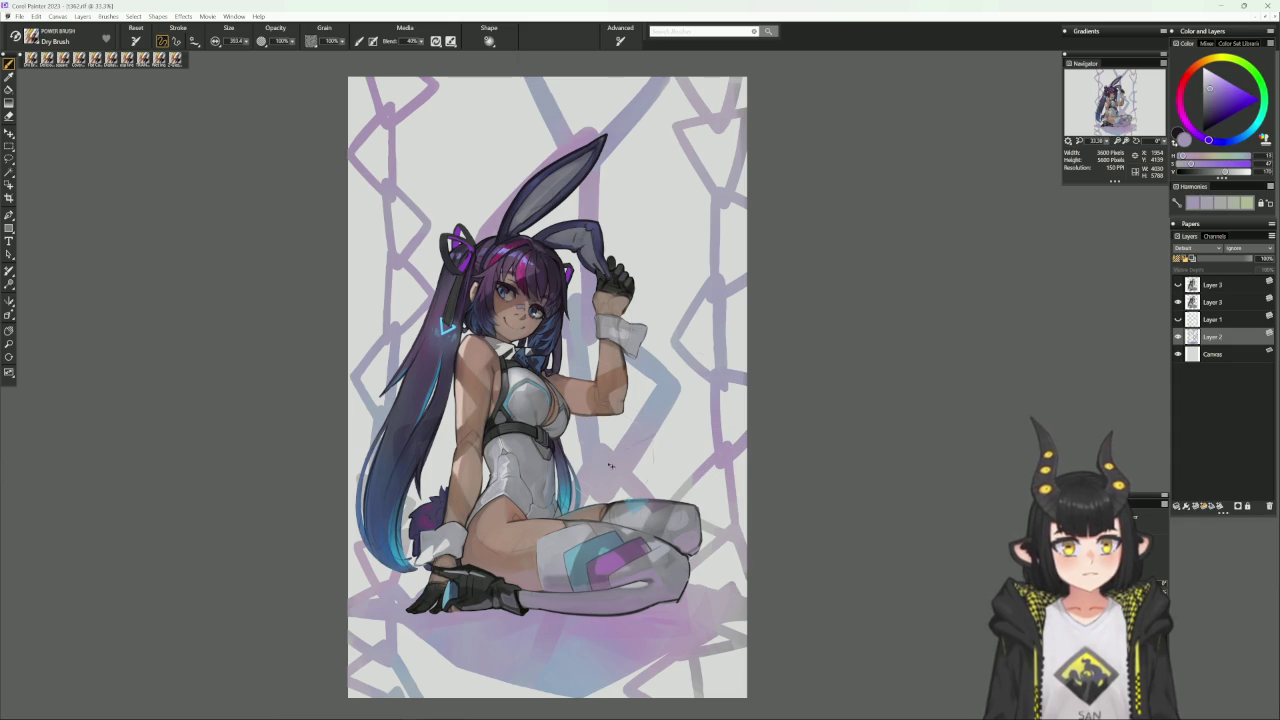
key([)
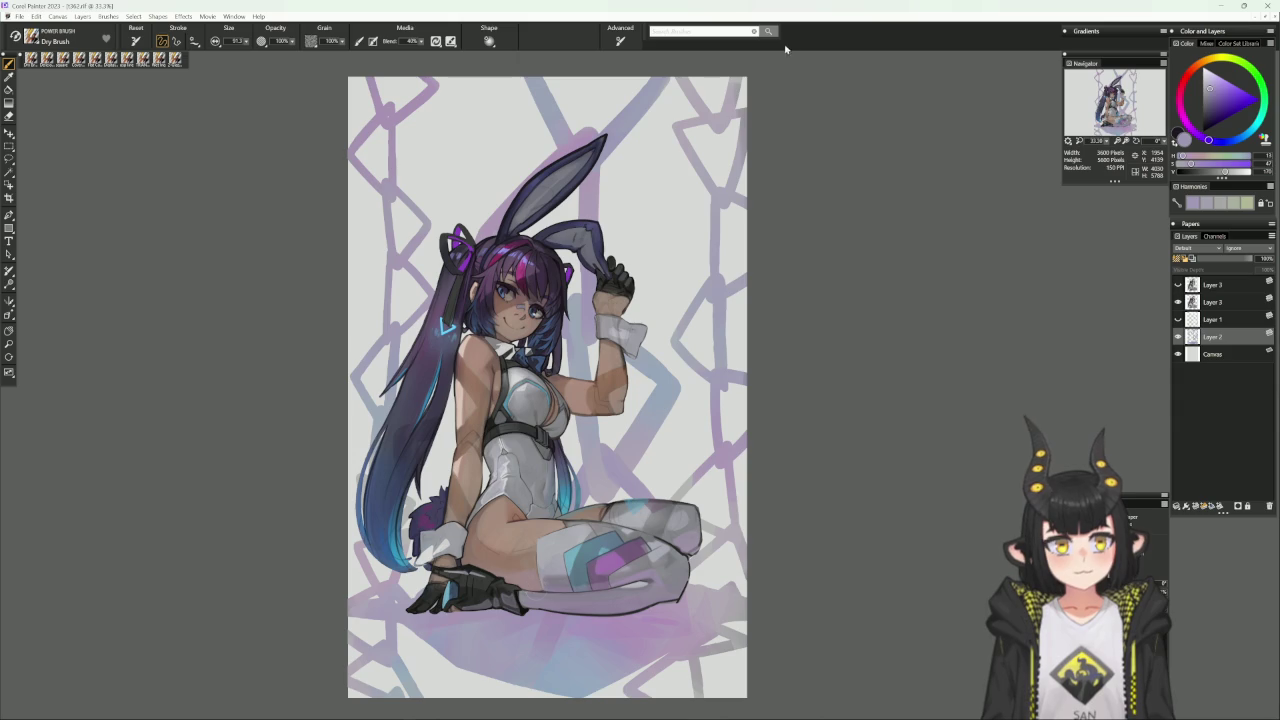
scroll(604, 438, down, 2)
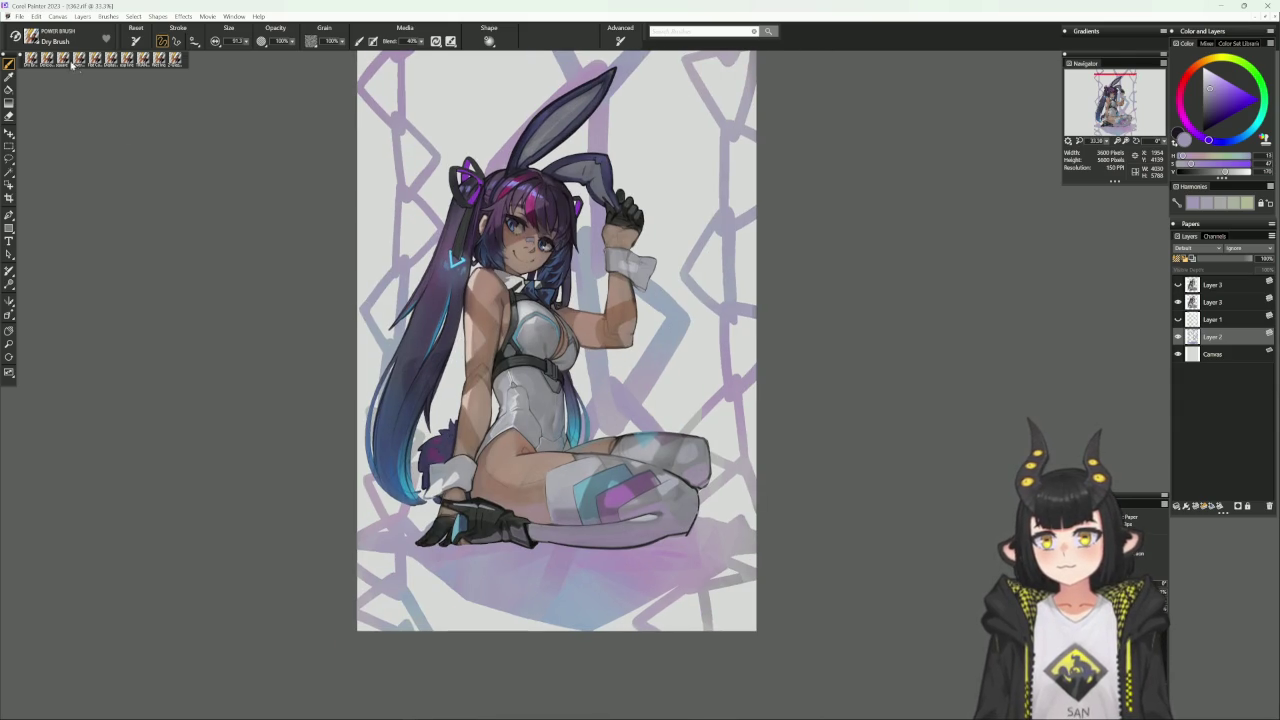
key(ctrl+2)
On a tilted canvas, stroke dark grey along the knee and leg outline, then straighten the view.
drag(778, 432, 700, 440)
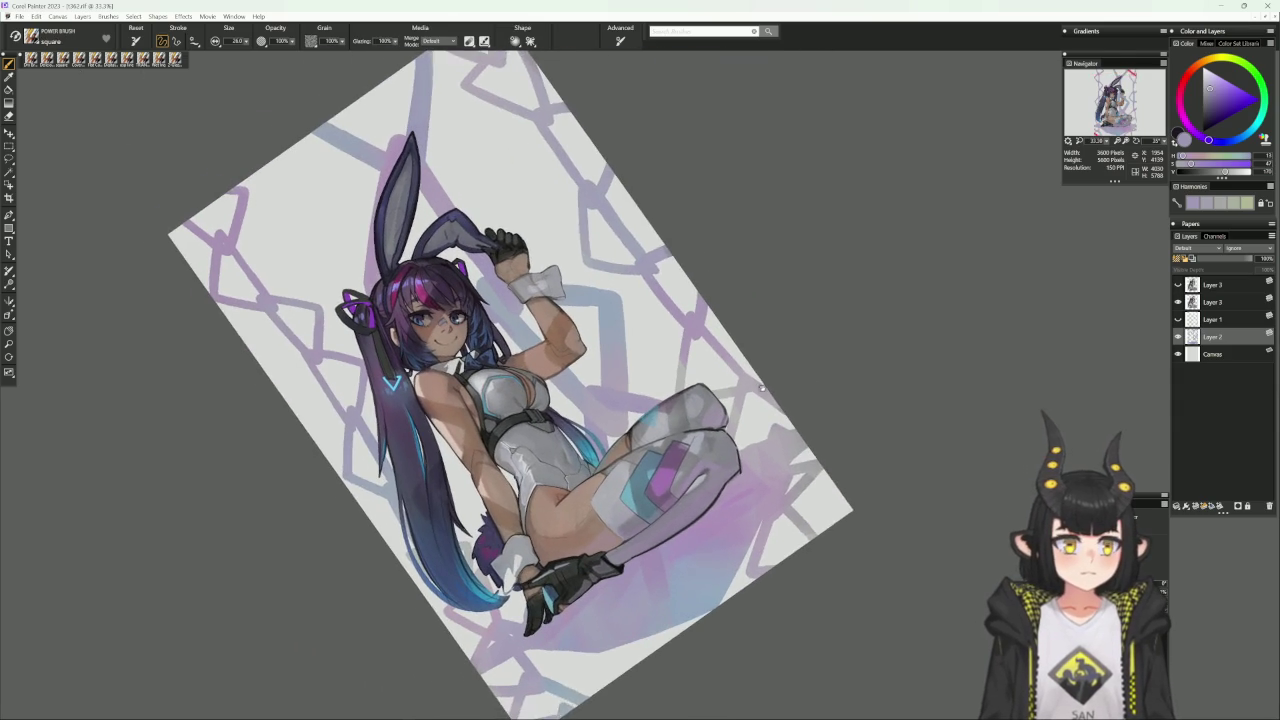
alt+click(693, 410)
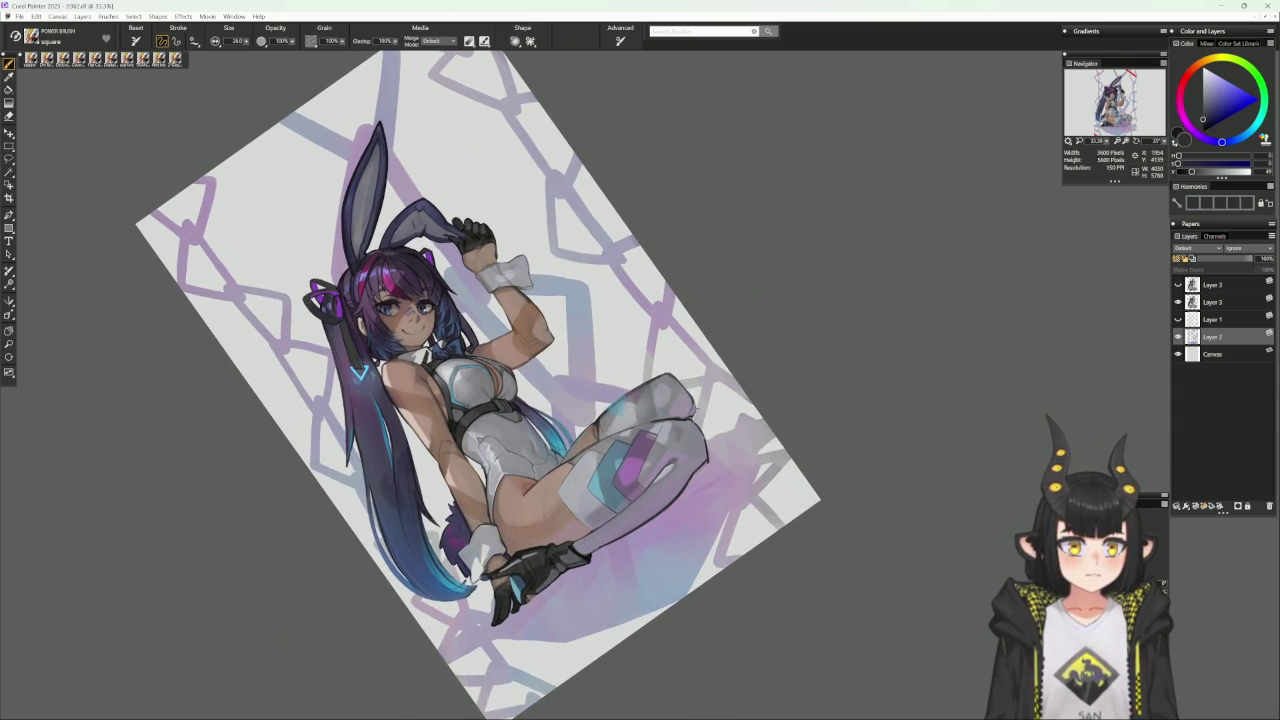
drag(690, 420, 692, 445)
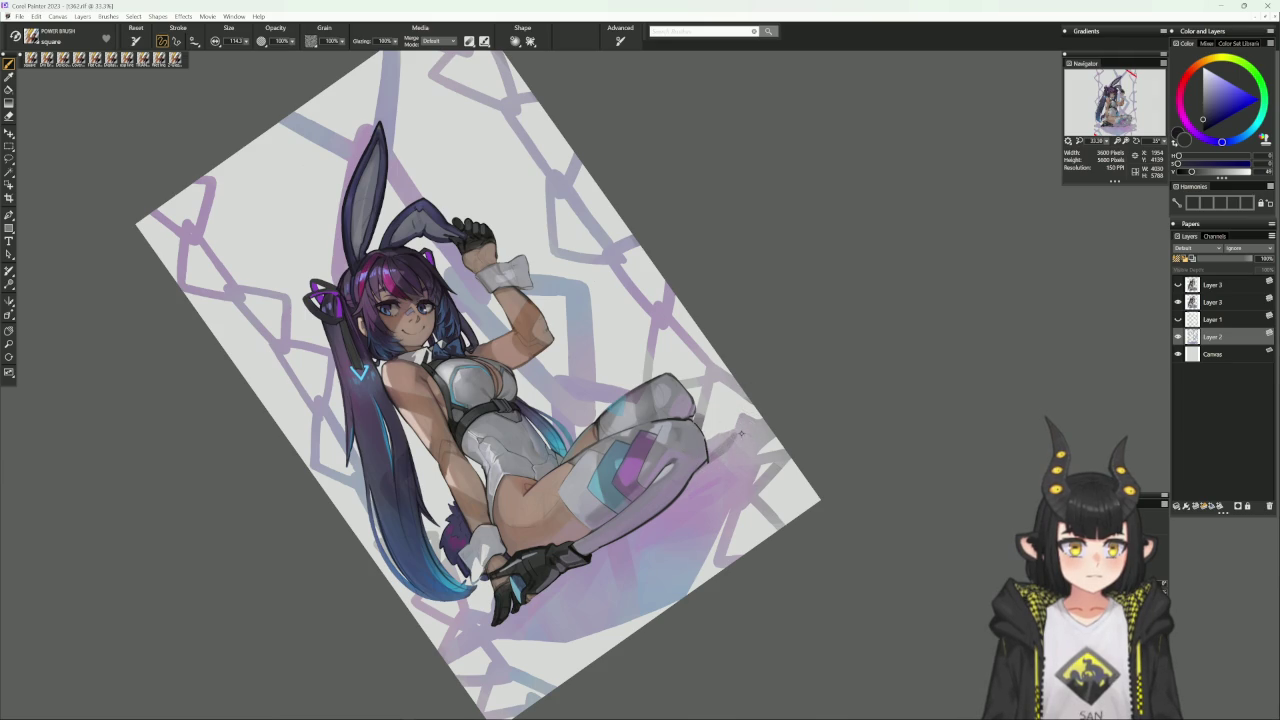
alt+click(741, 432)
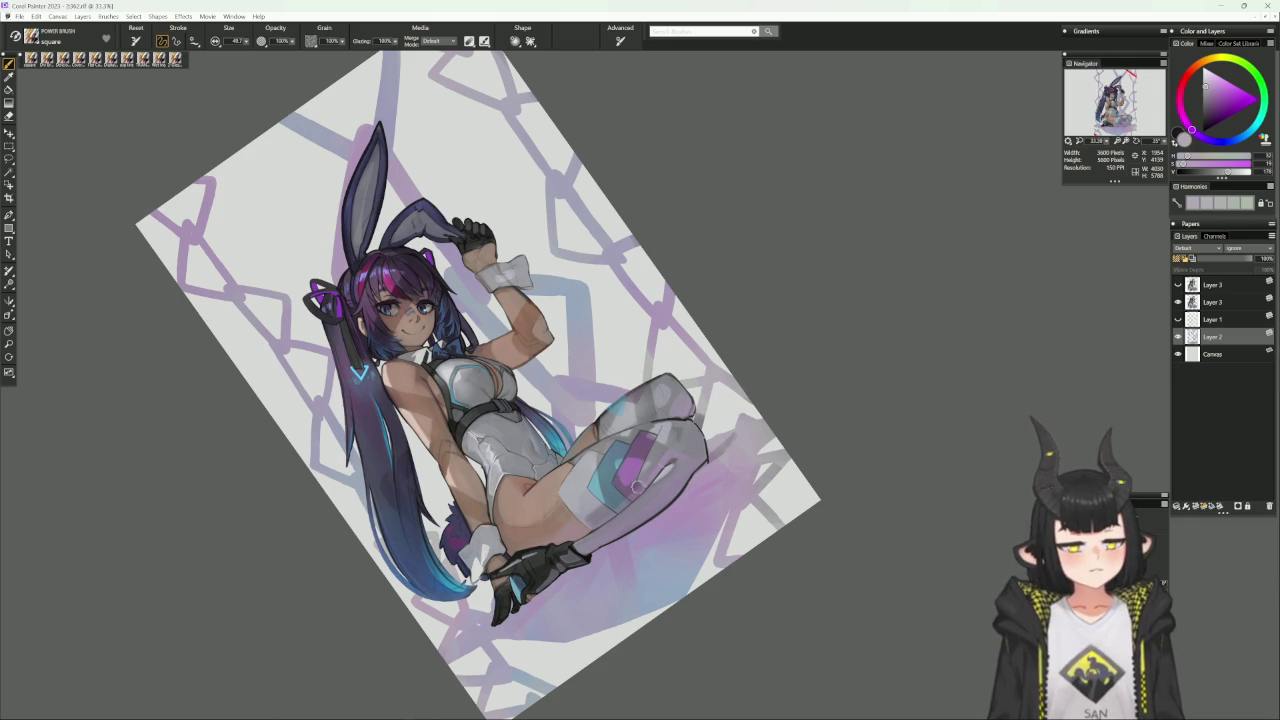
alt+click(500, 618)
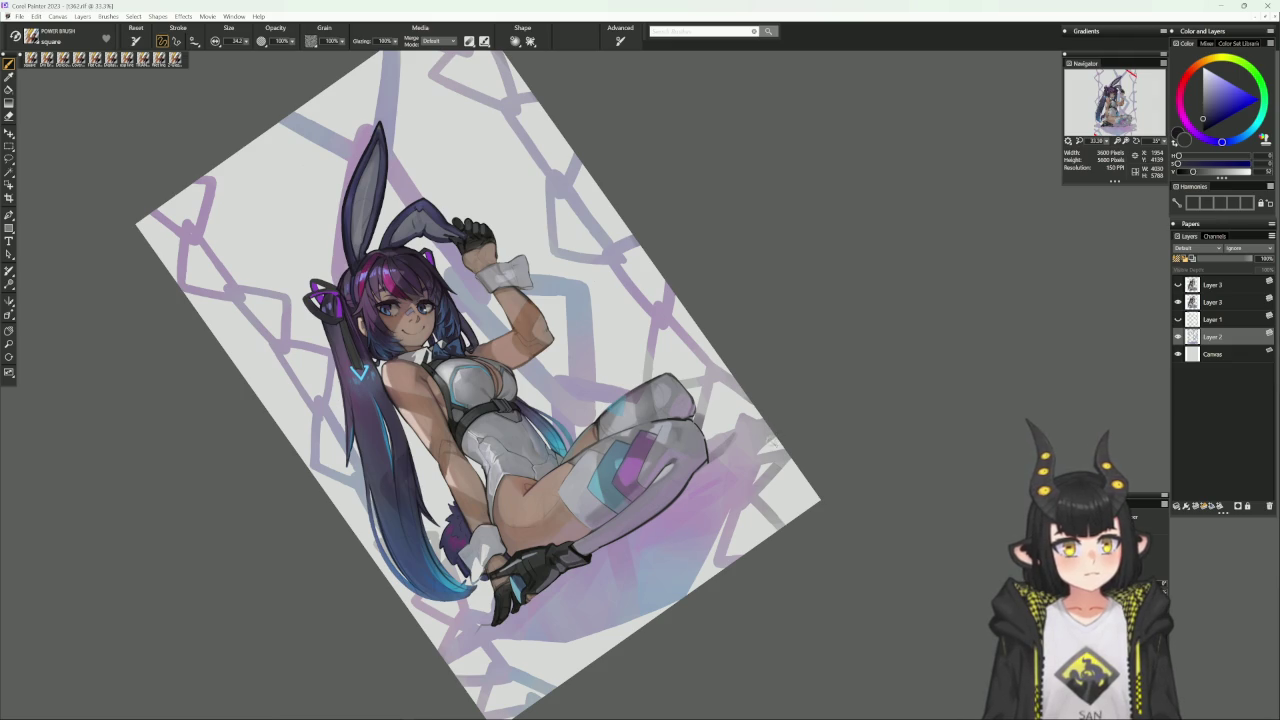
alt+click(784, 432)
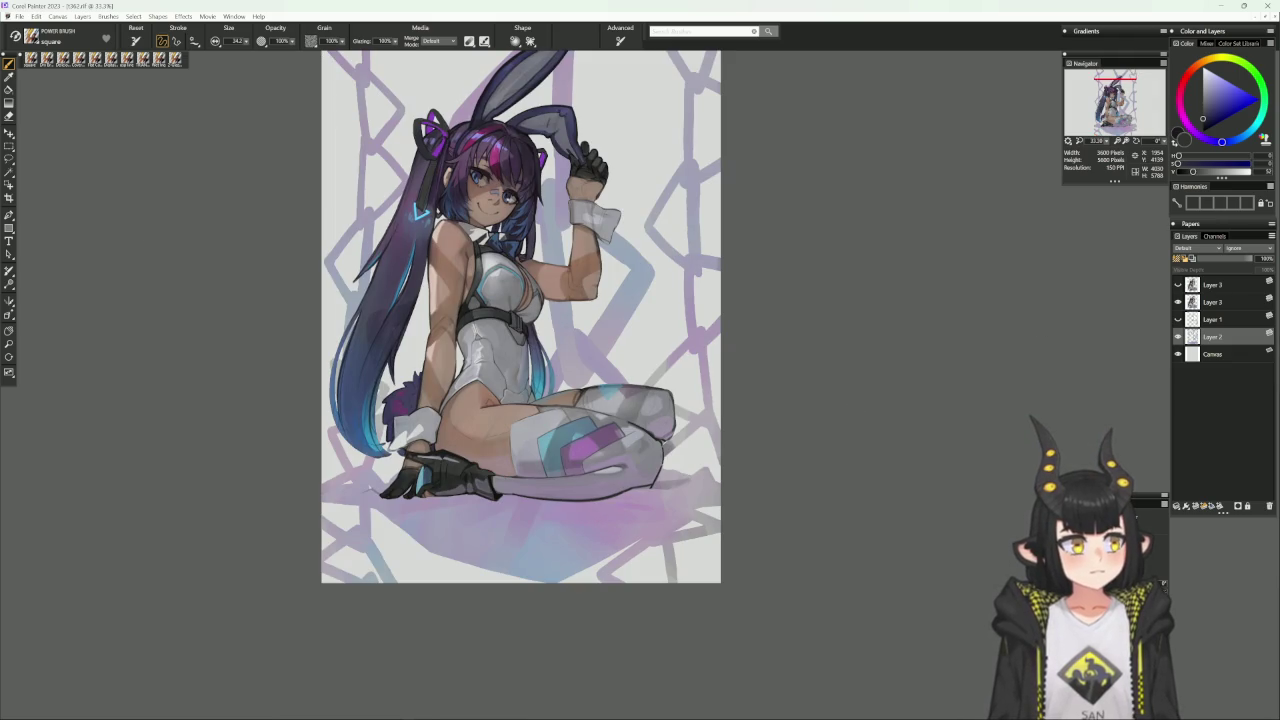
click(1178, 319)
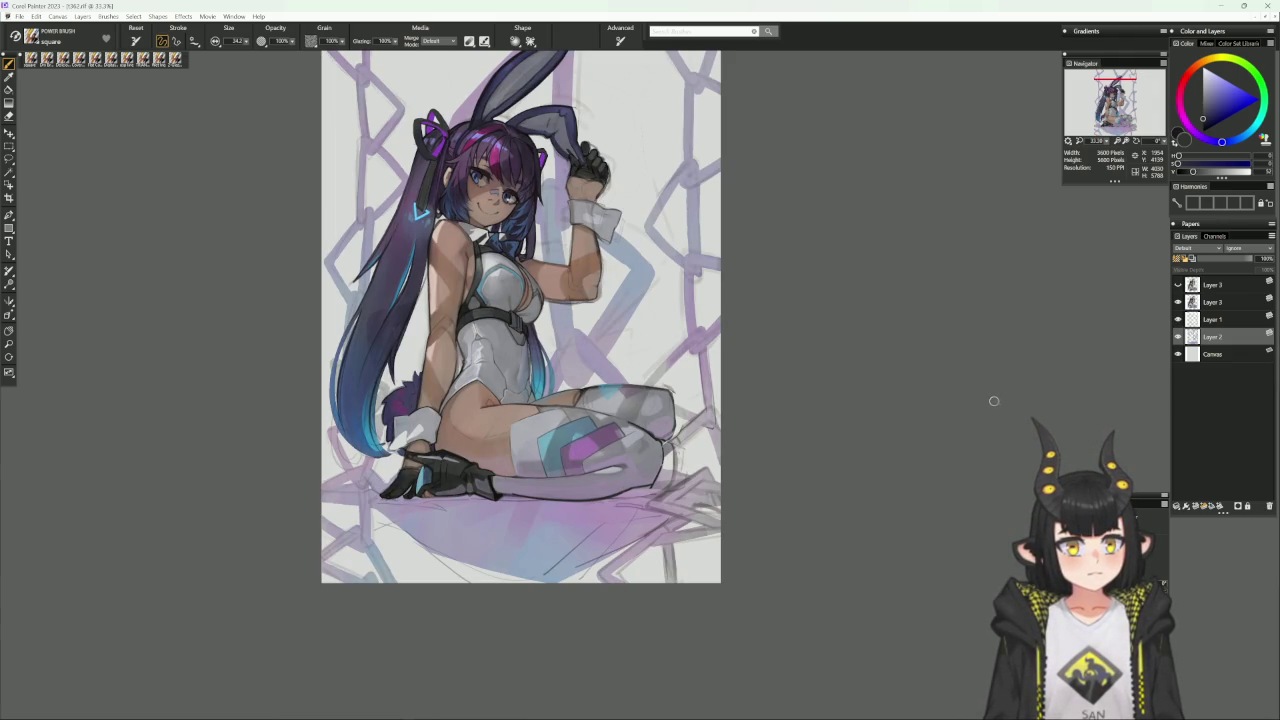
Toggle Layer 1's sketch lines on and off, then reset the canvas rotation to 0°.
drag(911, 437, 889, 463)
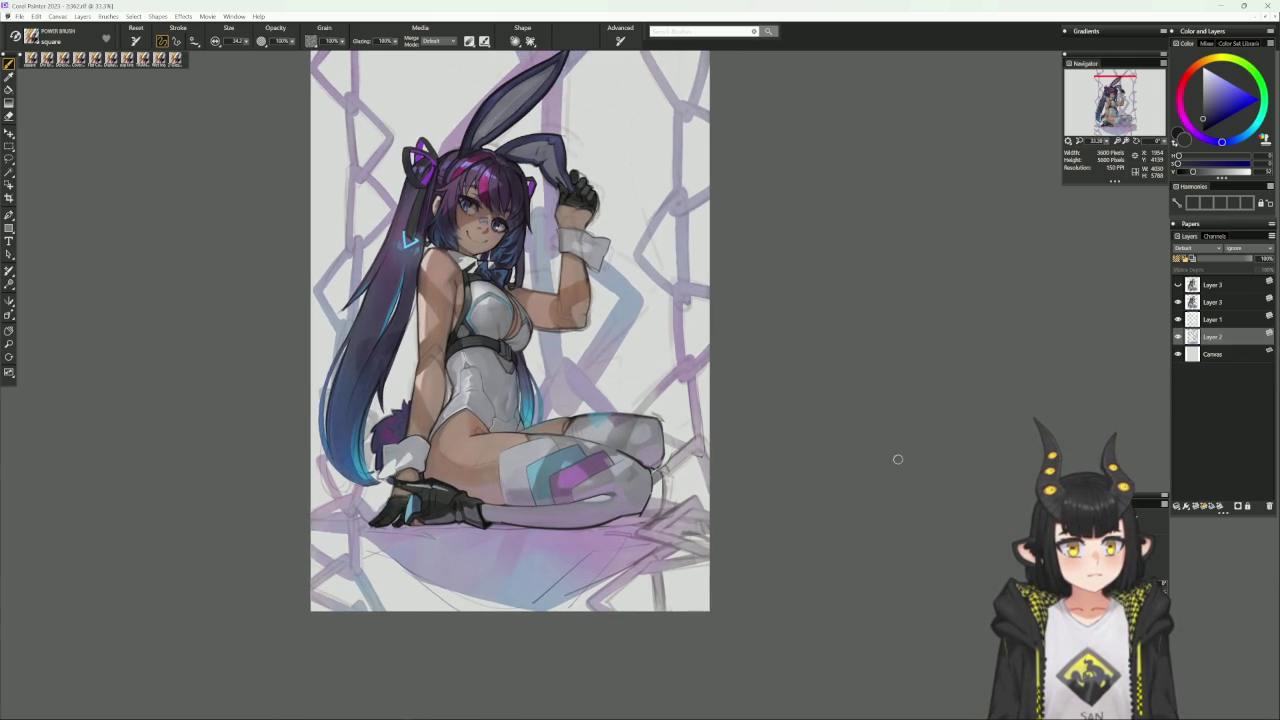
click(1178, 319)
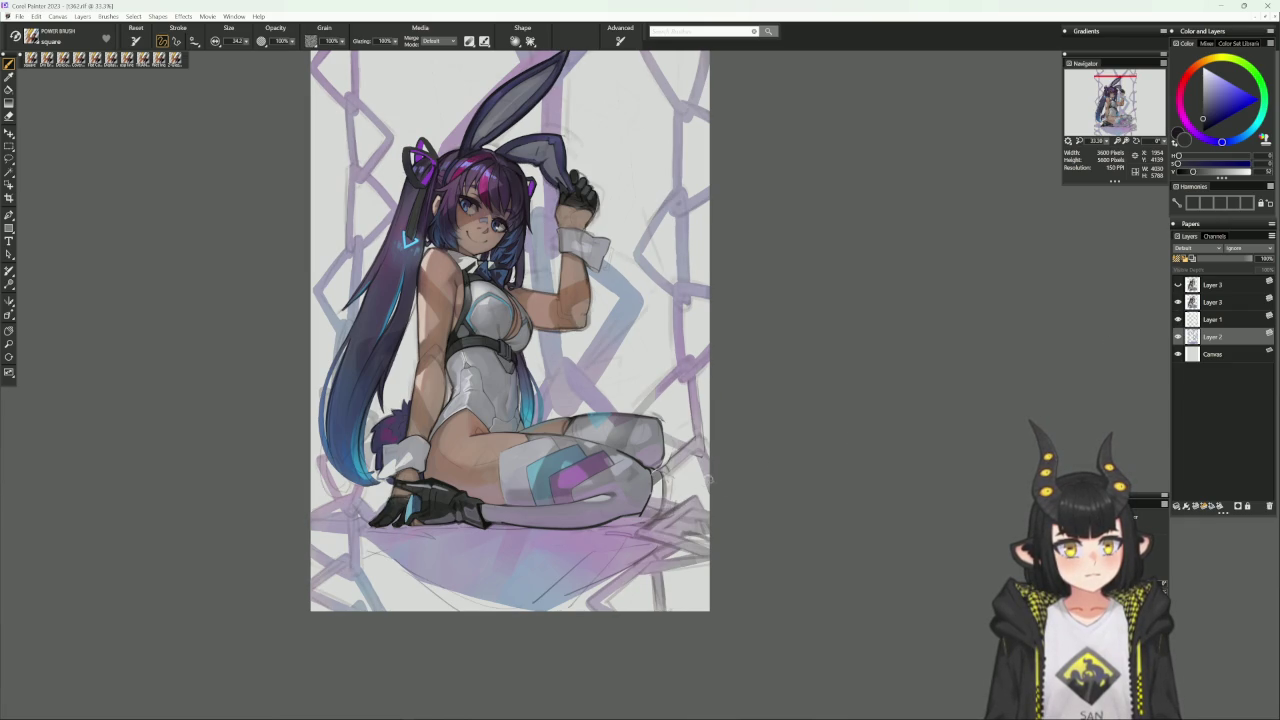
click(1178, 319)
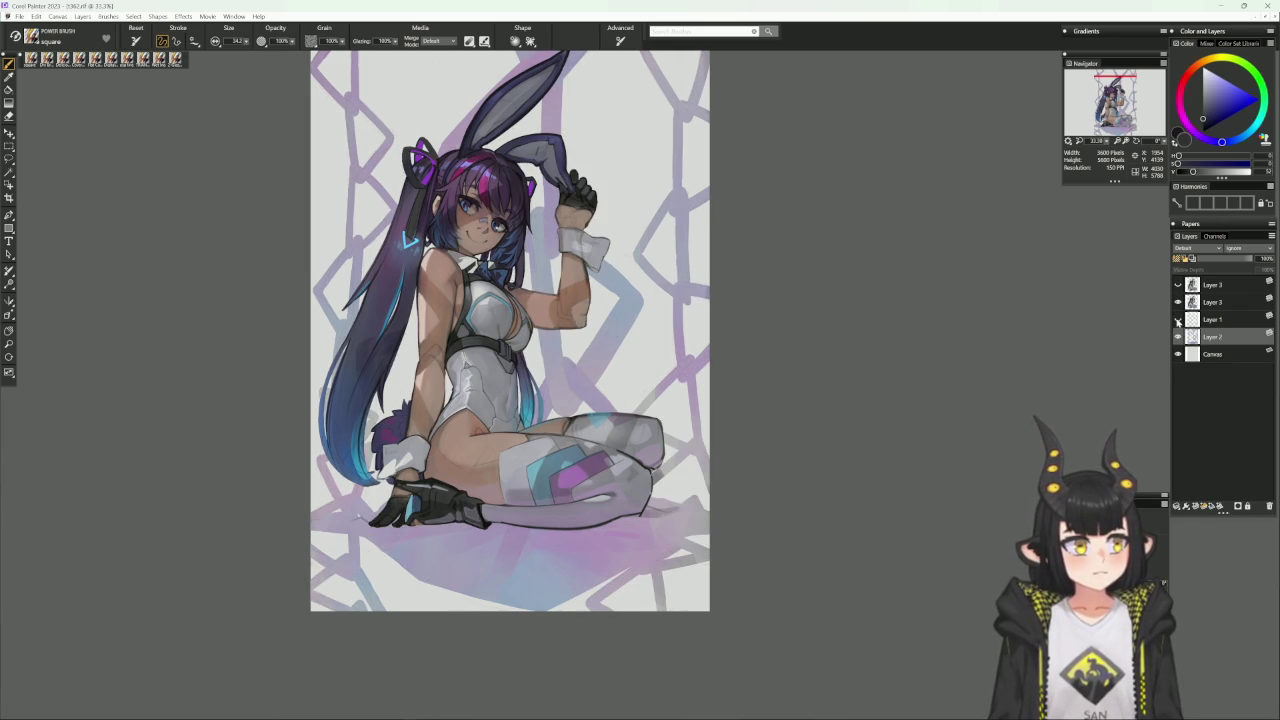
click(1178, 319)
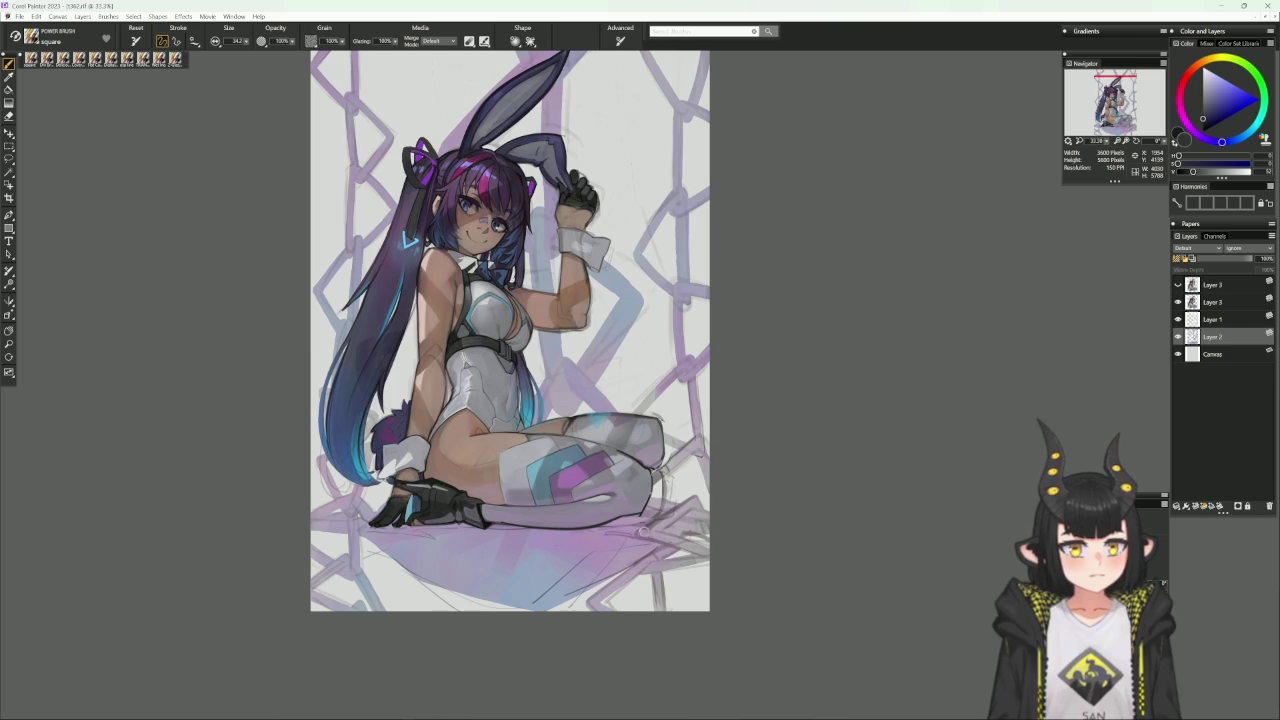
mouse_move(857, 486)
mouse_down()
mouse_move(886, 360)
mouse_move(837, 331)
mouse_up()
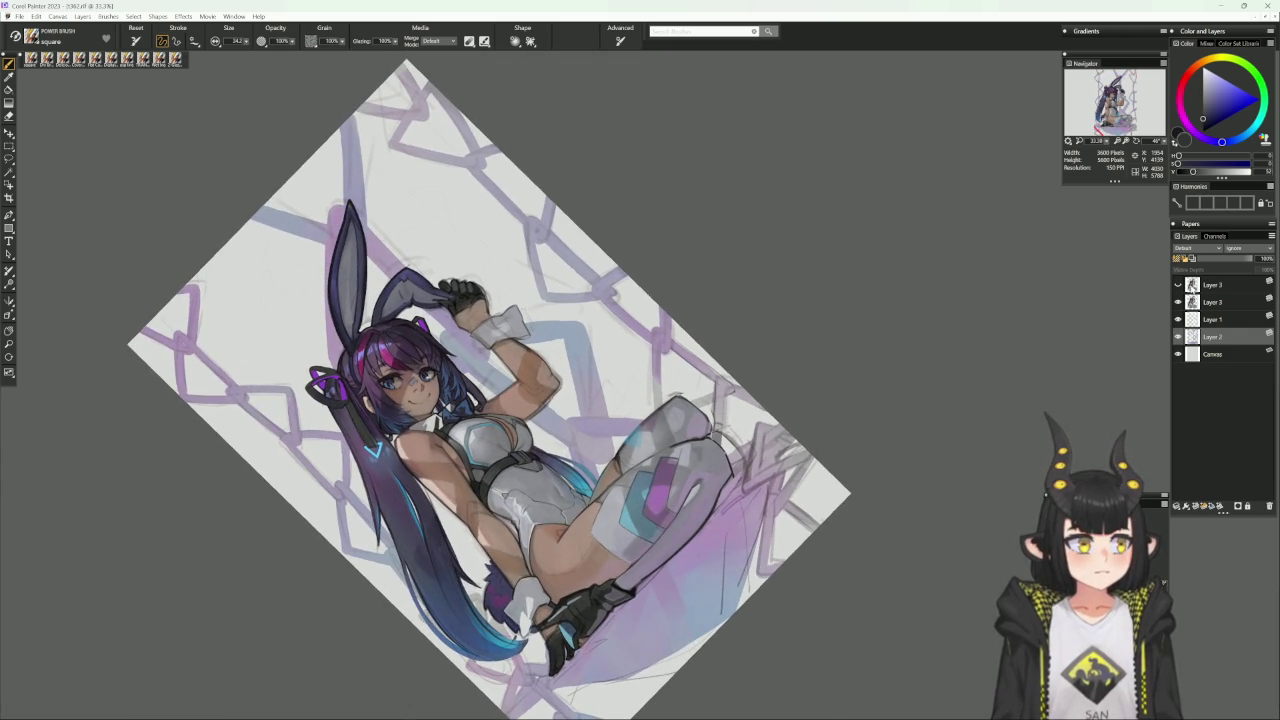
click(1178, 319)
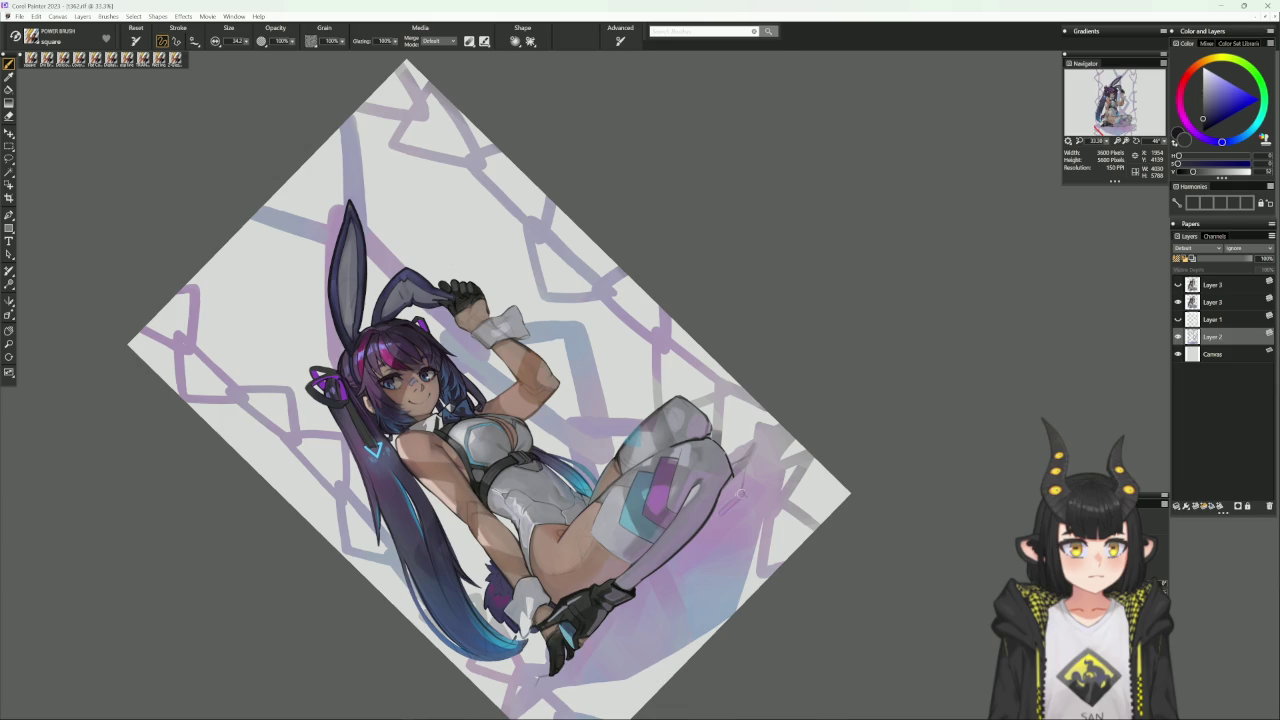
click(567, 610)
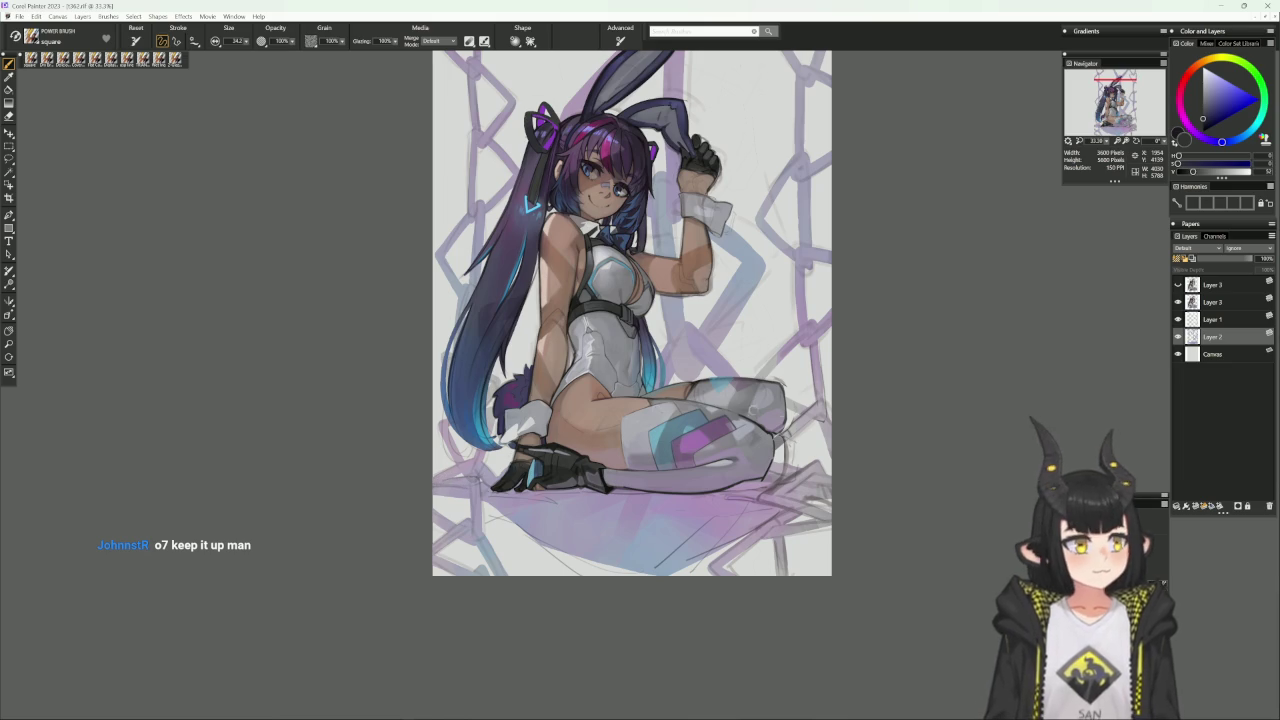
Hide Layer 1's rough sketch lines while tilted, then straighten the canvas view.
drag(846, 443, 971, 335)
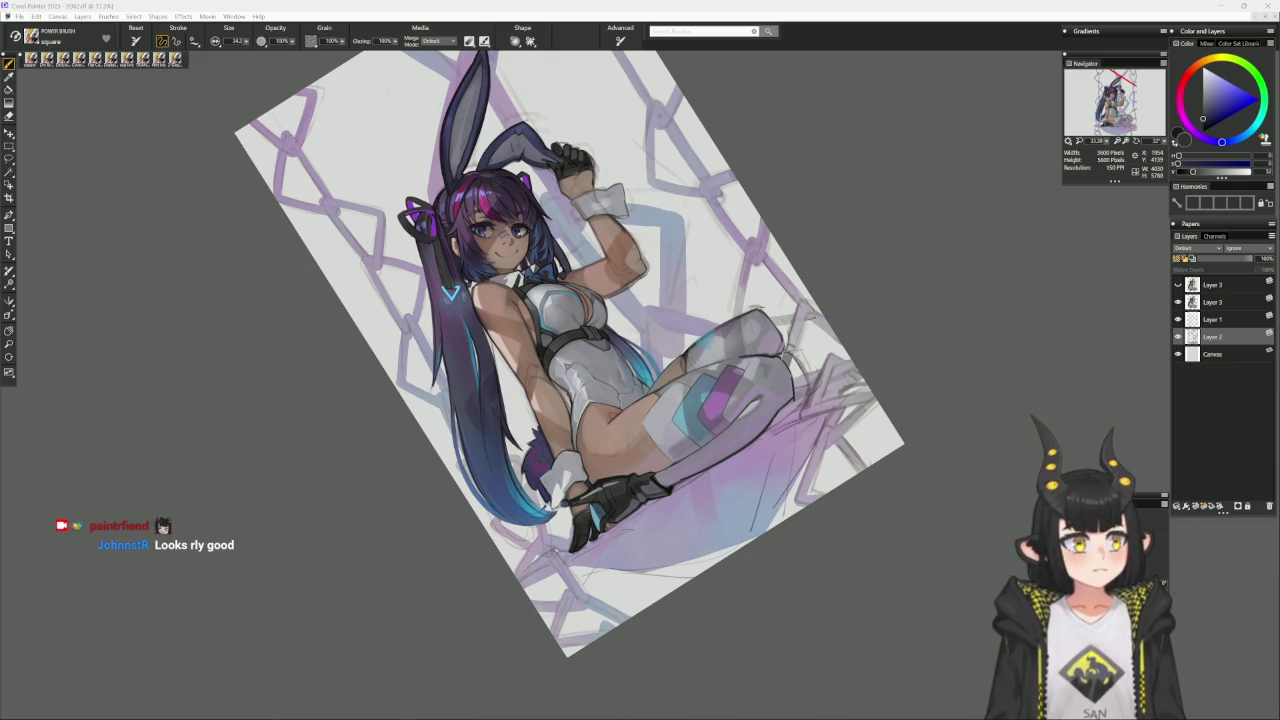
click(1178, 319)
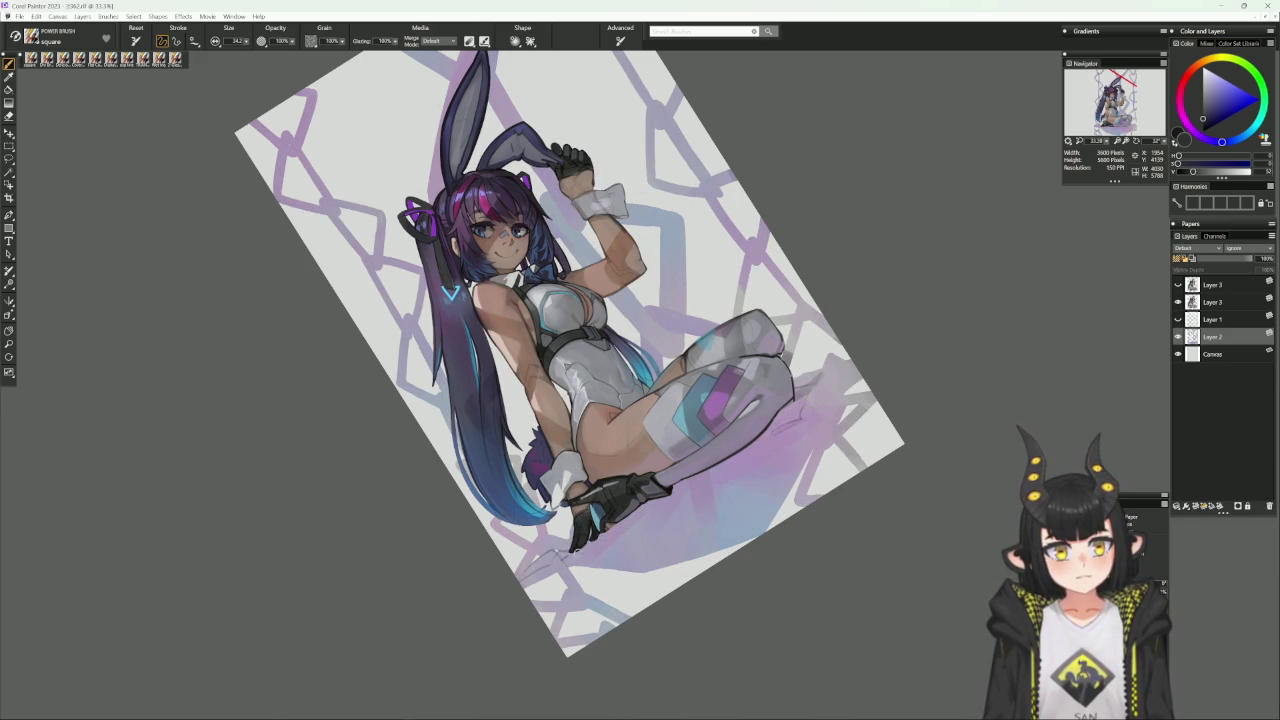
alt+click(594, 537)
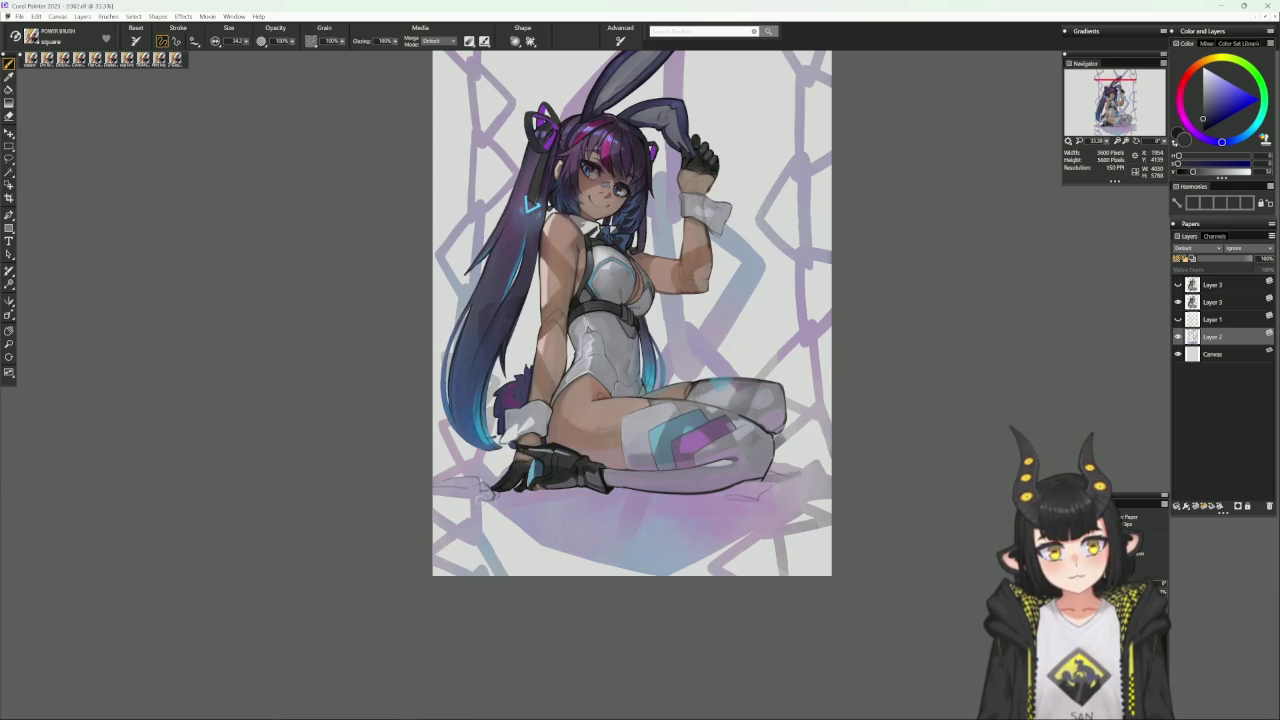
Pick a very dark navy from the colour triangle, briefly tilting and resetting the canvas.
alt+click(505, 478)
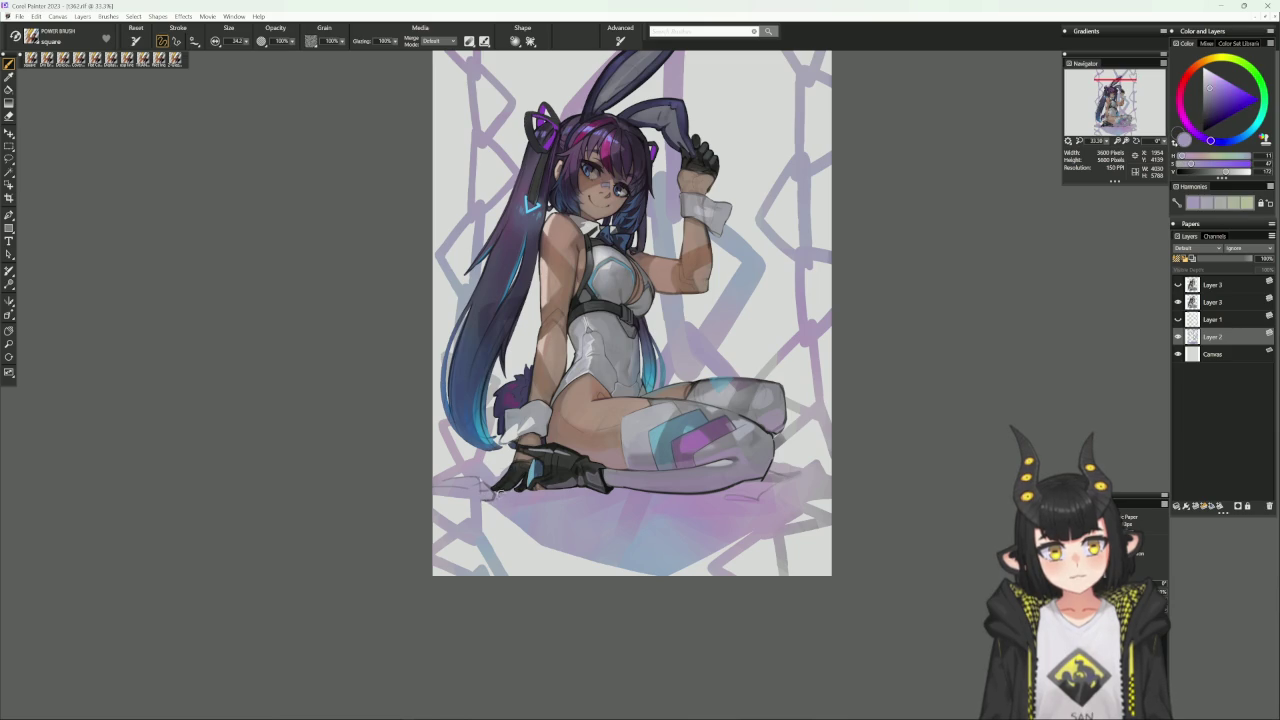
alt+click(490, 476)
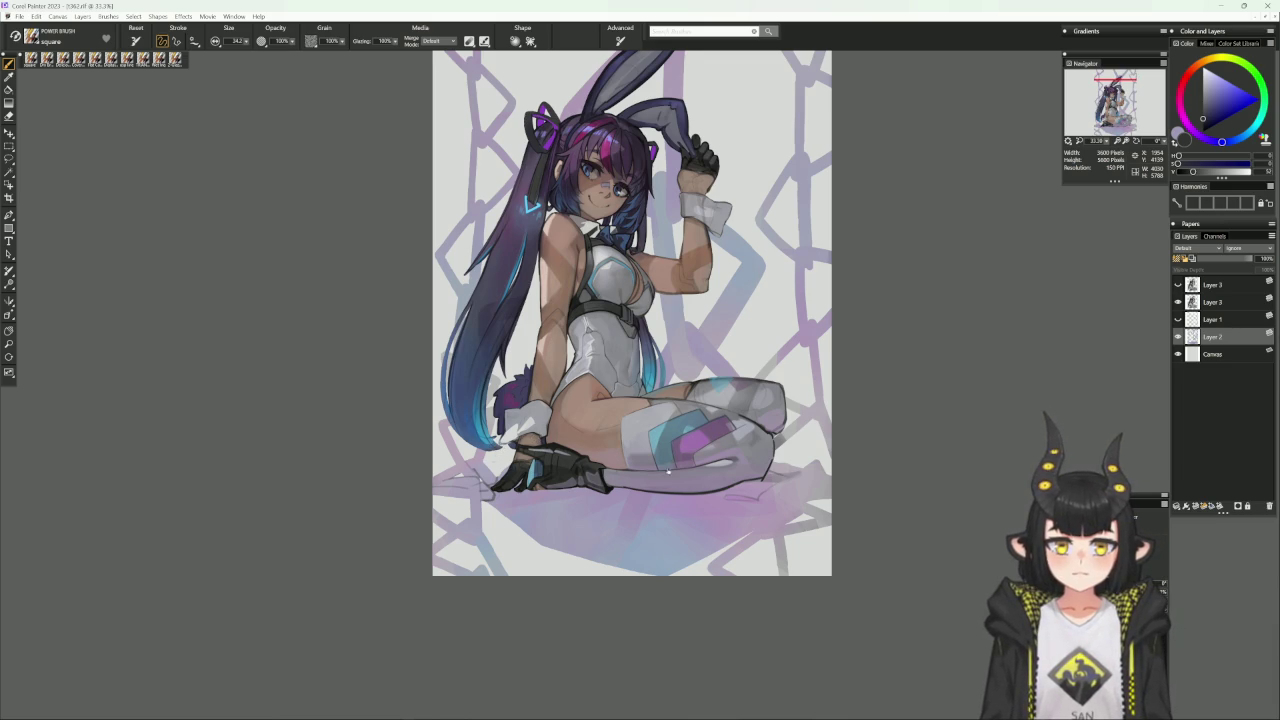
drag(782, 313, 766, 245)
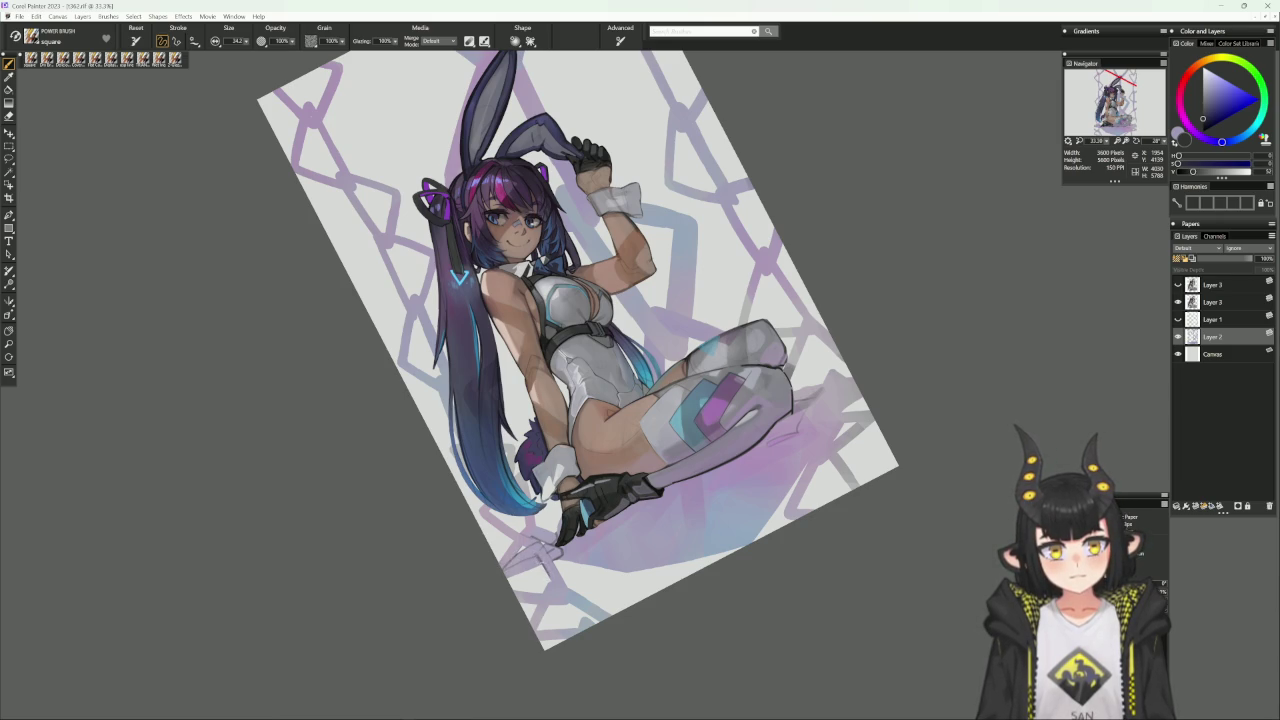
alt+click(541, 463)
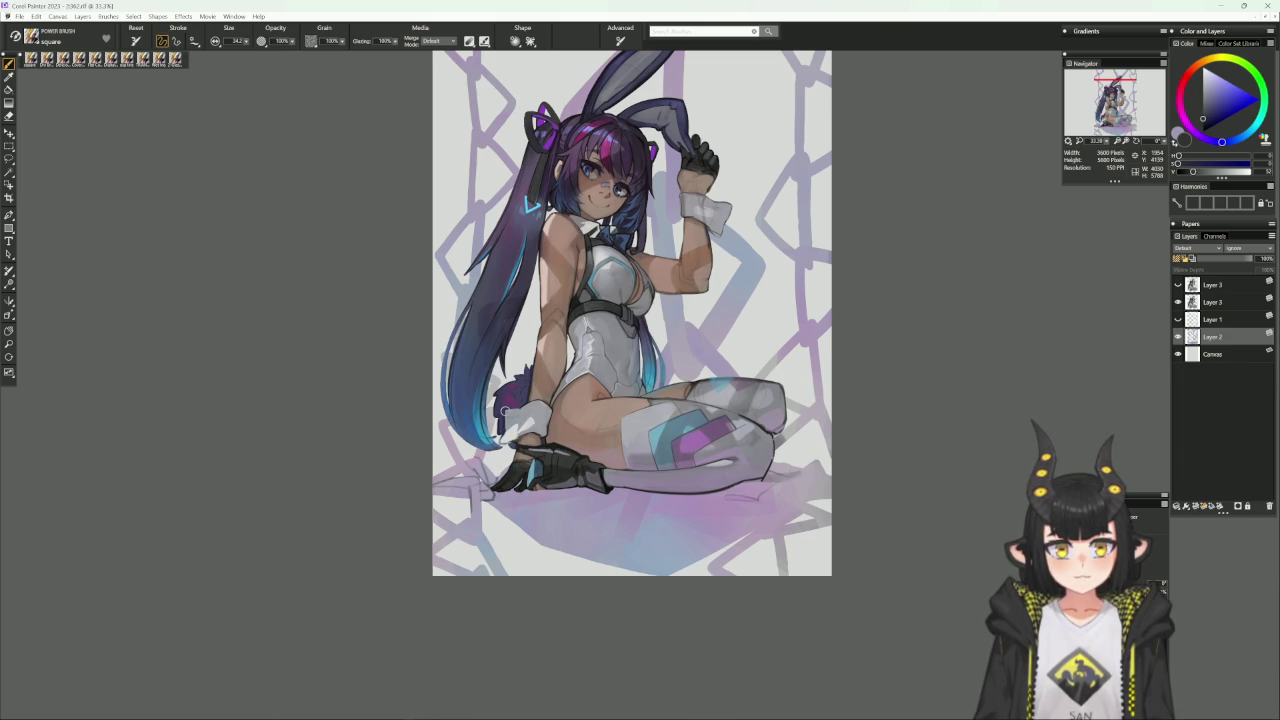
key(ctrl+plus)
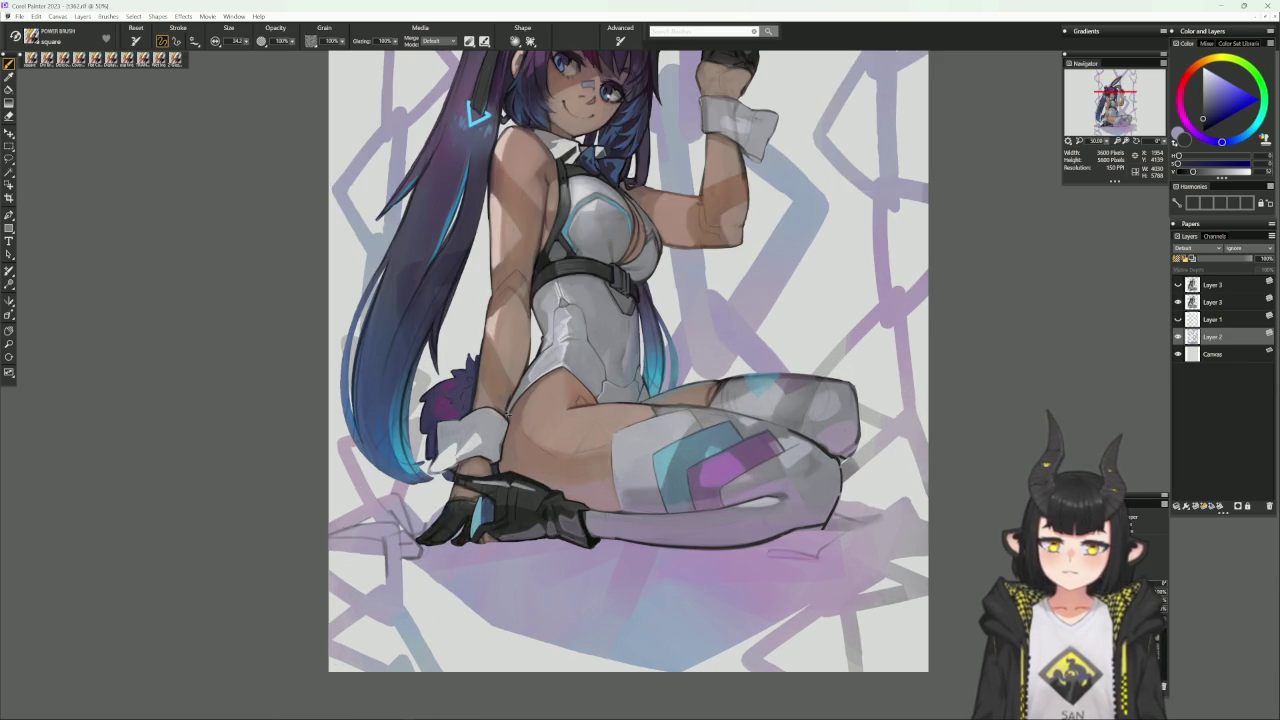
Zoomed in with a flat colour brush, erase the dark edge along the glove's lower left.
drag(628, 360, 680, 320)
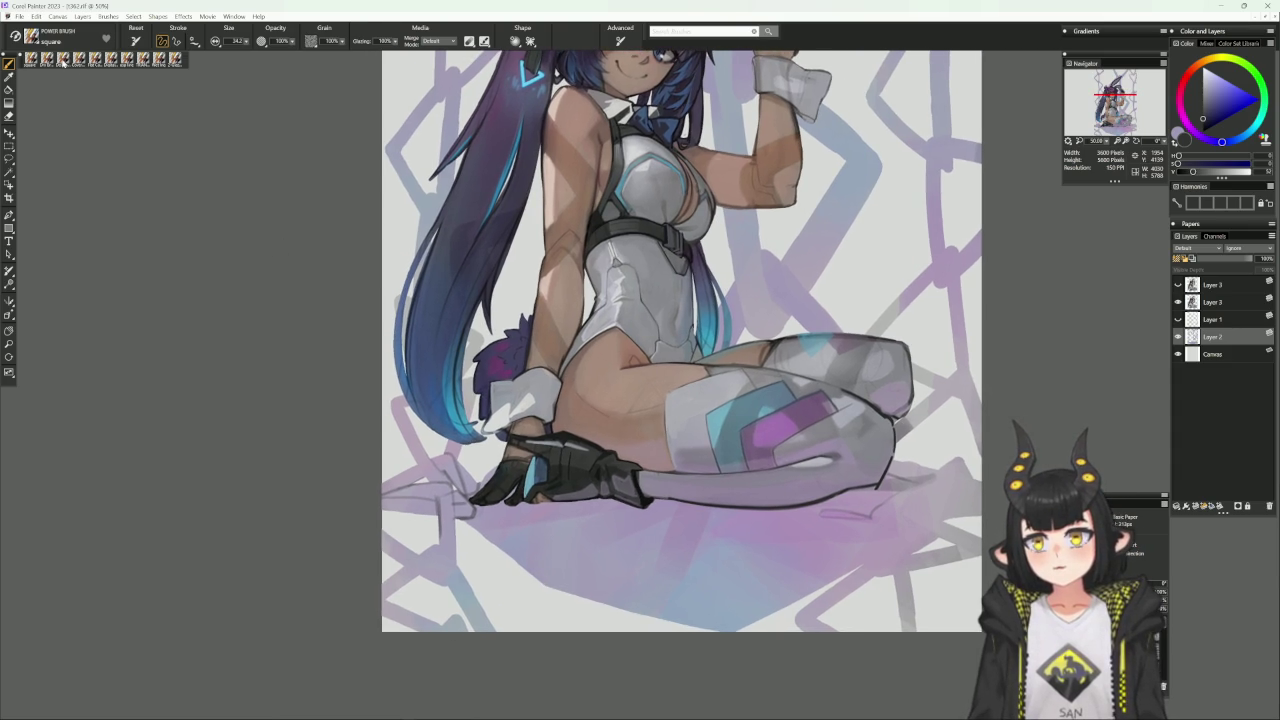
click(175, 57)
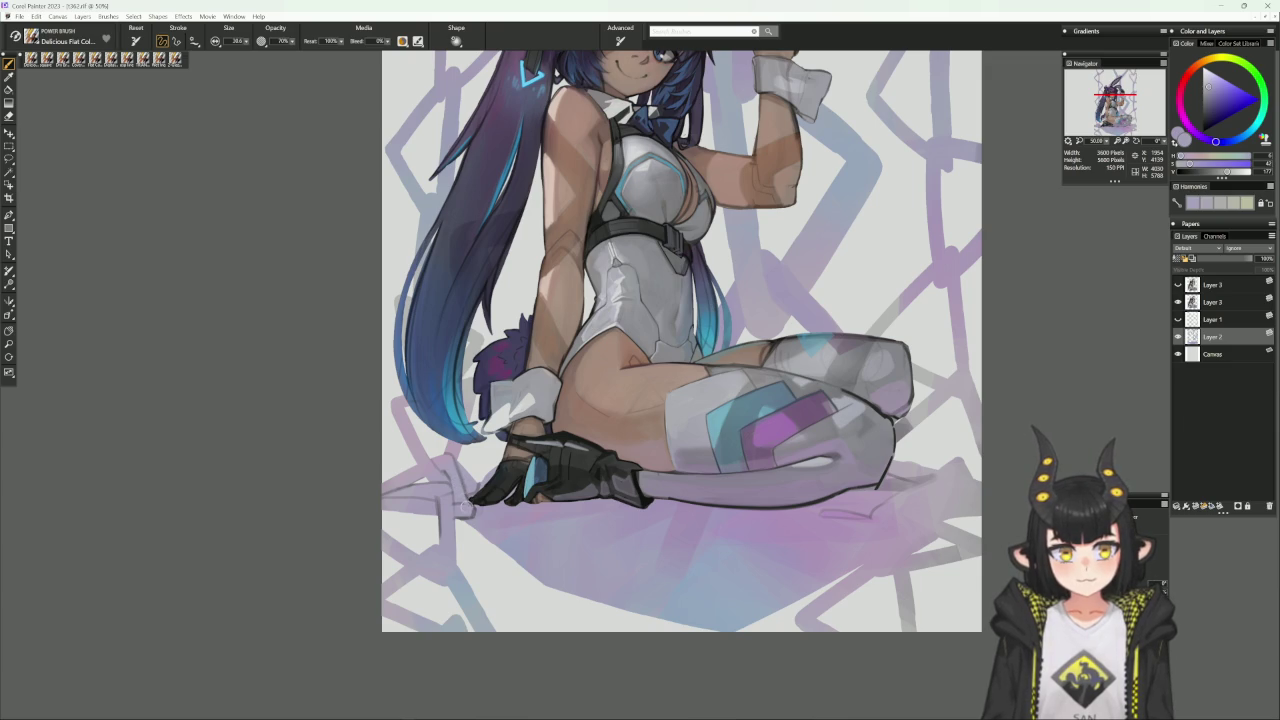
alt+click(466, 492)
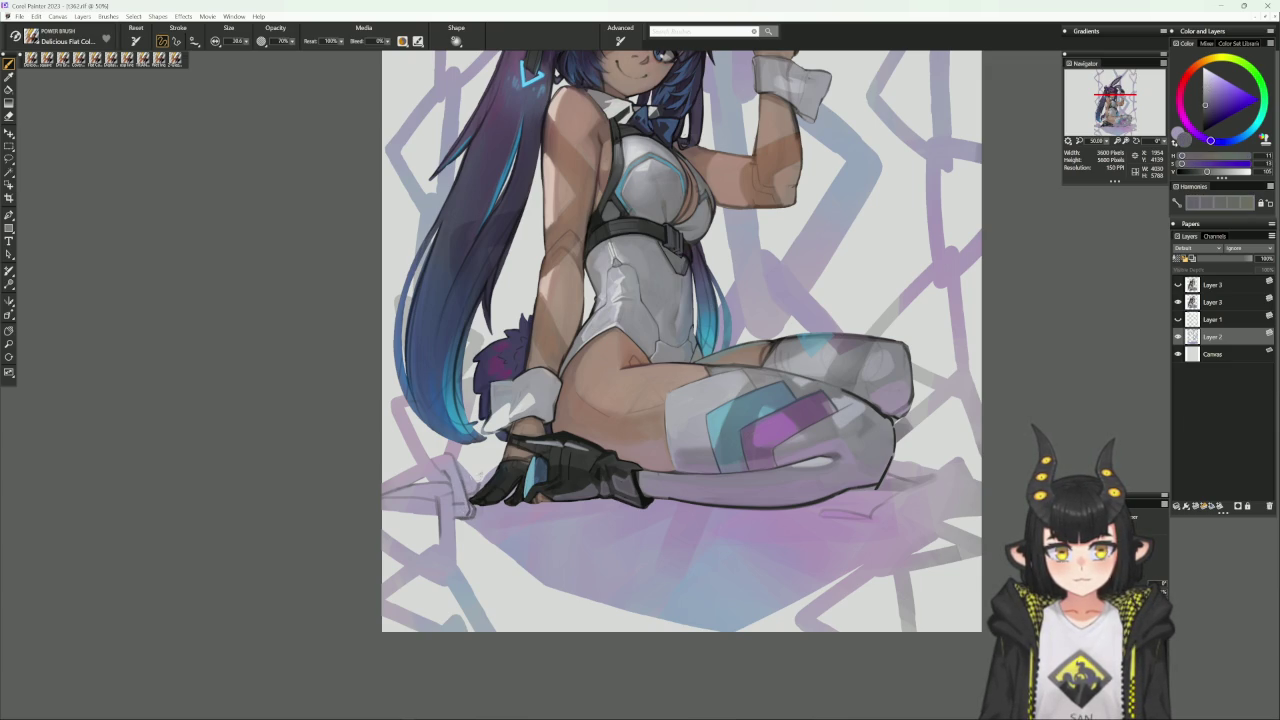
drag(573, 401, 590, 394)
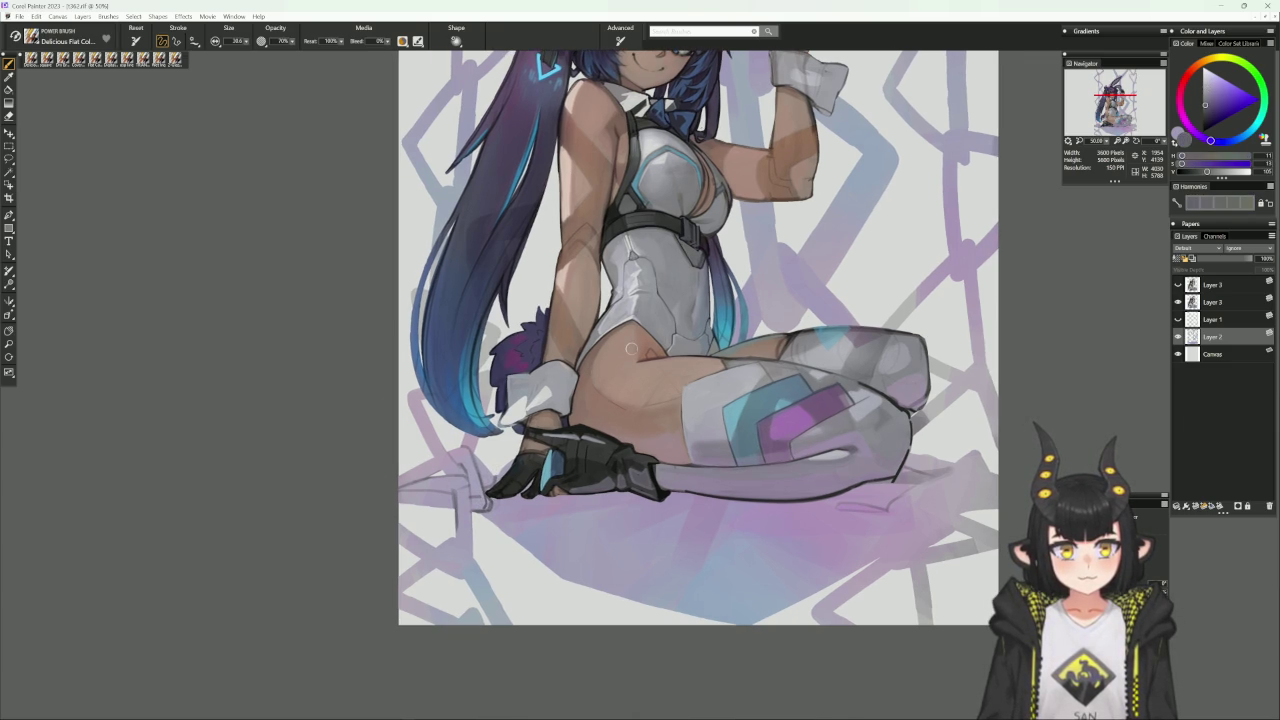
alt+click(630, 347)
key(n)
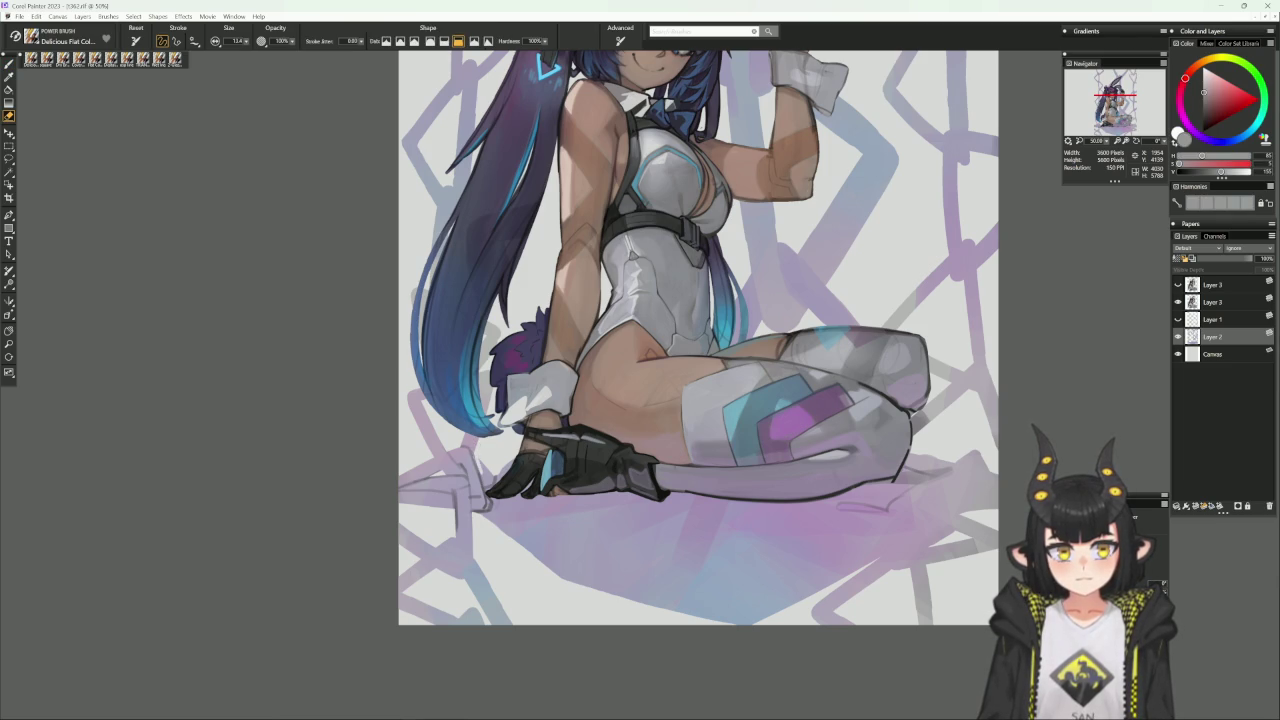
drag(480, 470, 483, 486)
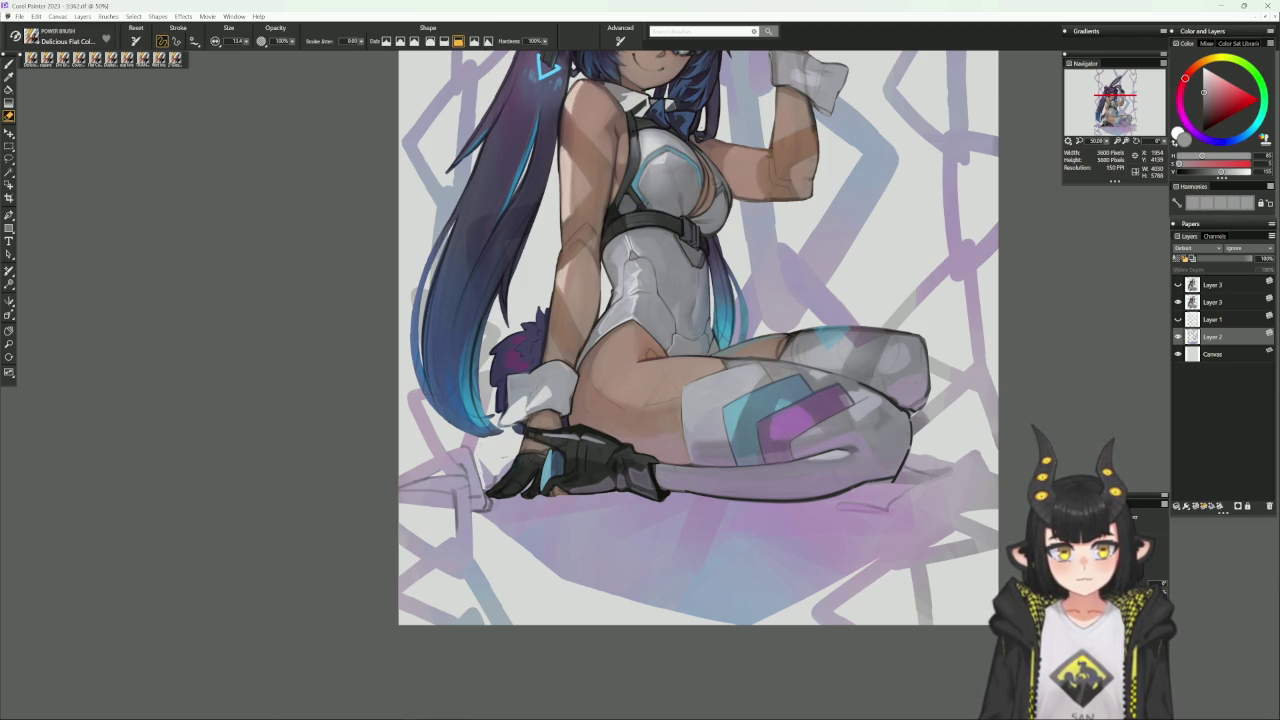
mouse_move(492, 492)
mouse_down()
mouse_move(478, 462)
mouse_move(494, 486)
mouse_up()
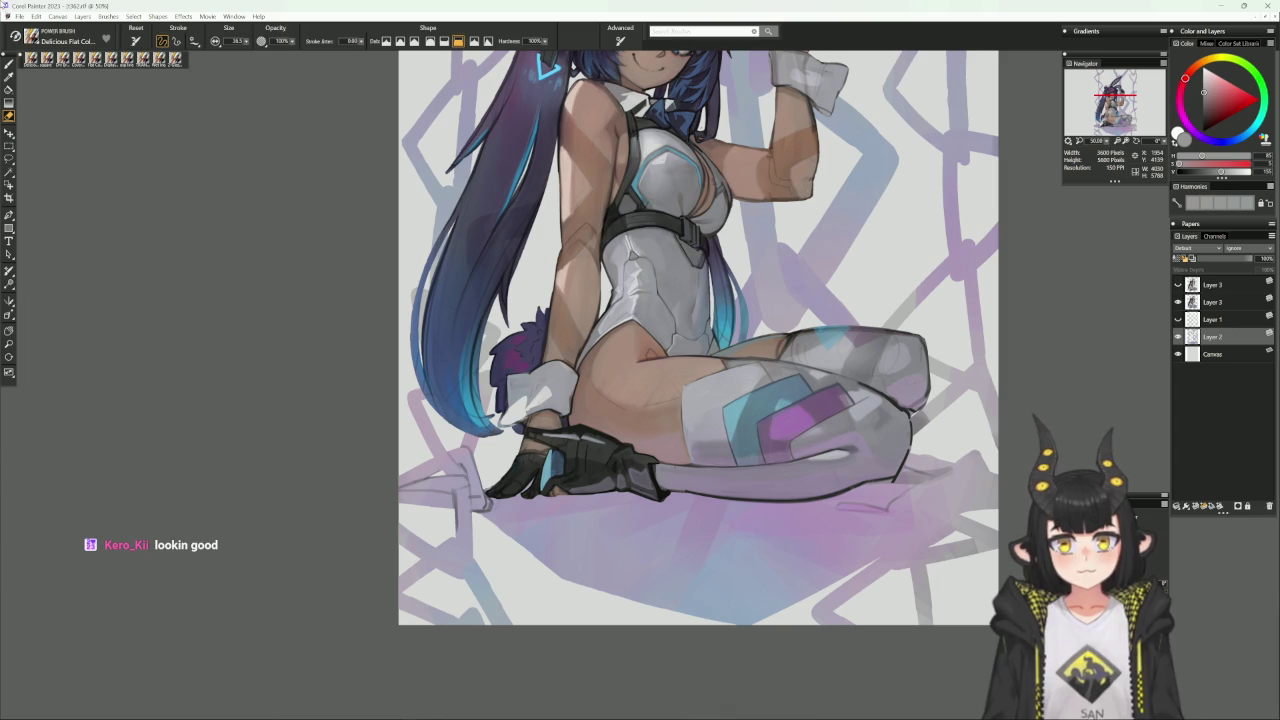
click(19, 16)
key(Escape)
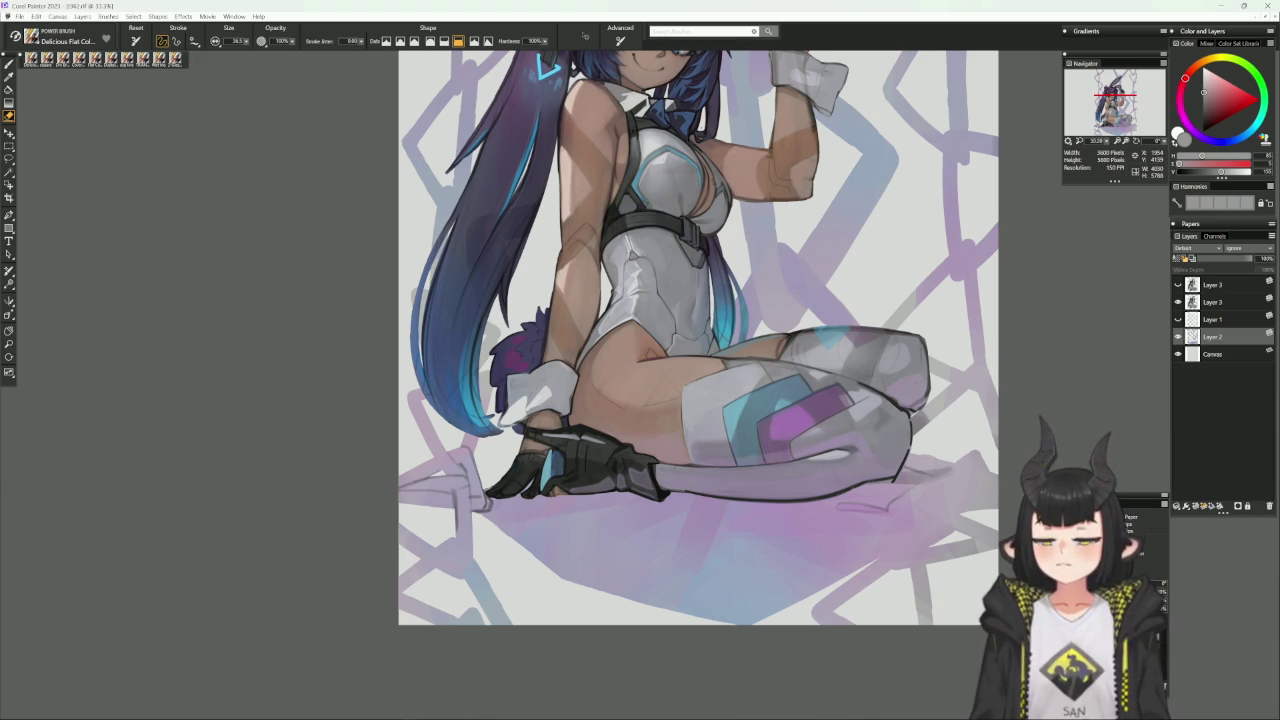
key(ctrl+minus)
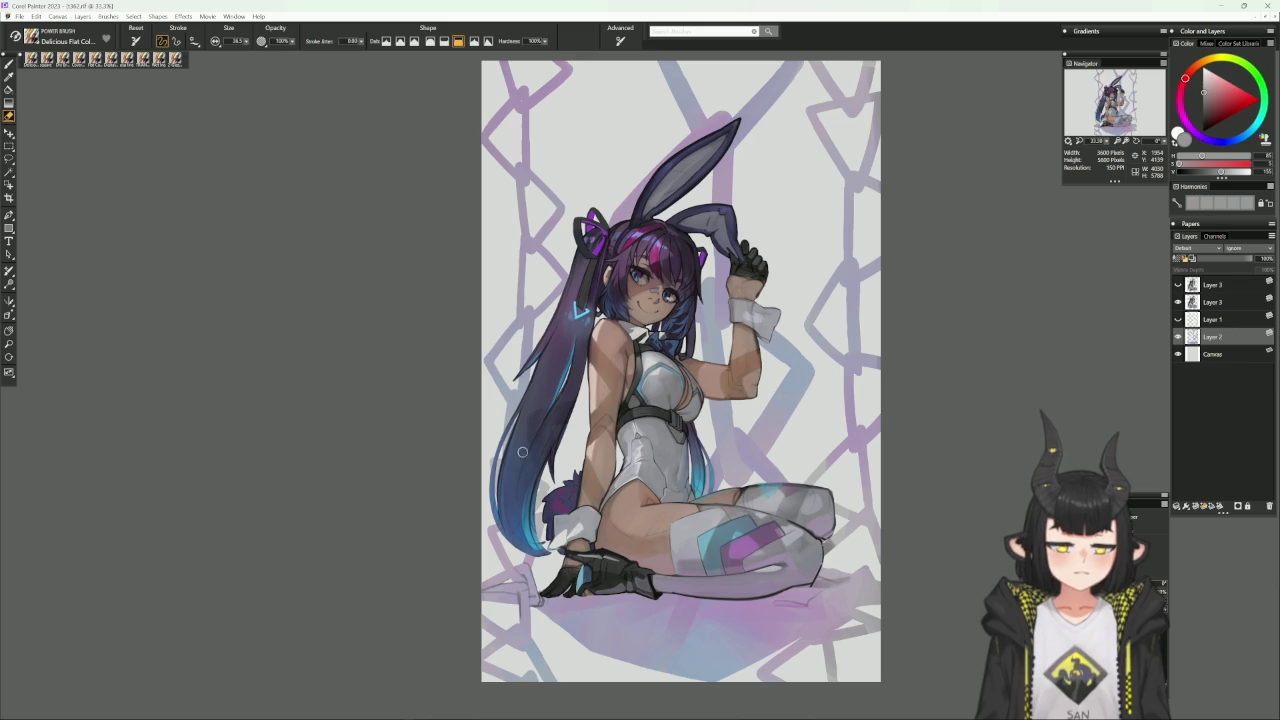
Toggle Layer 3 to check the chain background, then load Cover Pencil in bluish purple.
drag(512, 472, 530, 453)
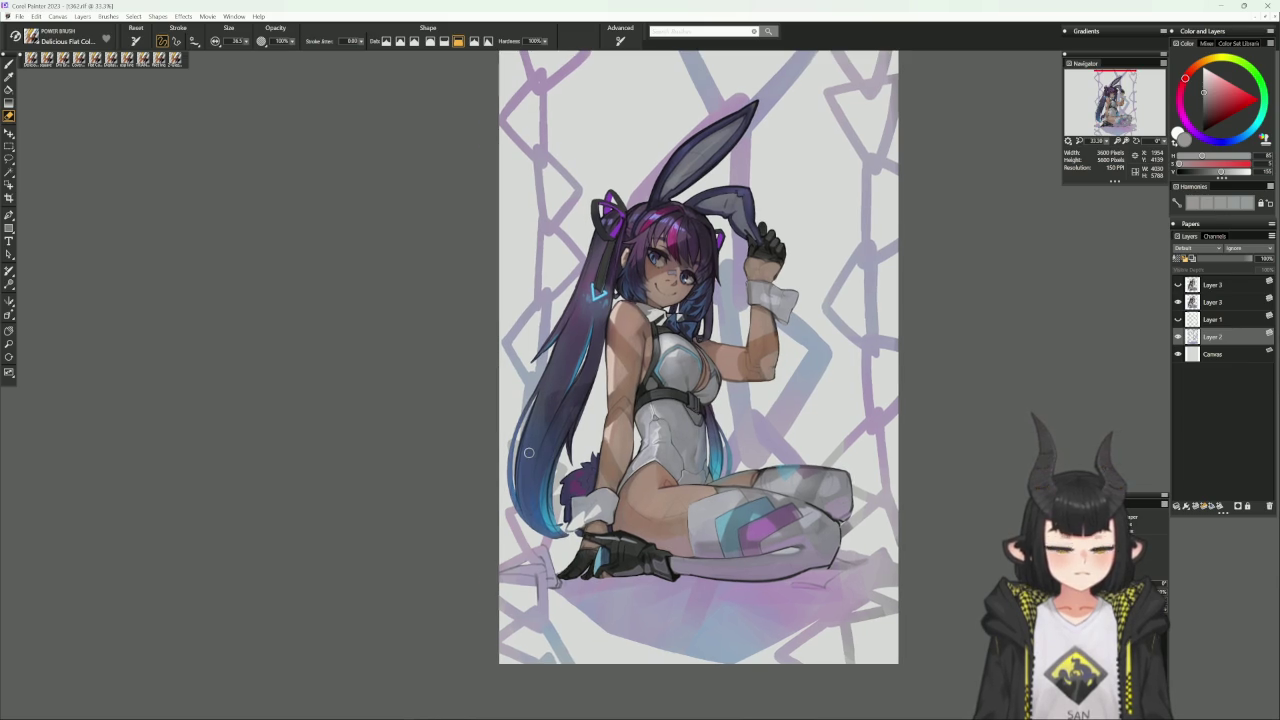
click(1178, 301)
click(1178, 301)
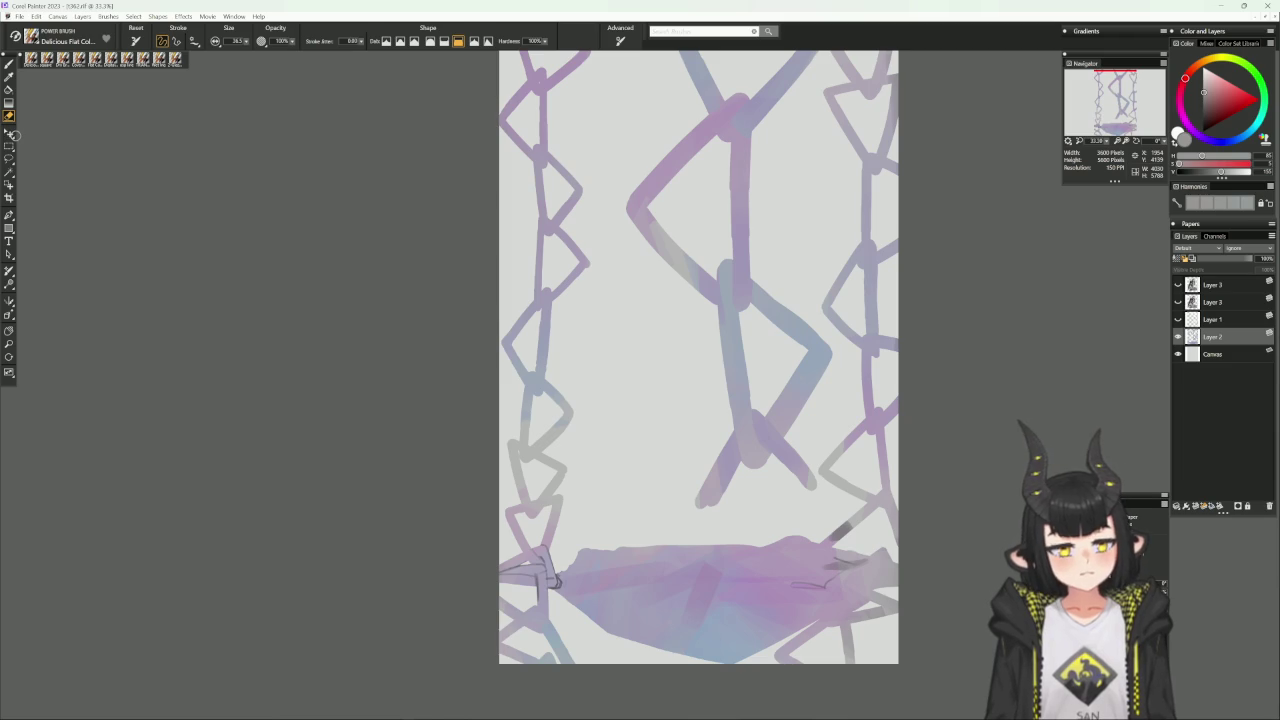
click(640, 550)
key(b)
drag(648, 507, 689, 464)
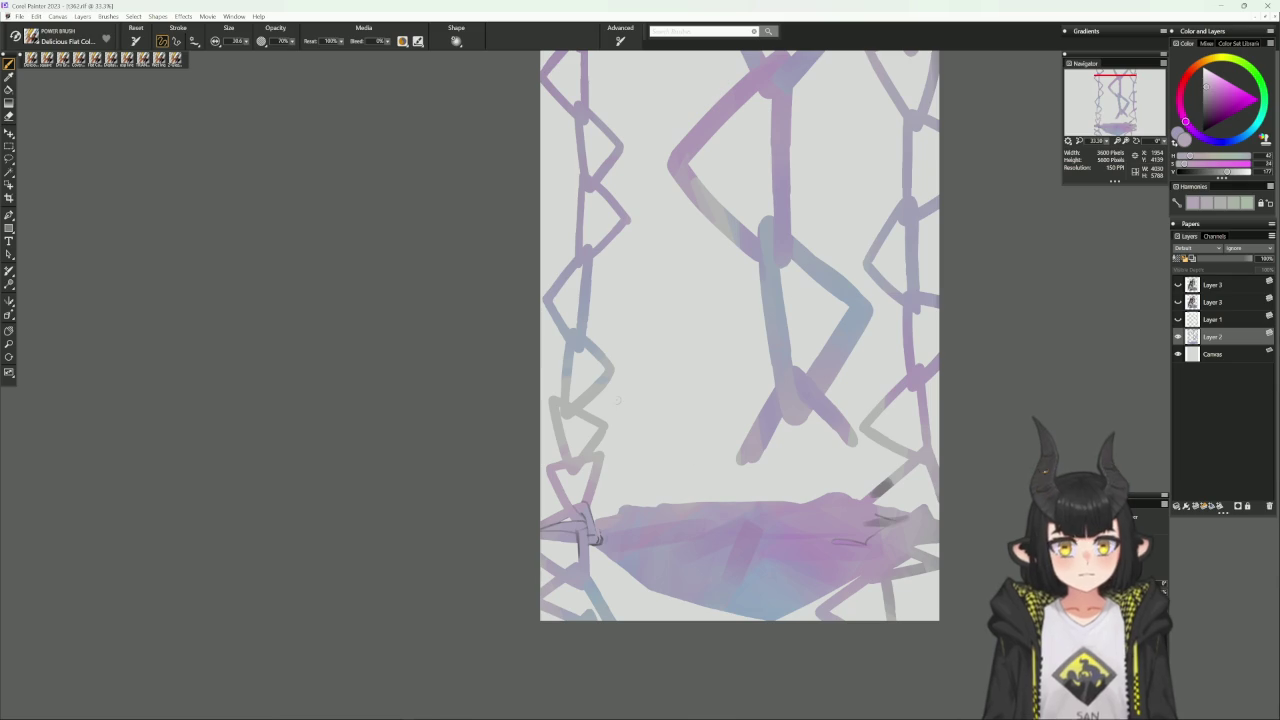
click(81, 63)
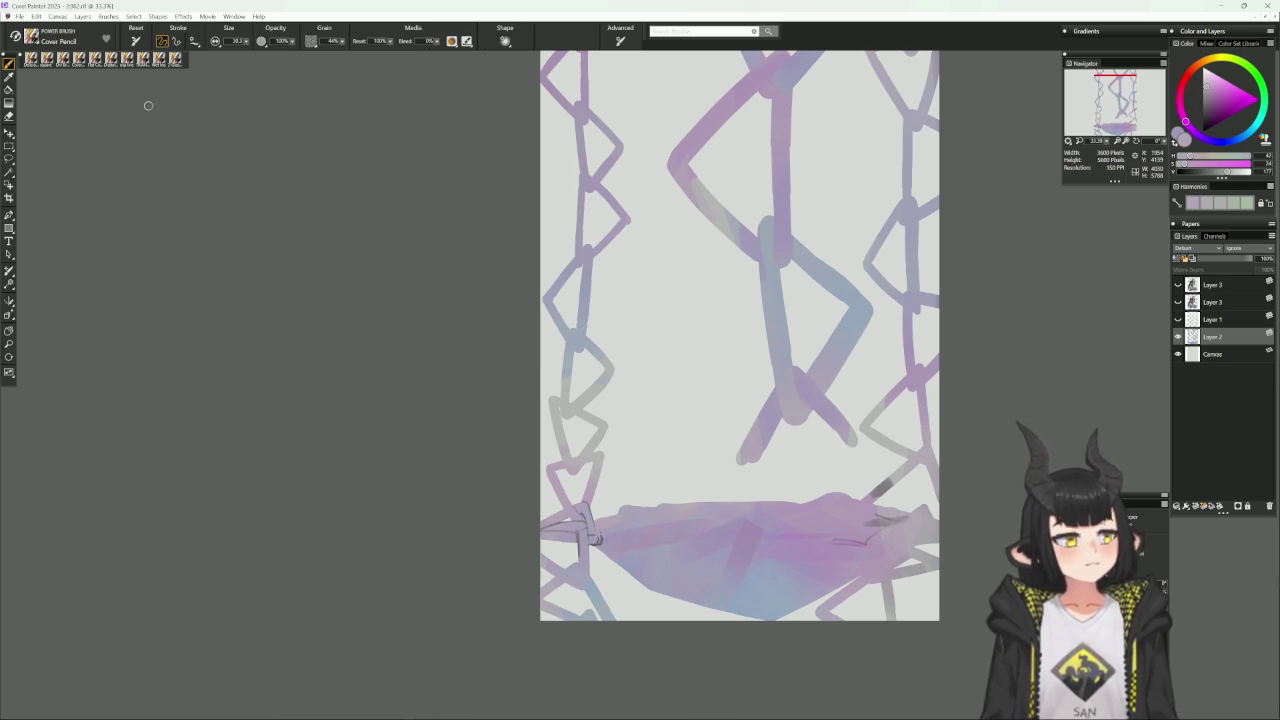
alt+click(608, 535)
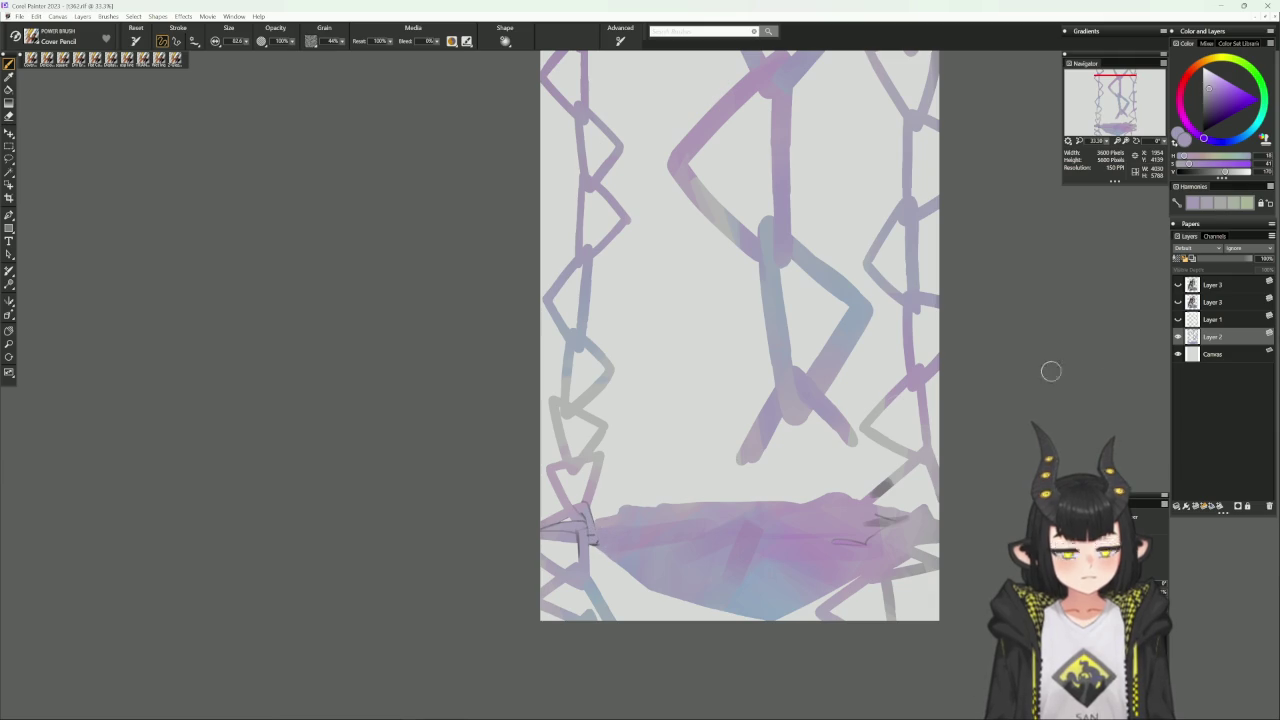
click(1178, 302)
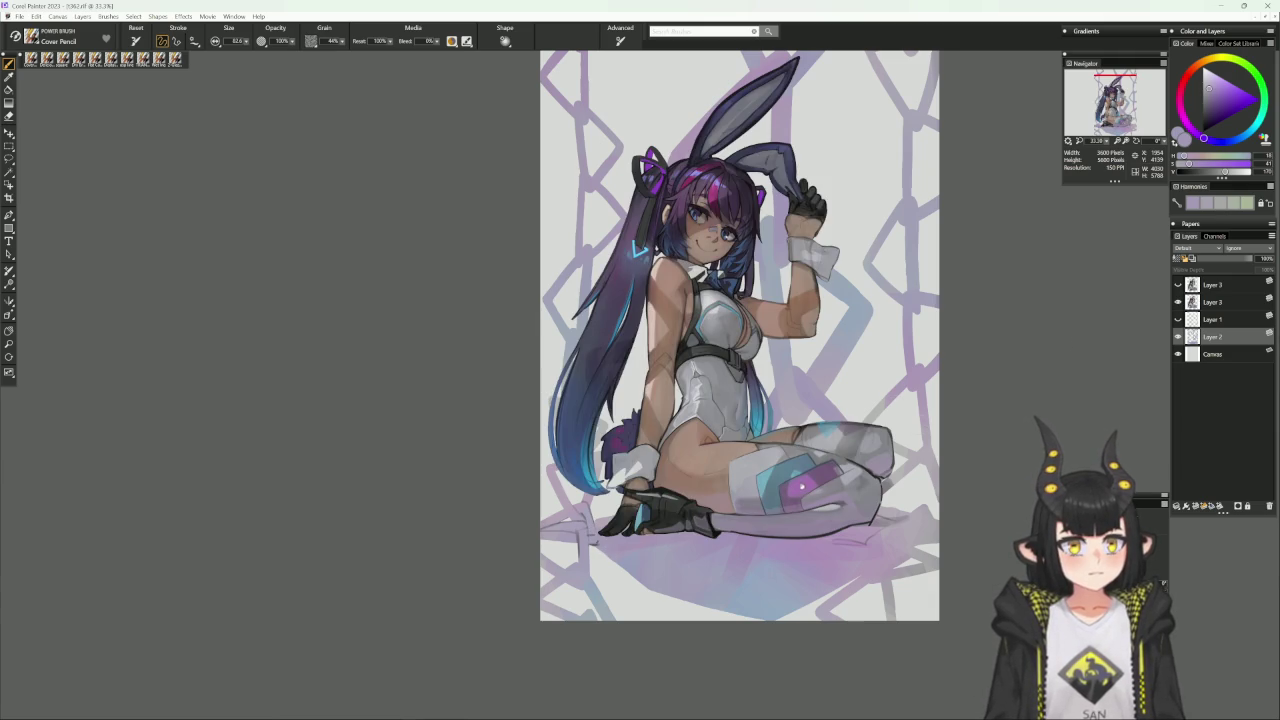
Tilt the view, pick a darker, duller colour, and toggle to the eraser and back.
drag(947, 419, 918, 428)
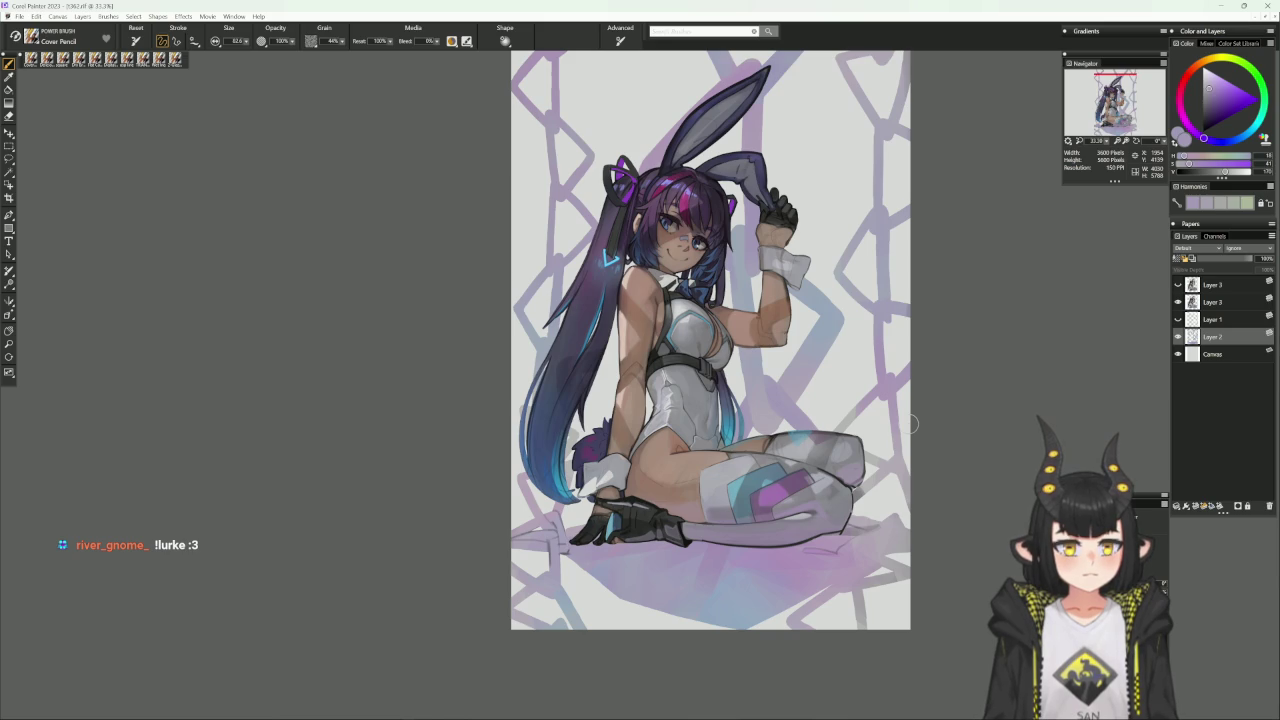
drag(911, 424, 781, 430)
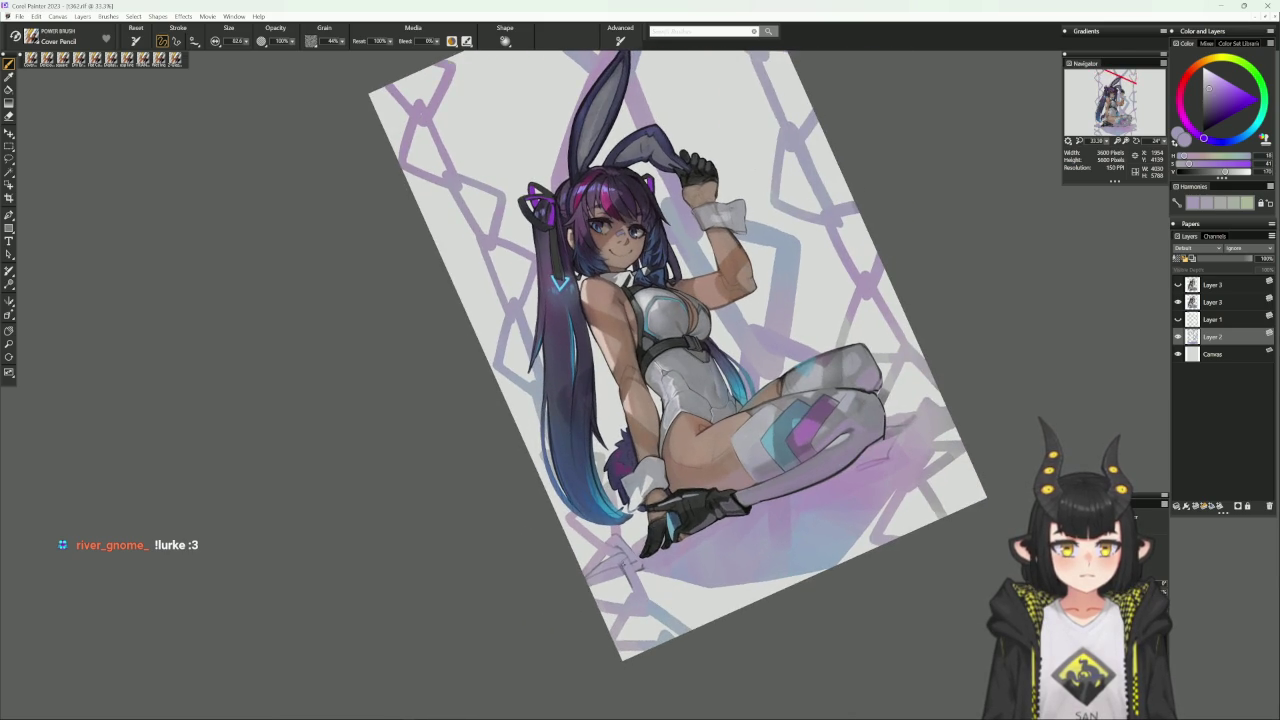
alt+click(781, 430)
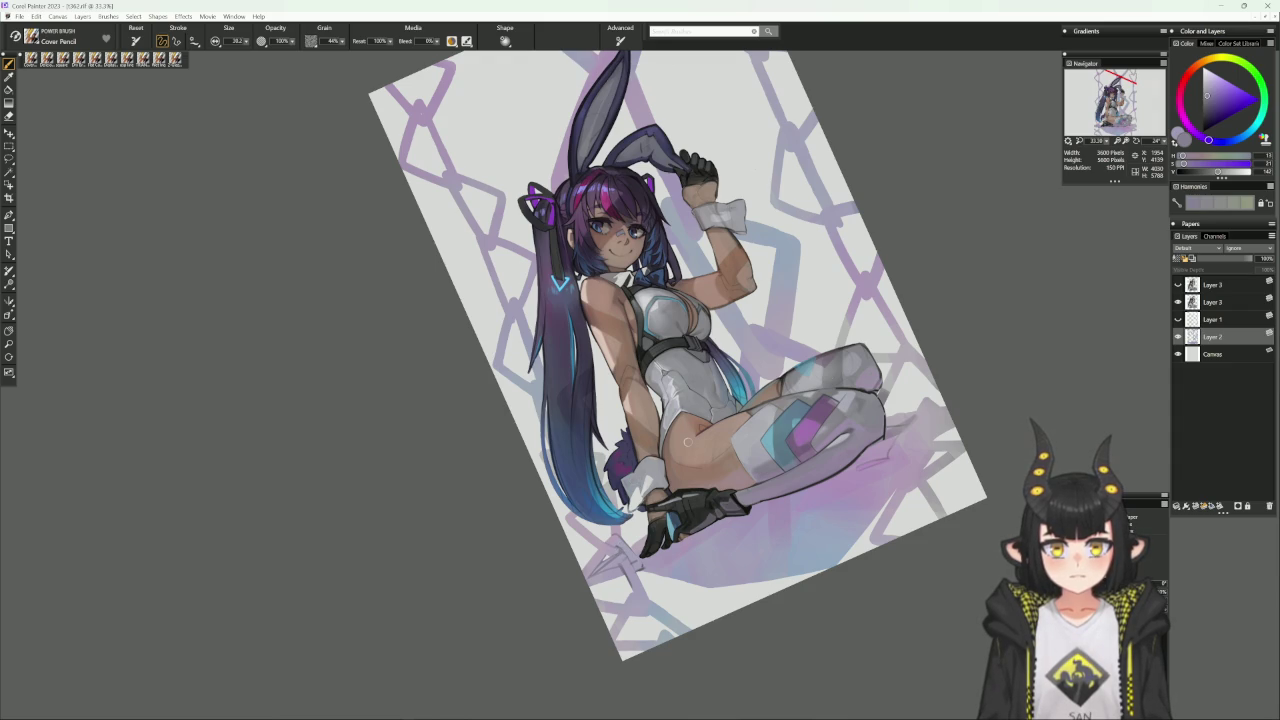
key(n)
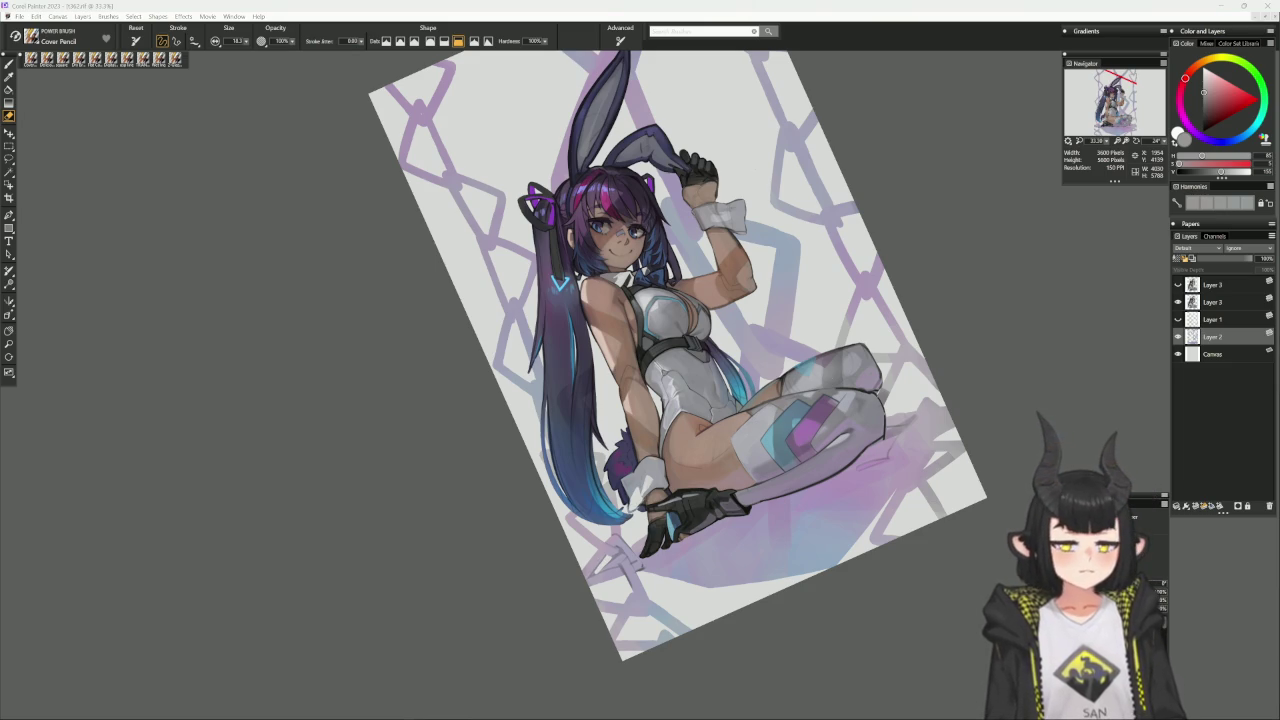
key(b)
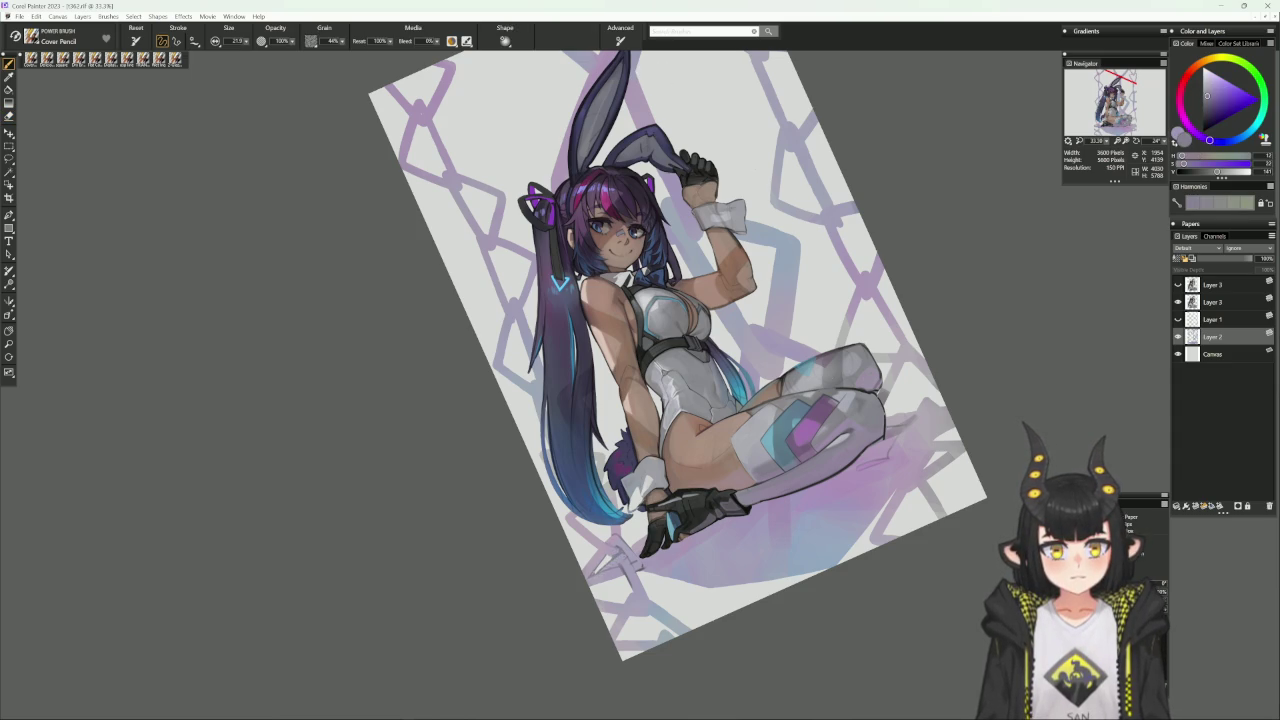
Sample a soft purple from the rotated painting, then load the Delicious Flat Colour brush.
drag(784, 543, 843, 250)
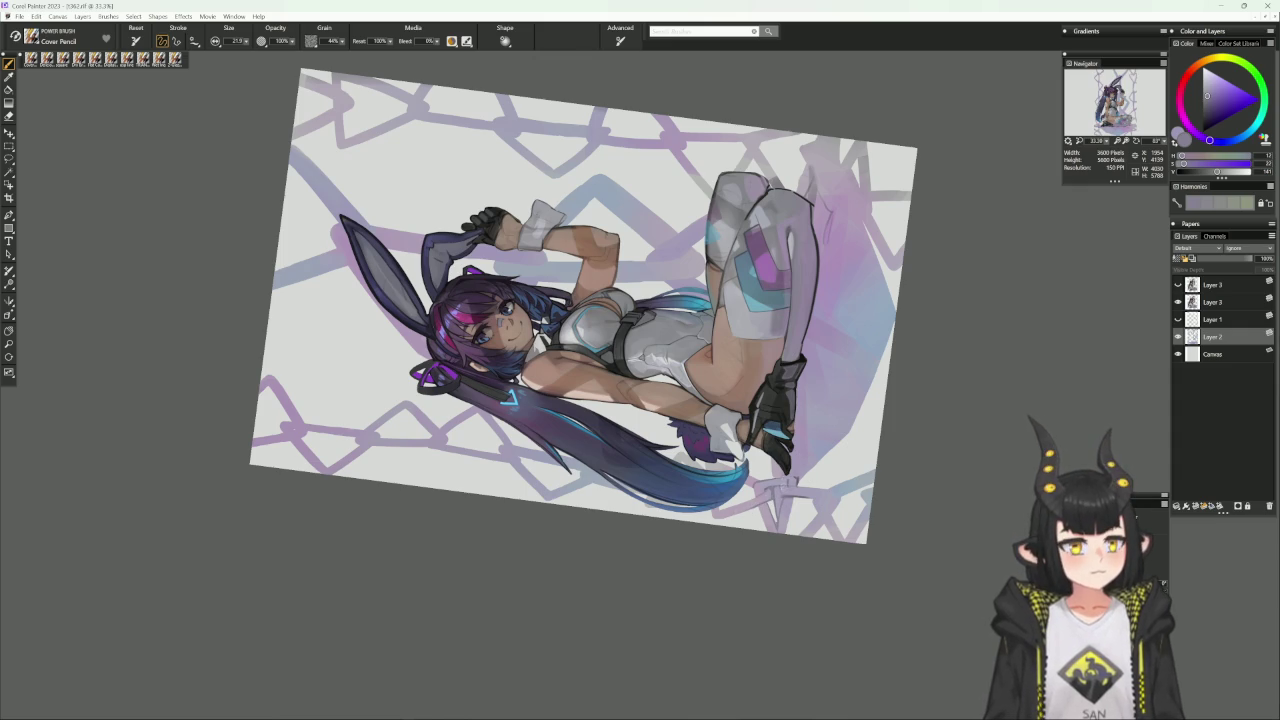
mouse_move(922, 465)
mouse_down()
mouse_move(849, 537)
mouse_move(840, 390)
mouse_up()
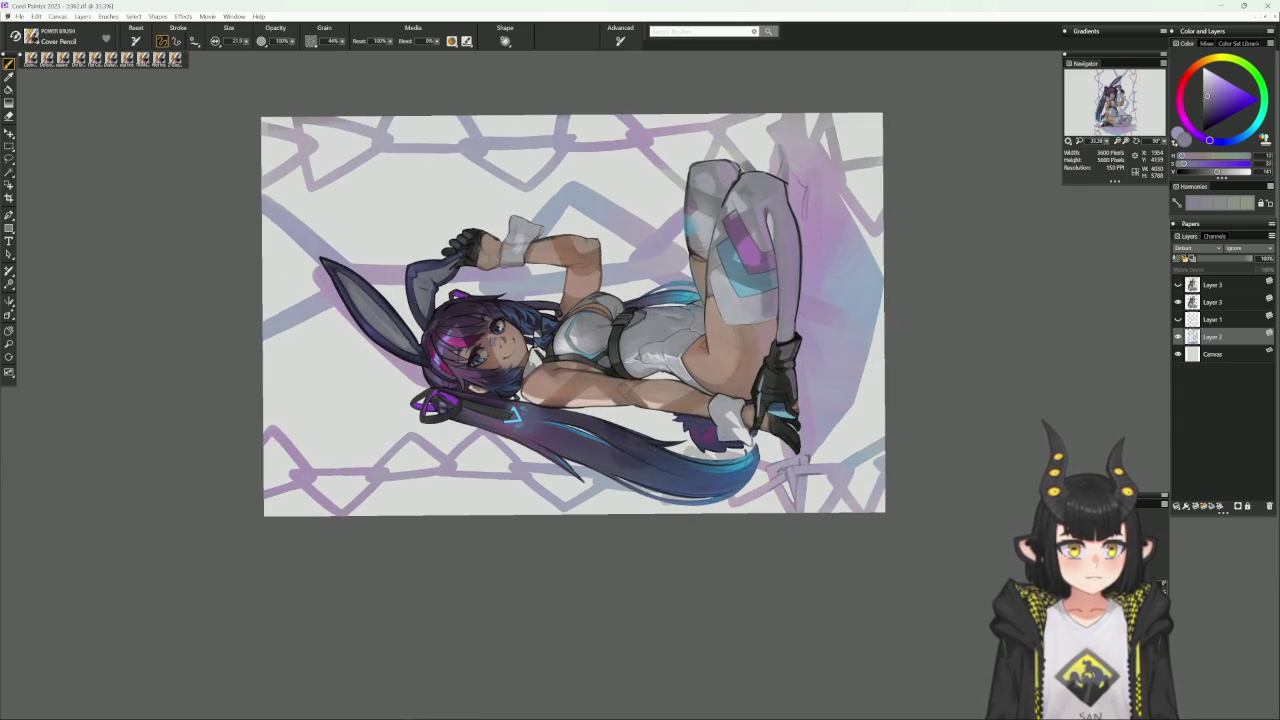
alt+click(793, 447)
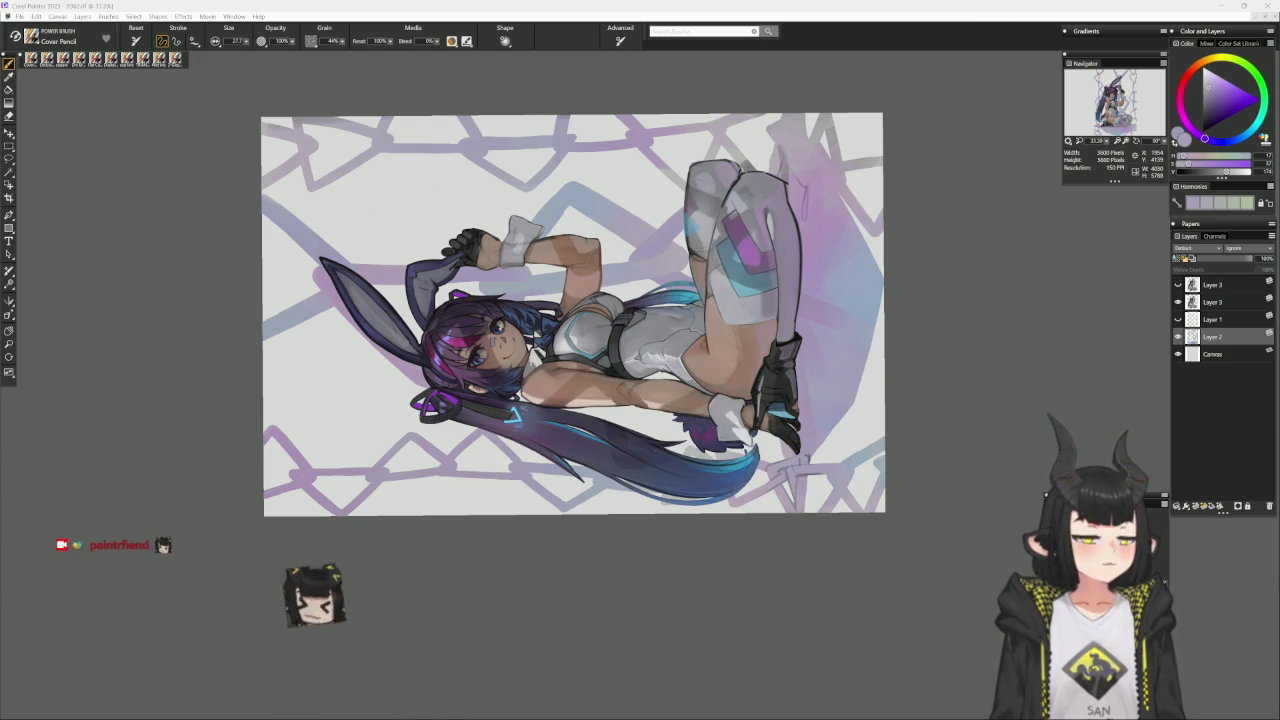
key(ctrl+0)
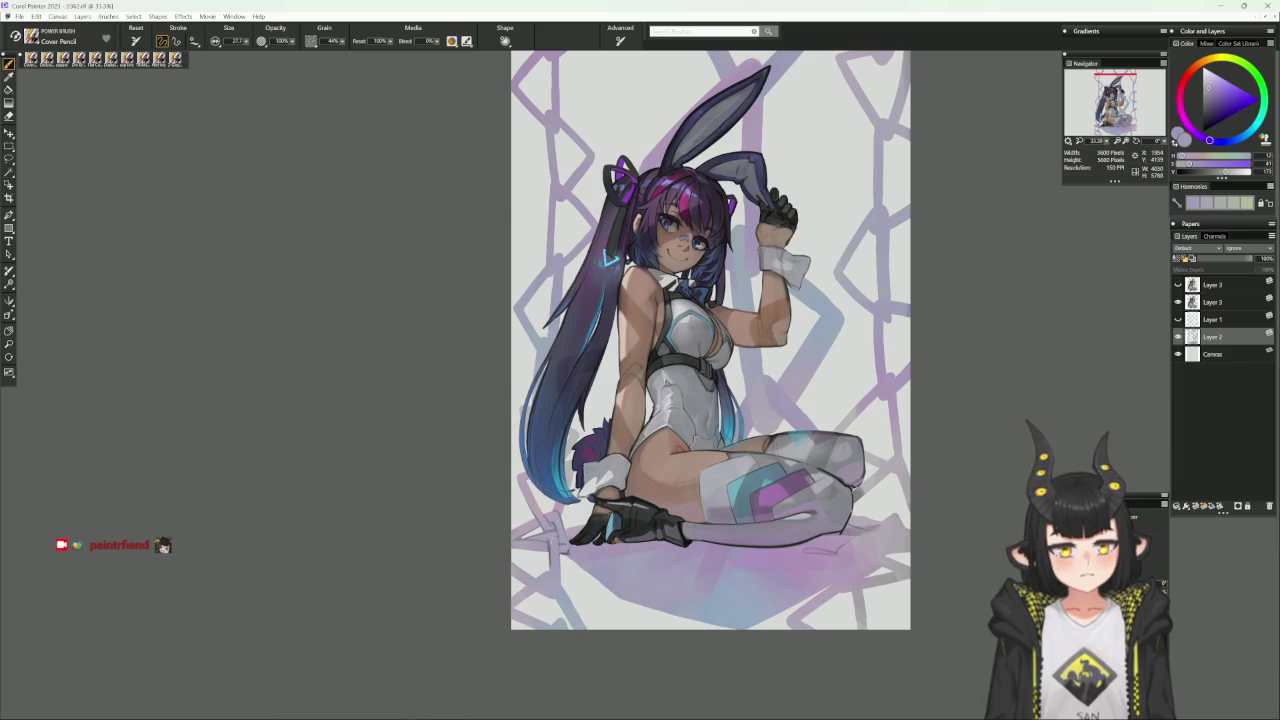
alt+click(607, 258)
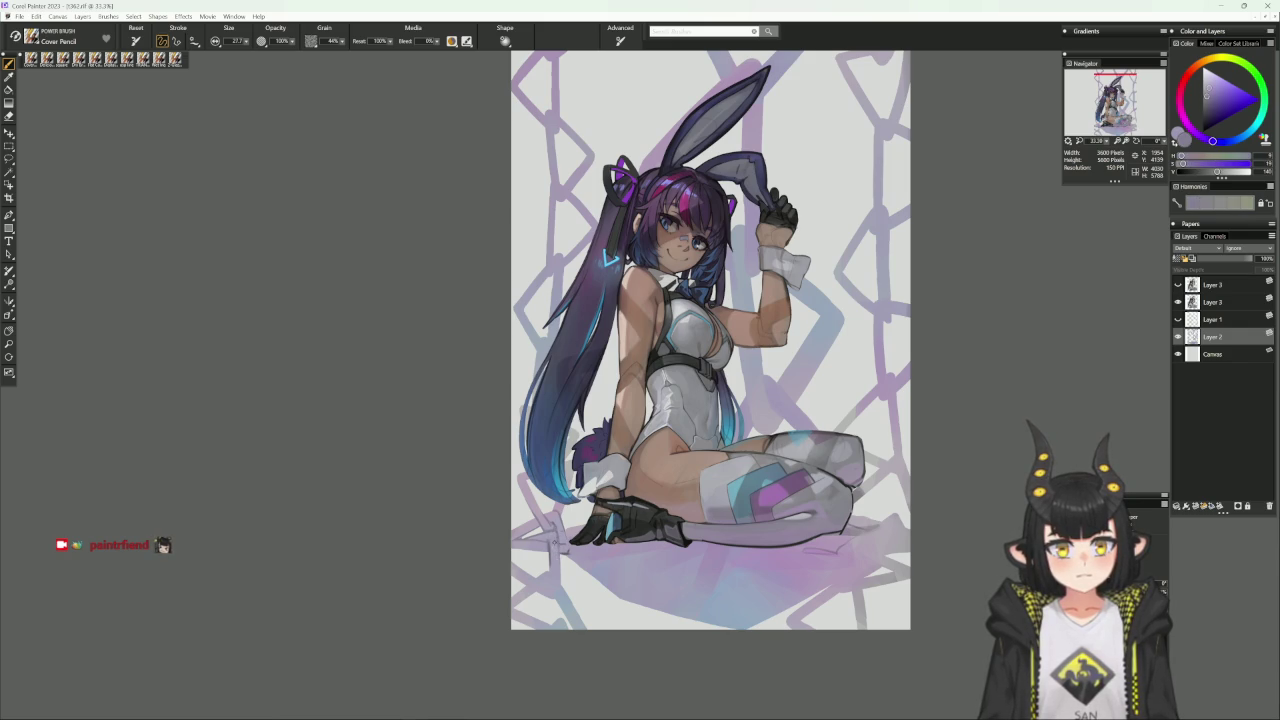
alt+click(607, 258)
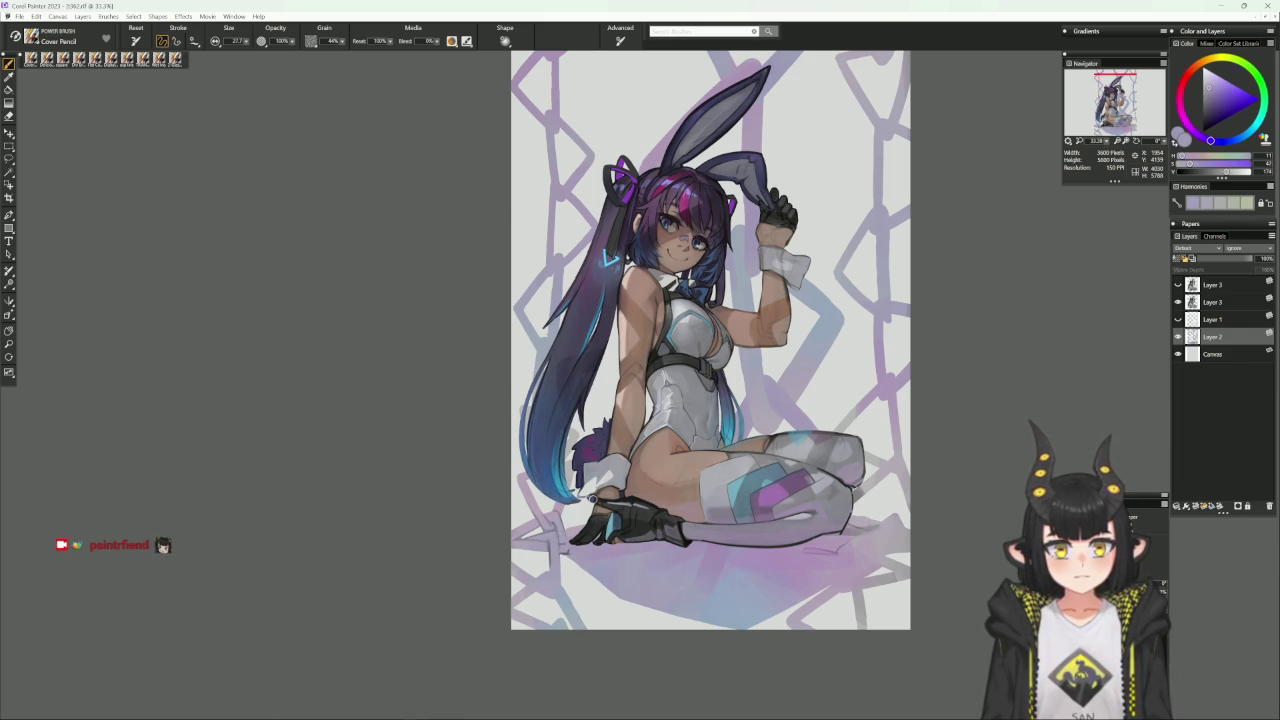
drag(786, 561, 560, 388)
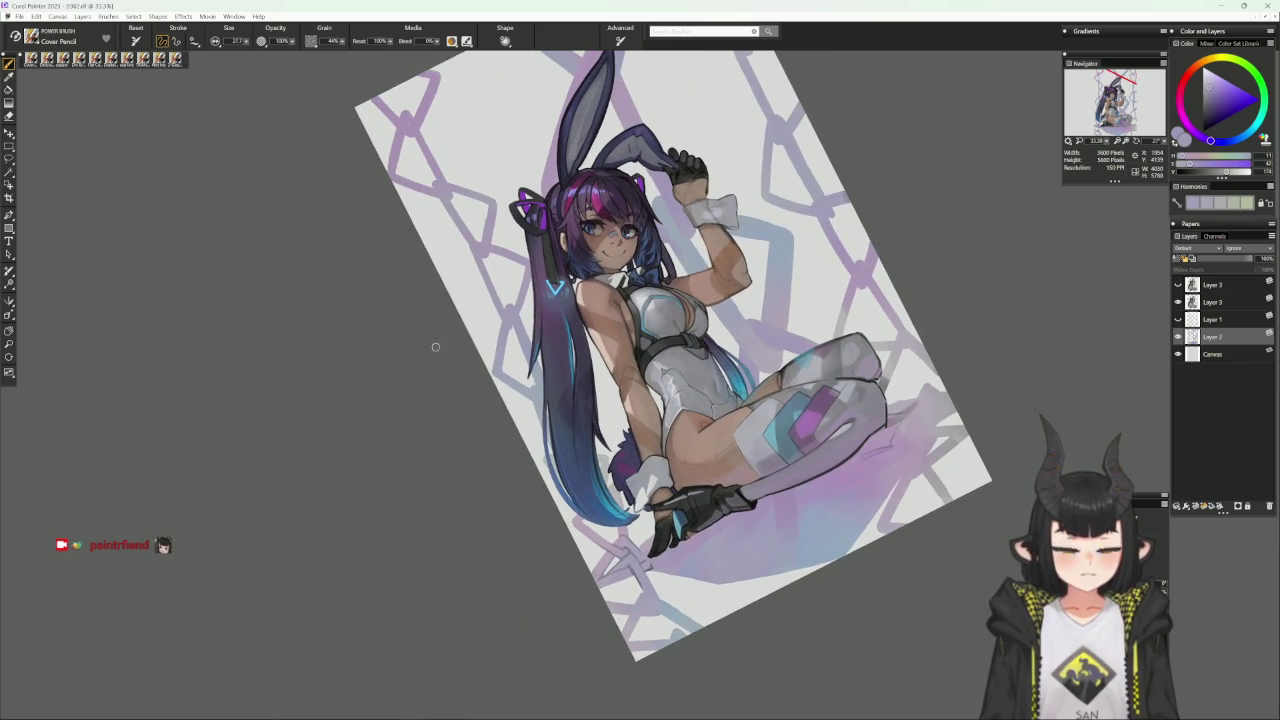
click(45, 60)
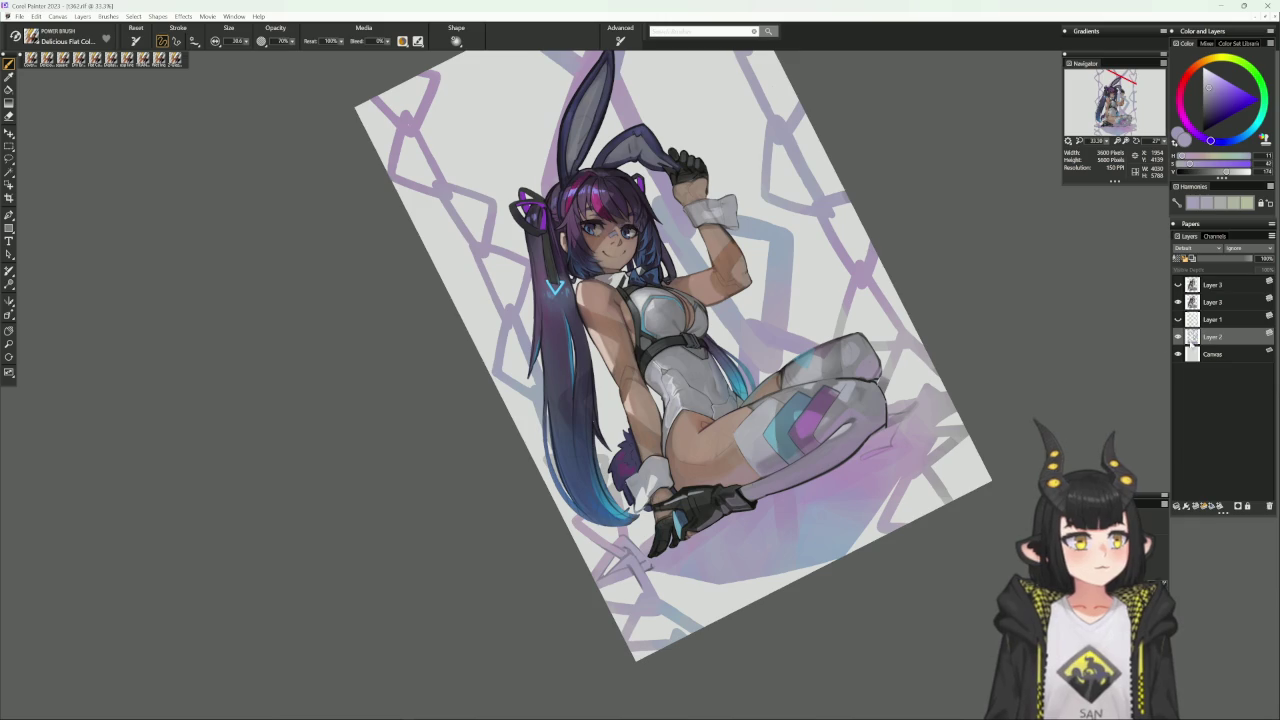
Sample a light grey from the rotated canvas and darken it to a less saturated grey.
alt+click(735, 265)
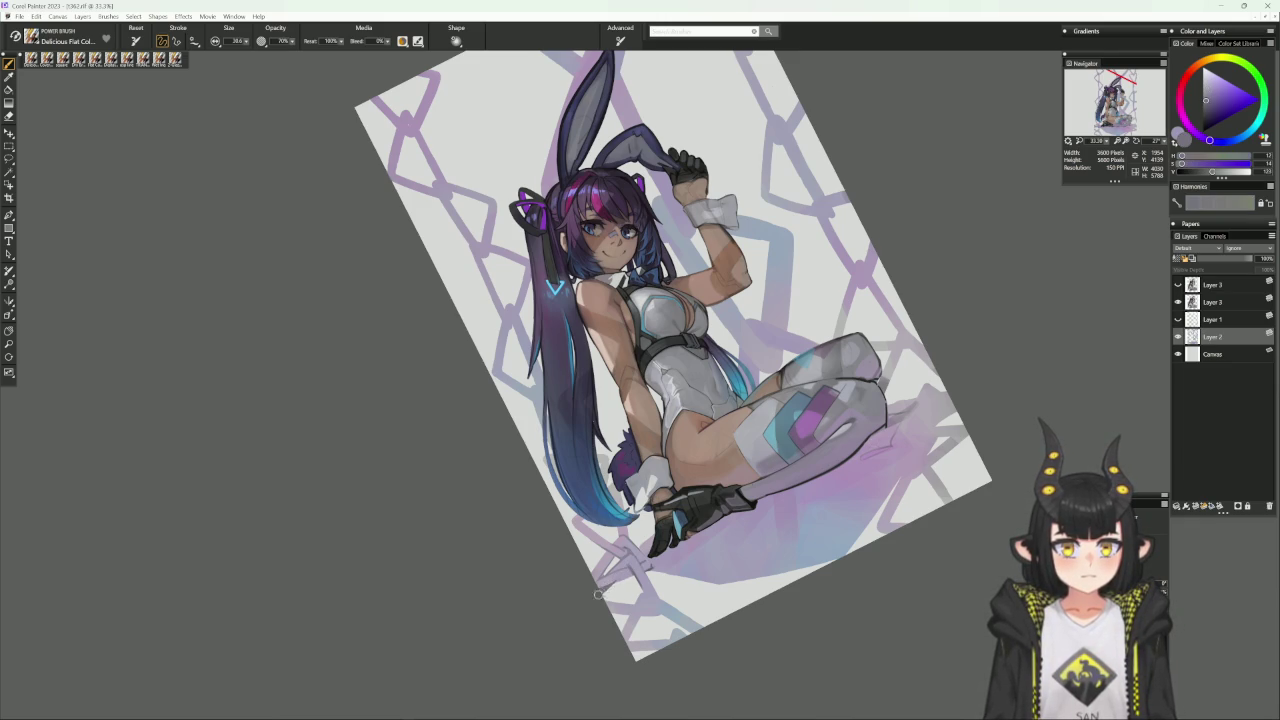
drag(754, 542, 703, 540)
alt+click(703, 540)
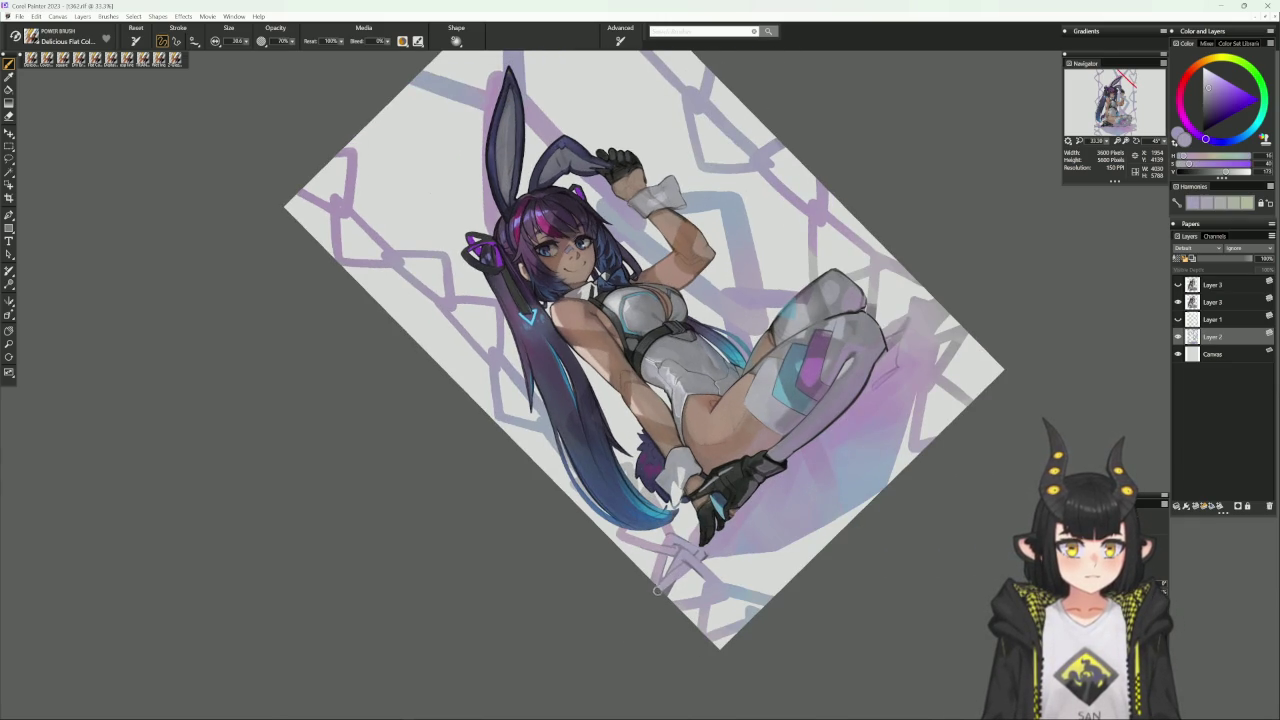
alt+click(703, 540)
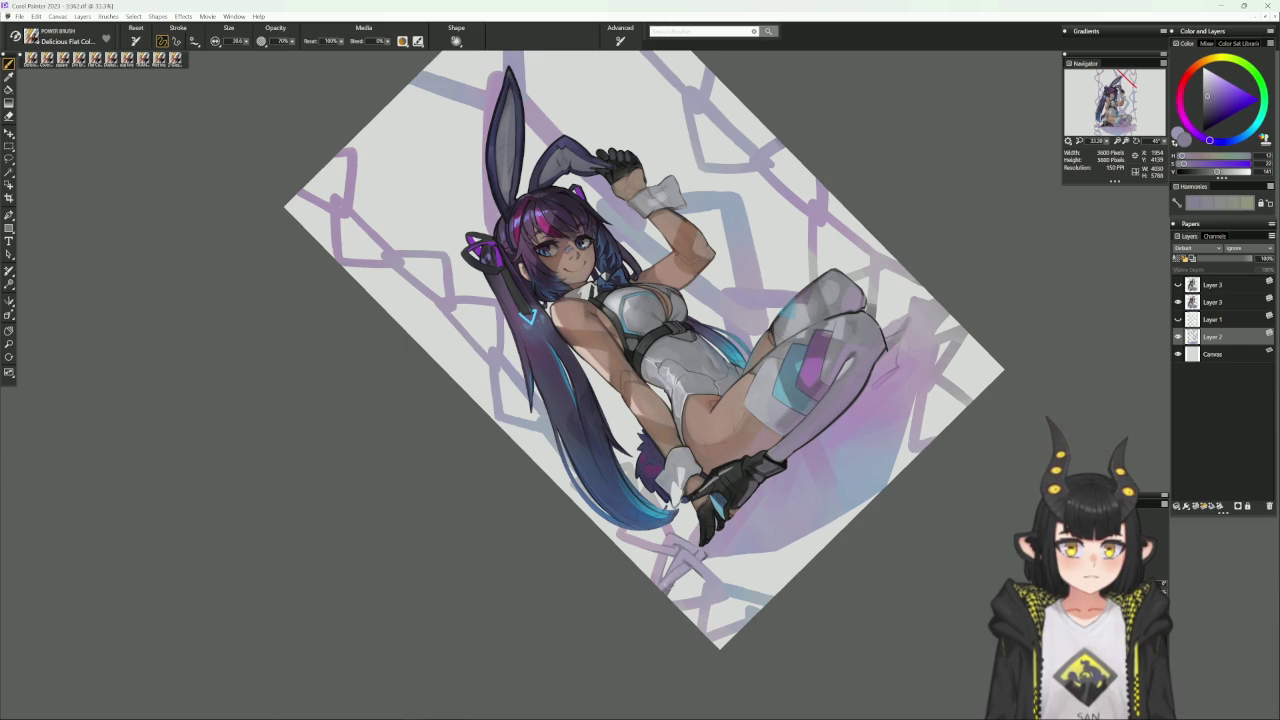
shift+click(703, 541)
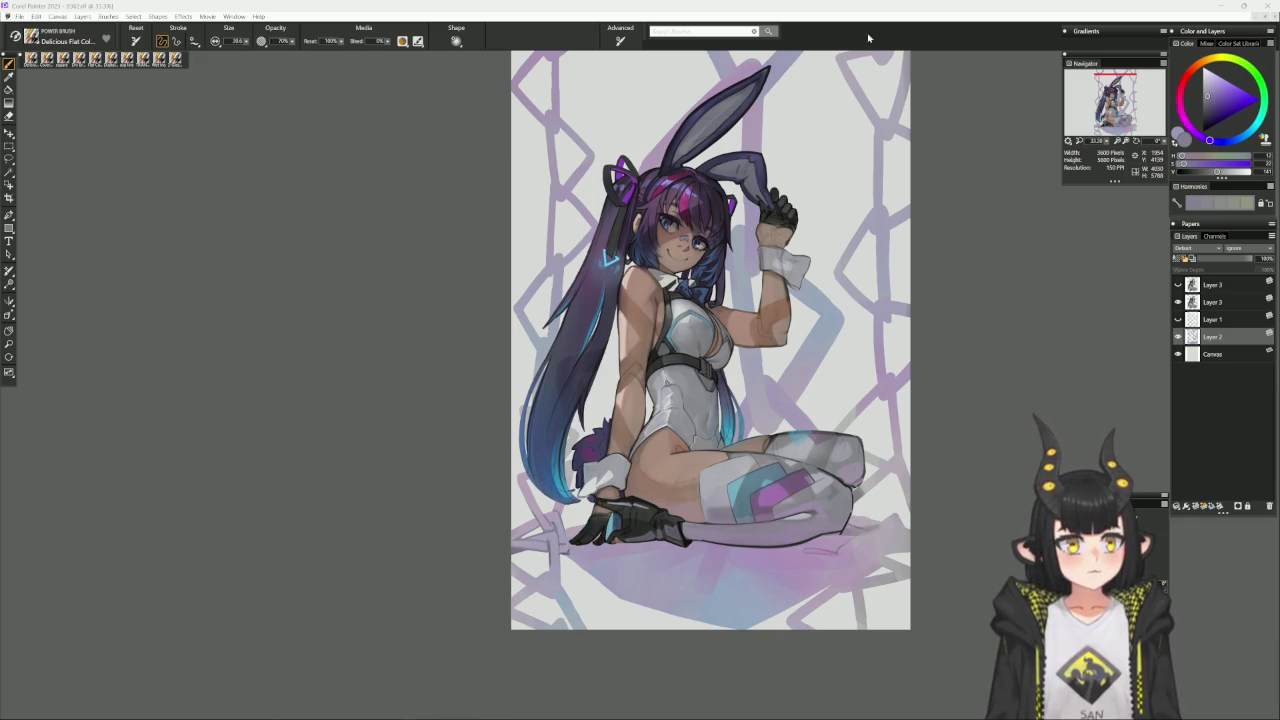
drag(957, 311, 868, 373)
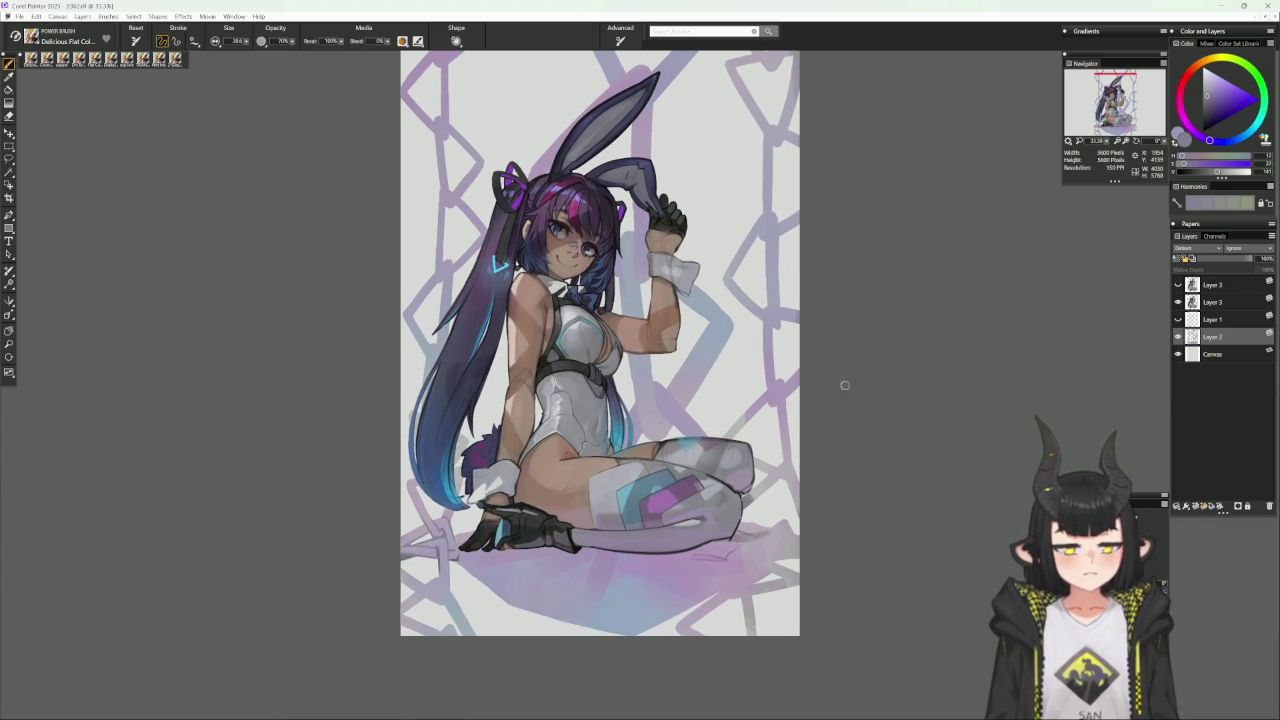
Settle on a lighter, saturated purple, then zoom to 50% on the head and upper body.
alt+click(497, 263)
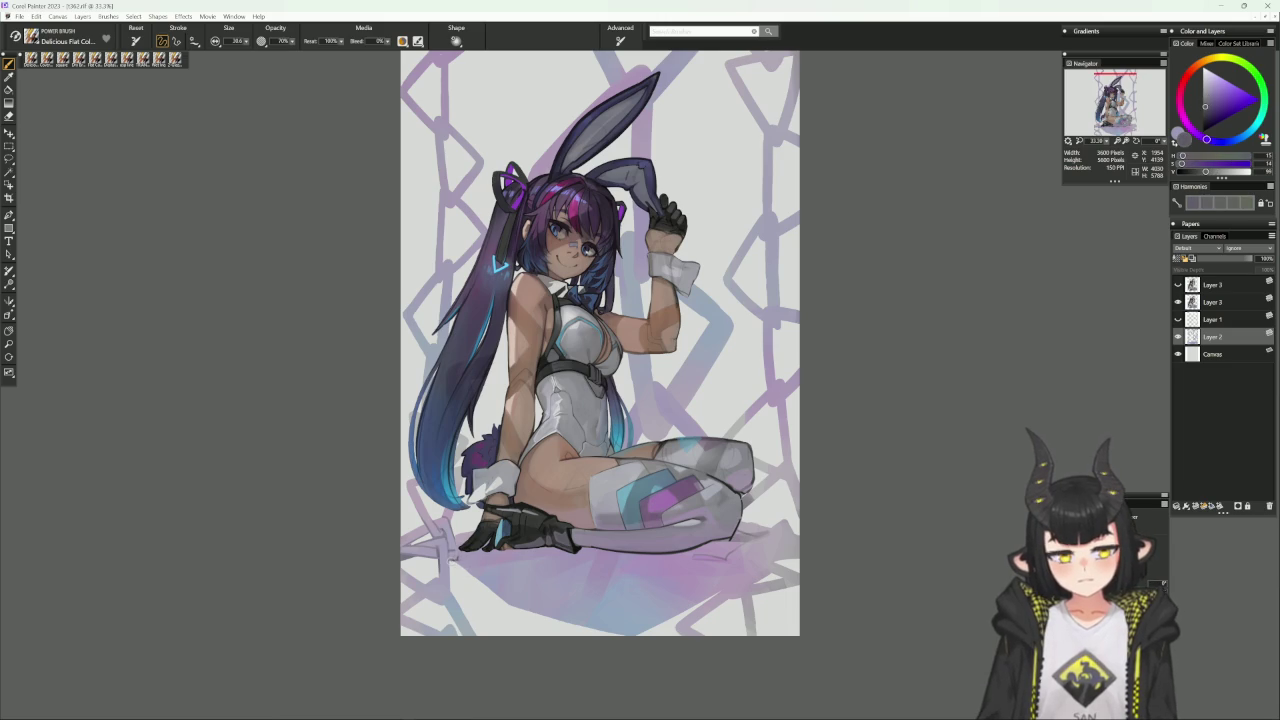
alt+click(497, 263)
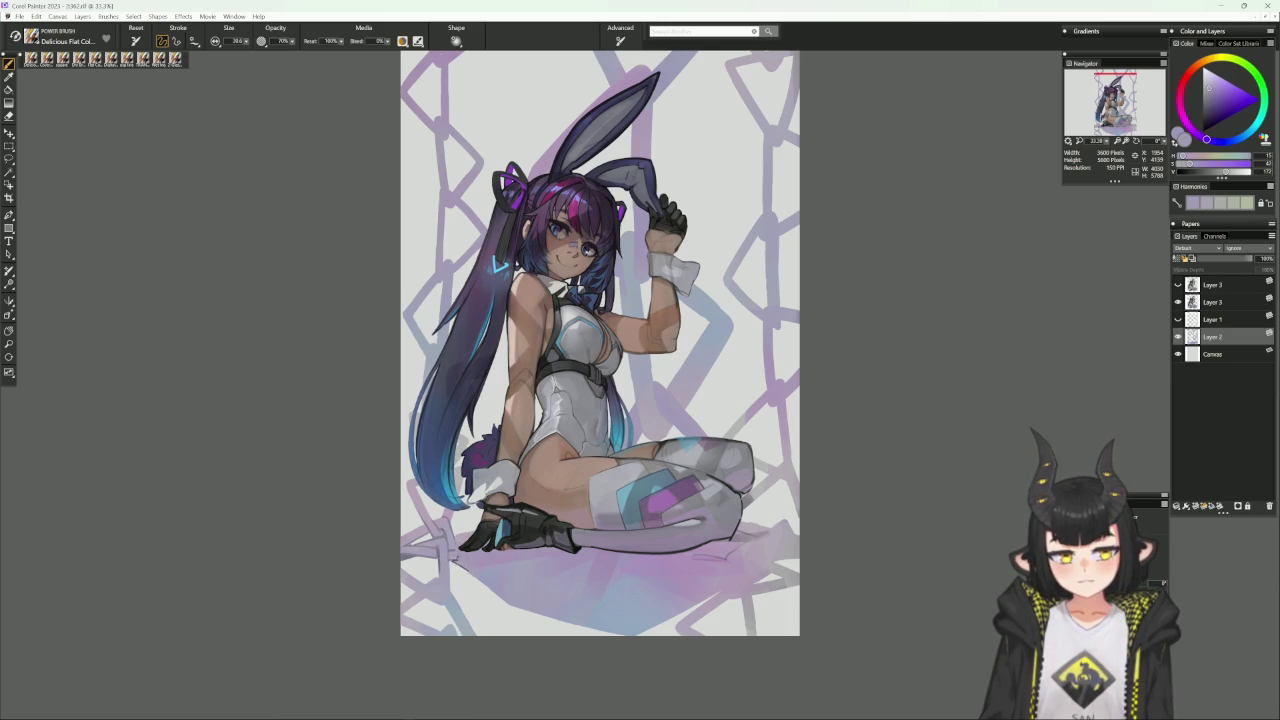
drag(775, 493, 857, 377)
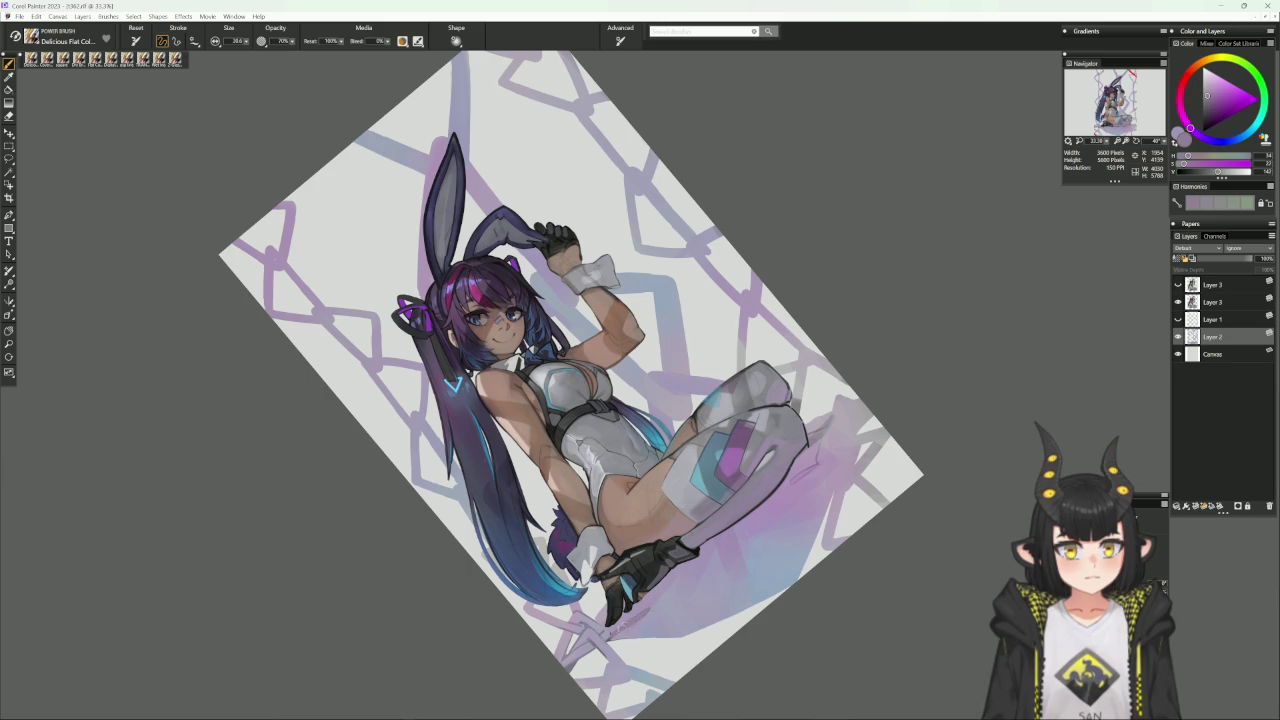
alt+click(632, 612)
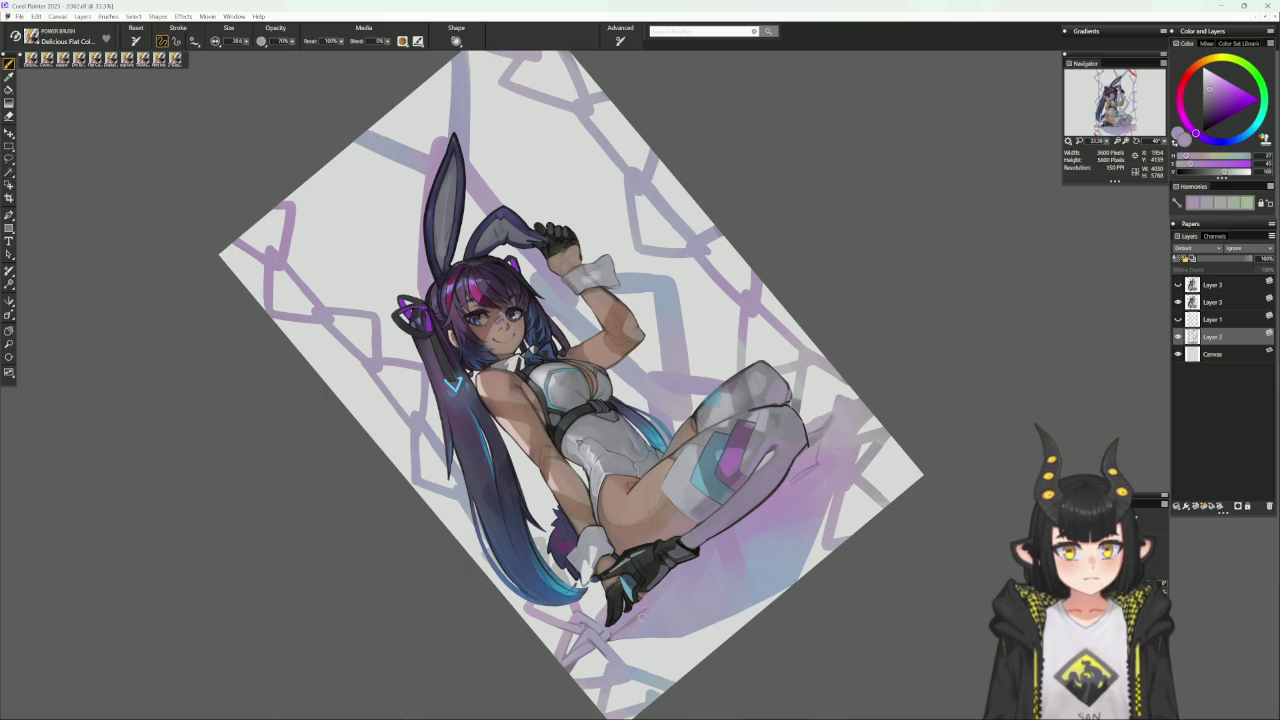
alt+click(641, 592)
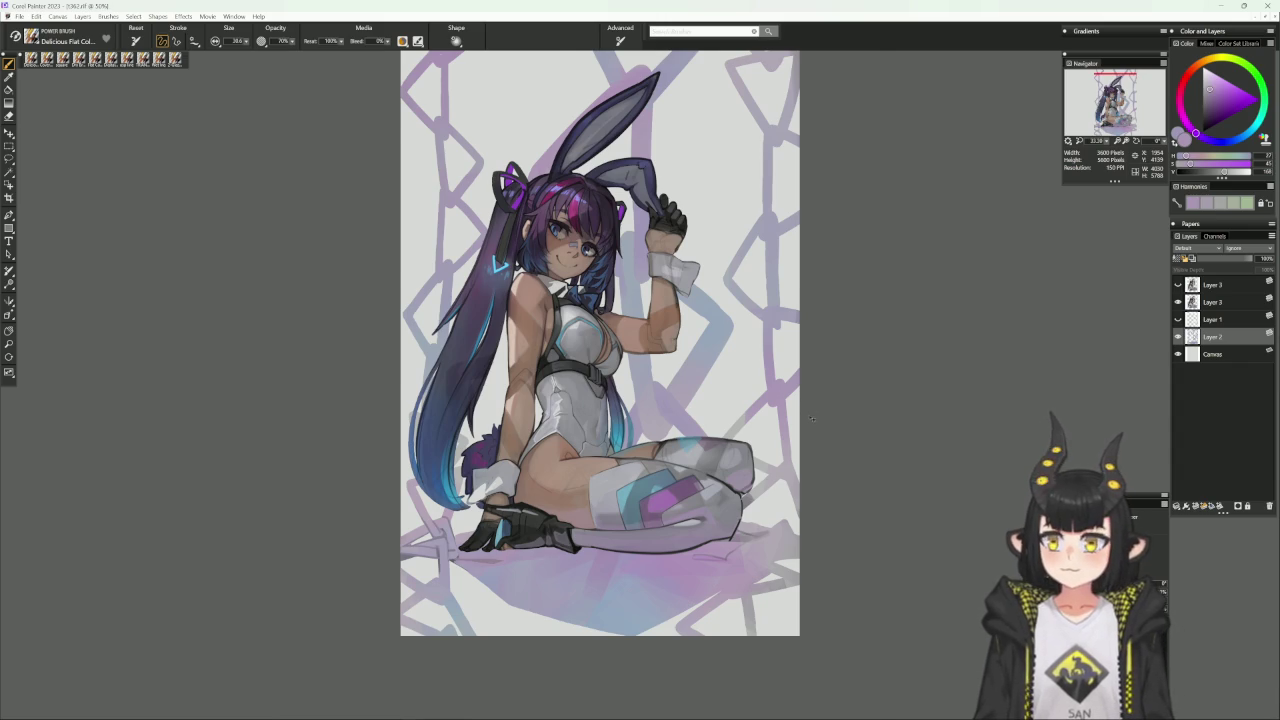
key(ctrl+plus)
scroll(747, 397, up, 2)
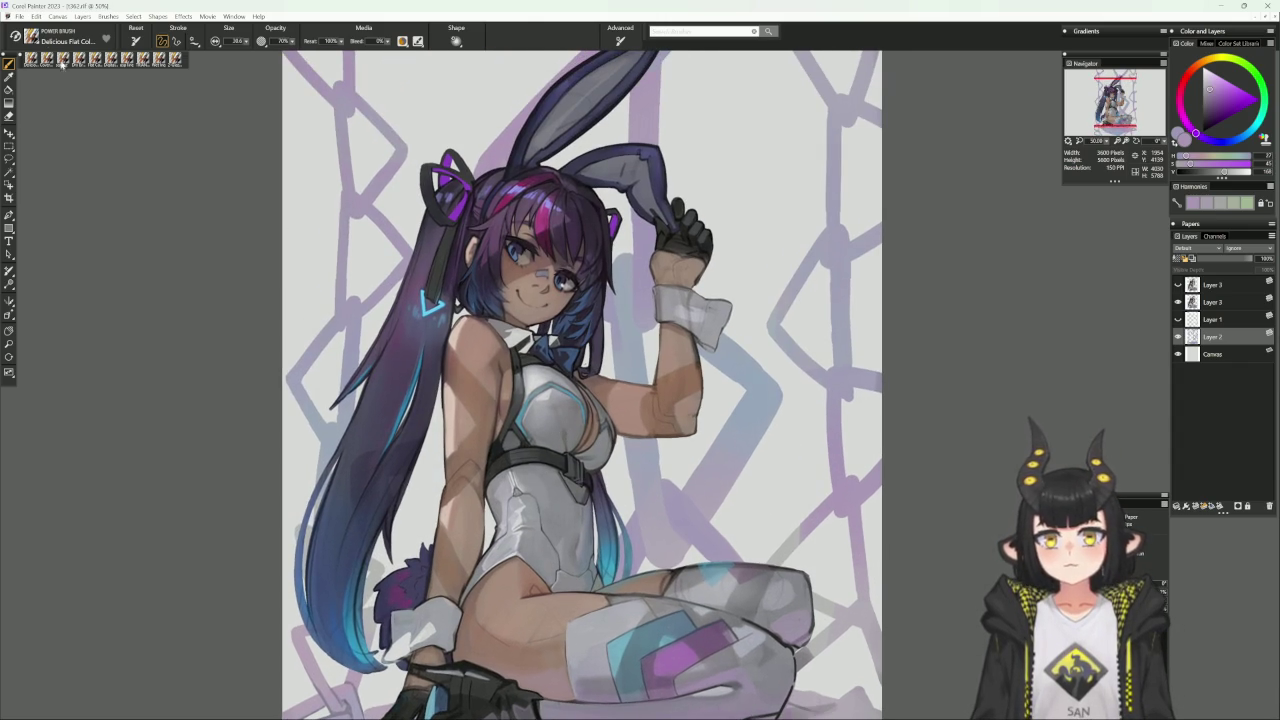
With the square brush, add a new layer set to Lighten composite method.
click(127, 58)
click(1198, 506)
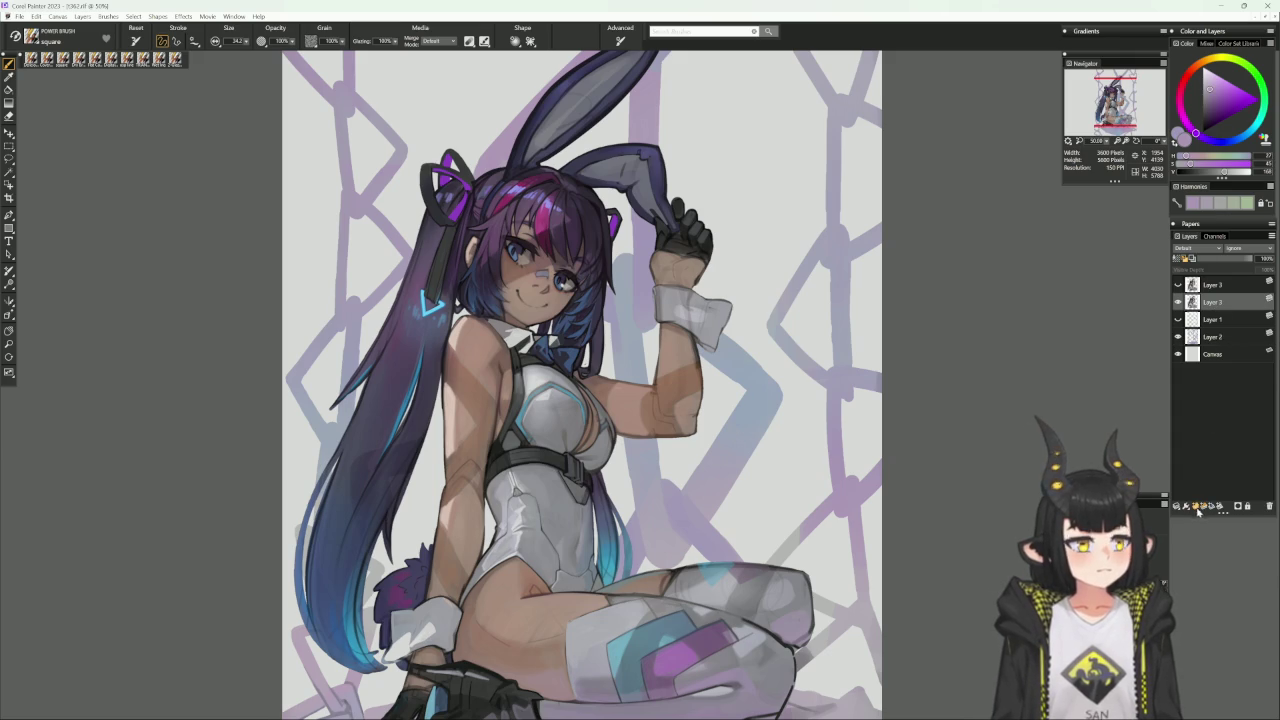
click(1195, 248)
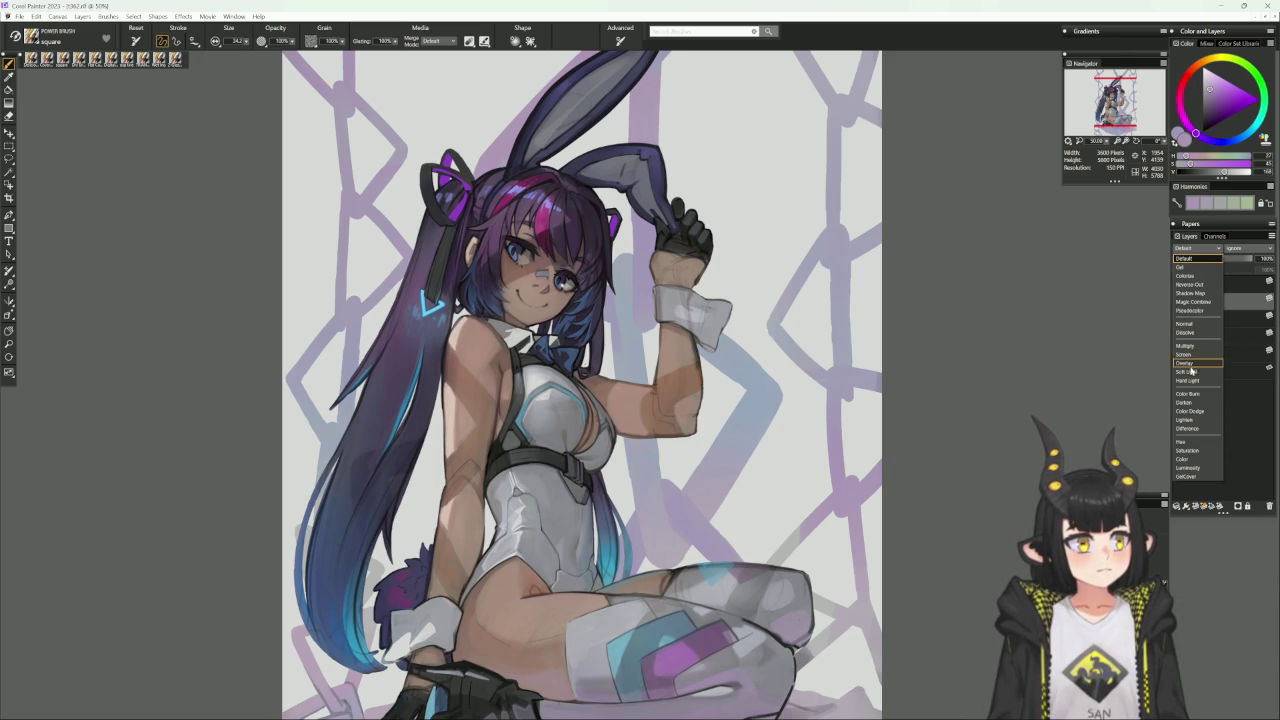
click(1189, 421)
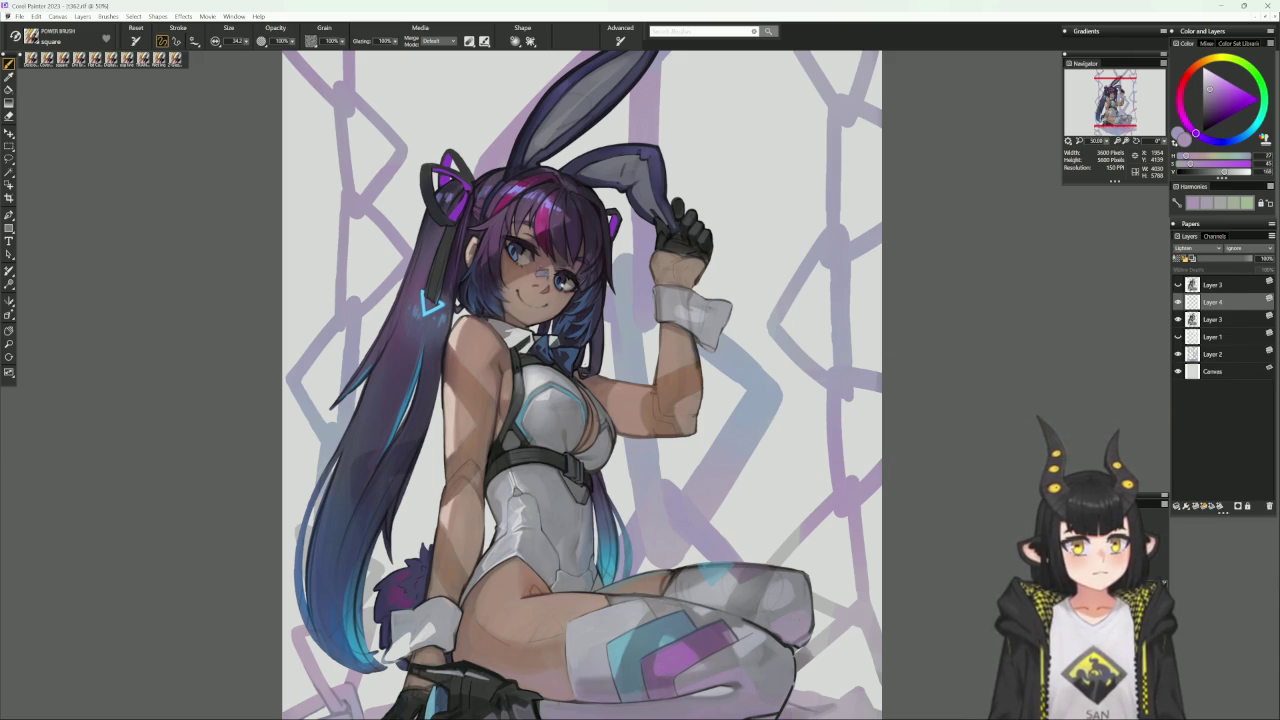
Paint a light red patch on the nose and cheek, and load the figure layer's transparency.
click(1193, 69)
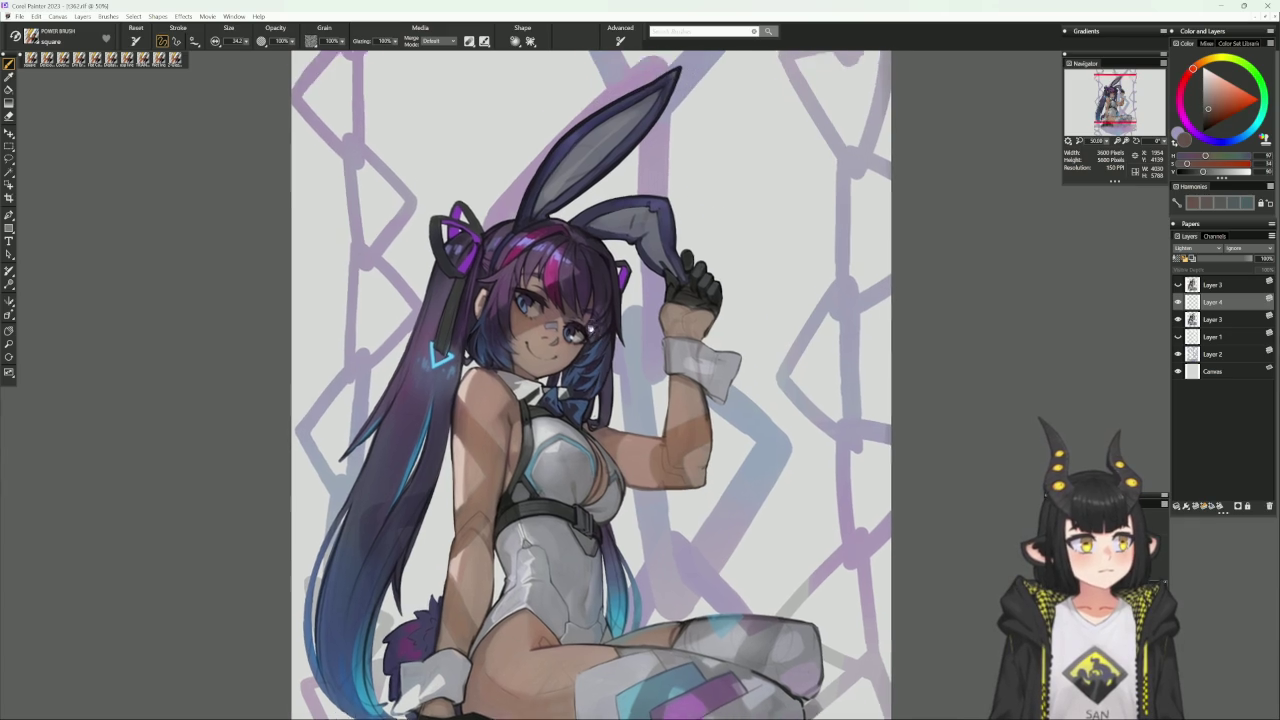
click(1219, 106)
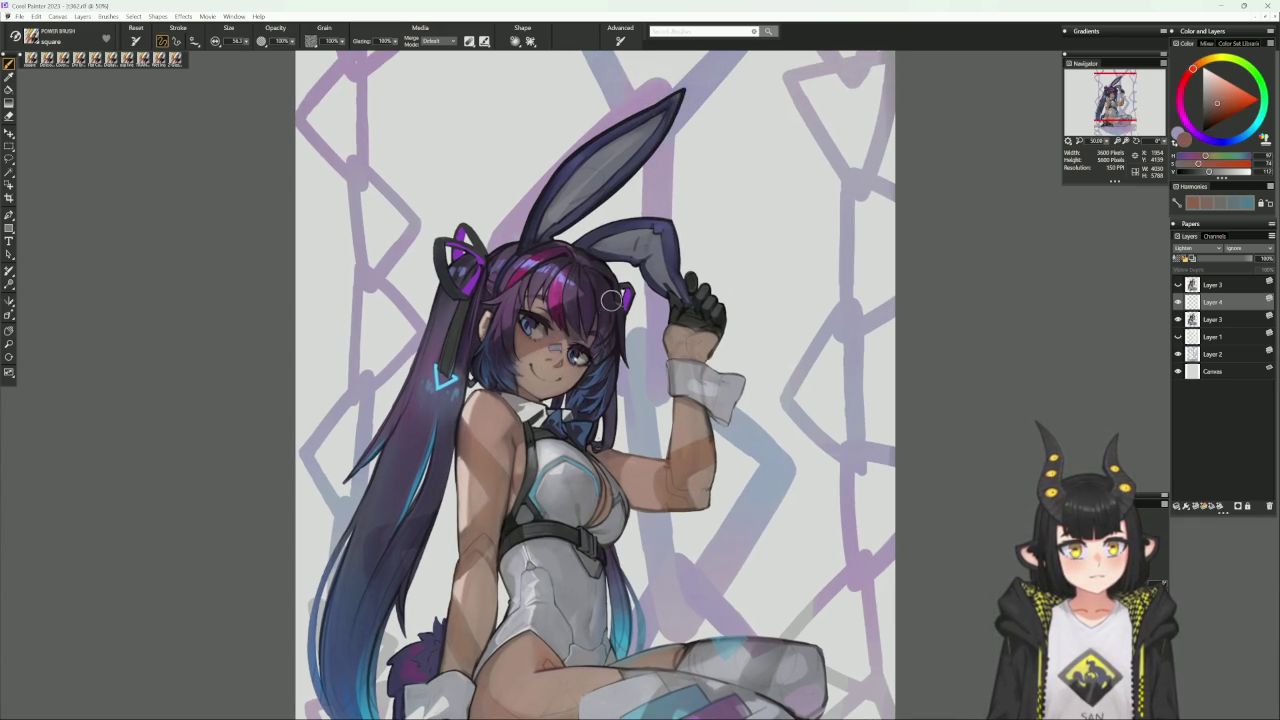
mouse_move(550, 365)
mouse_down()
mouse_move(566, 356)
mouse_move(532, 360)
mouse_up()
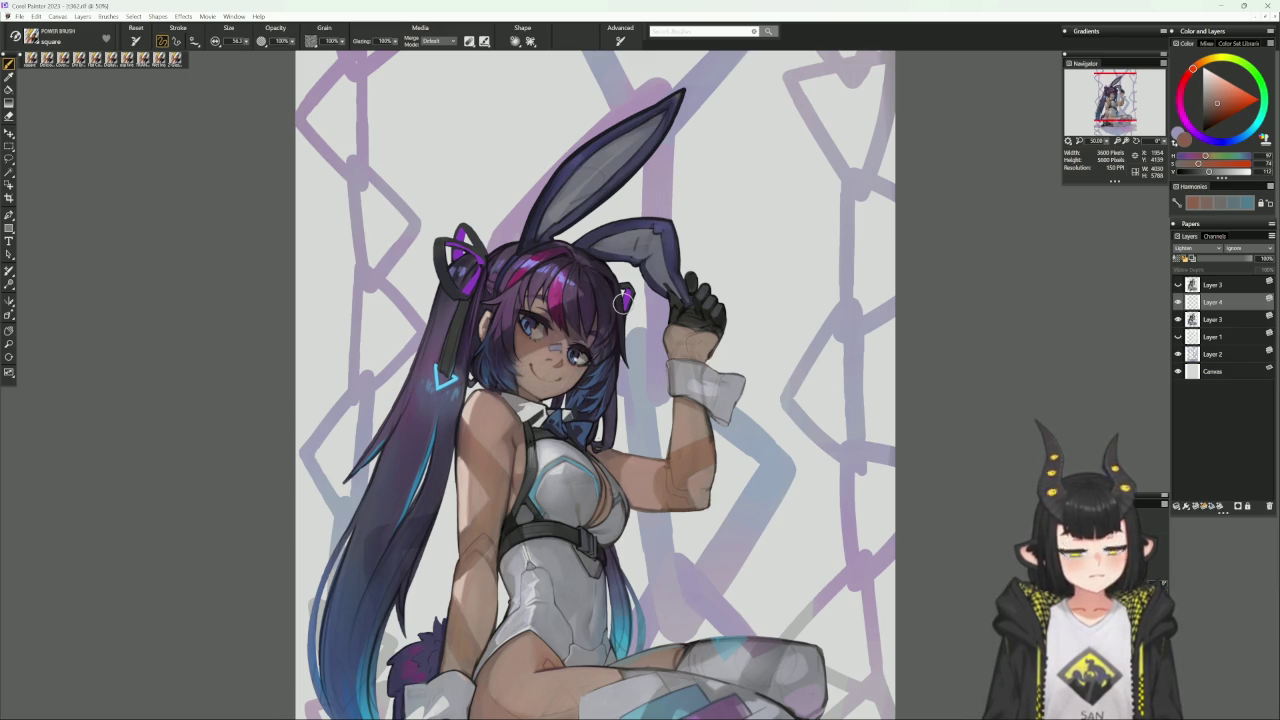
click(1220, 319)
ctrl+click(1192, 302)
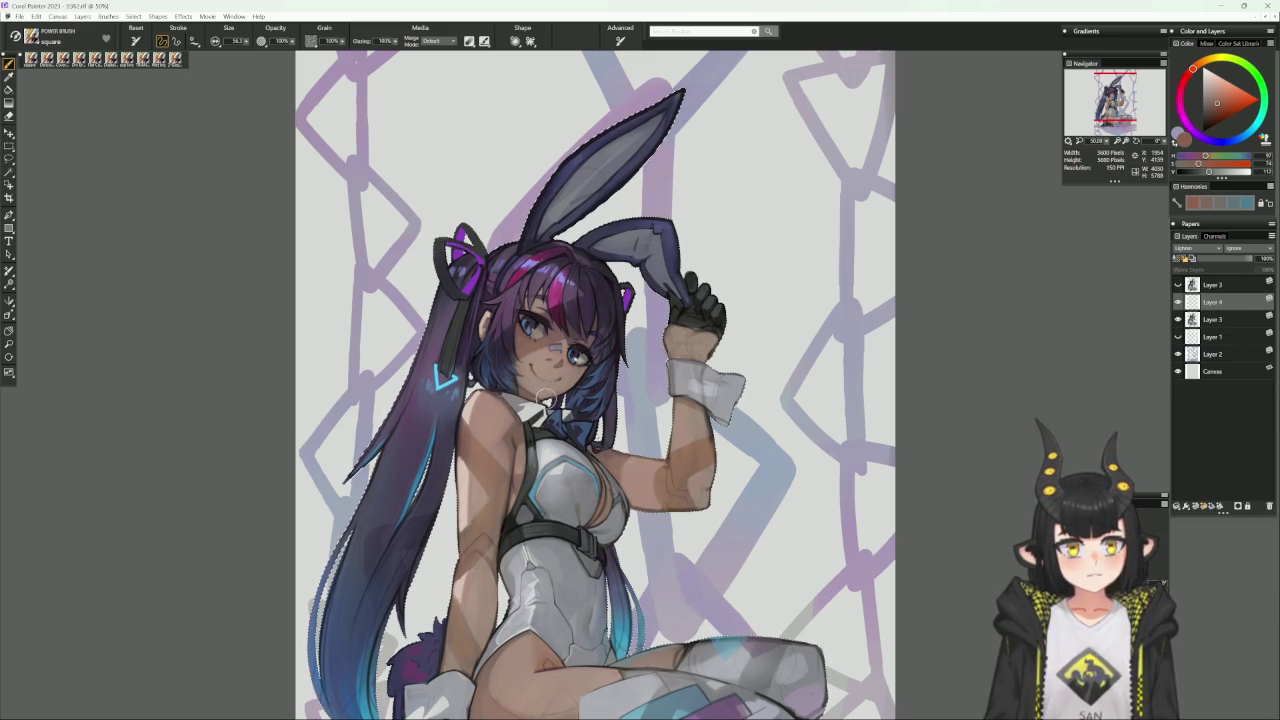
Scroll around the canvas and make the brush much larger.
scroll(553, 385, up, 1)
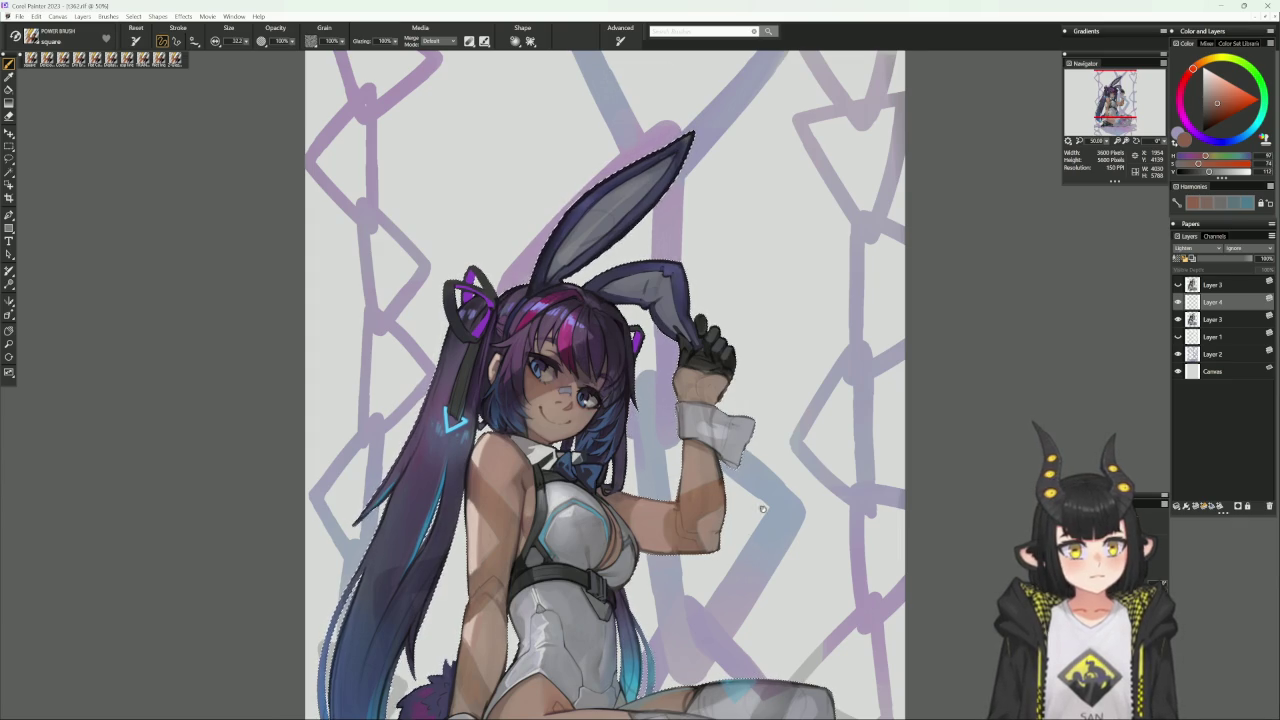
scroll(703, 447, right, 1)
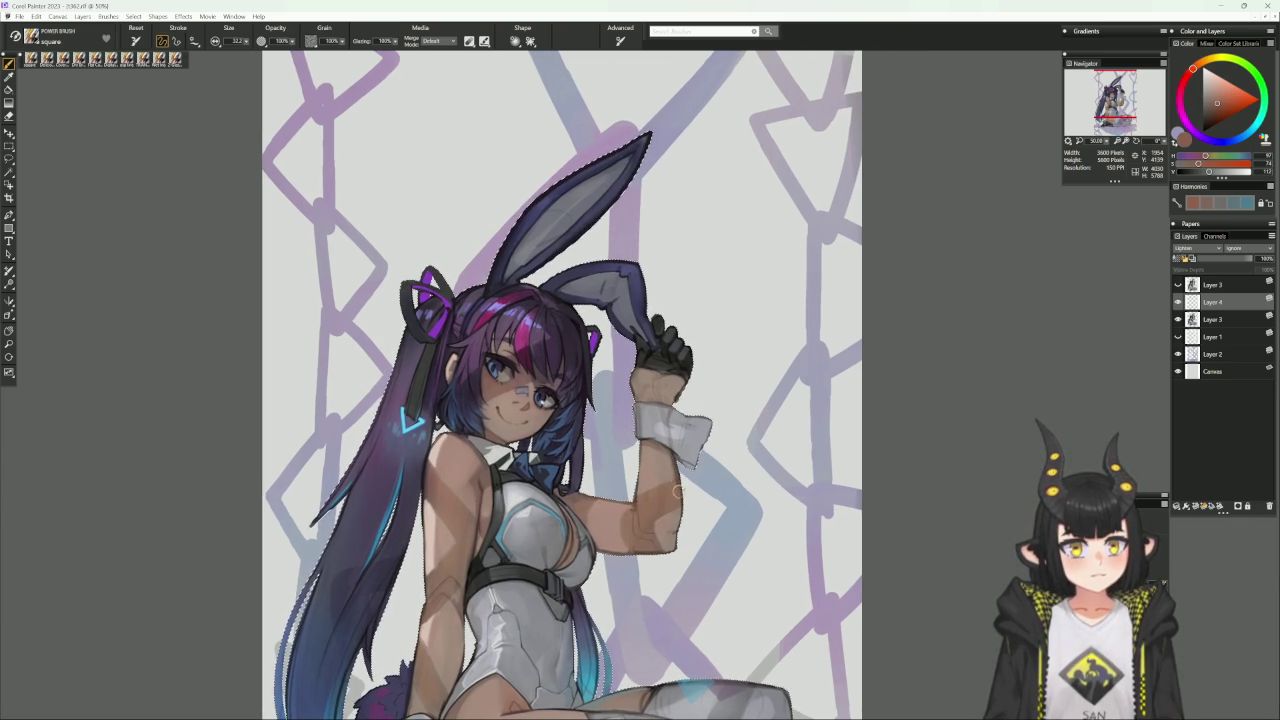
key(bracketright)
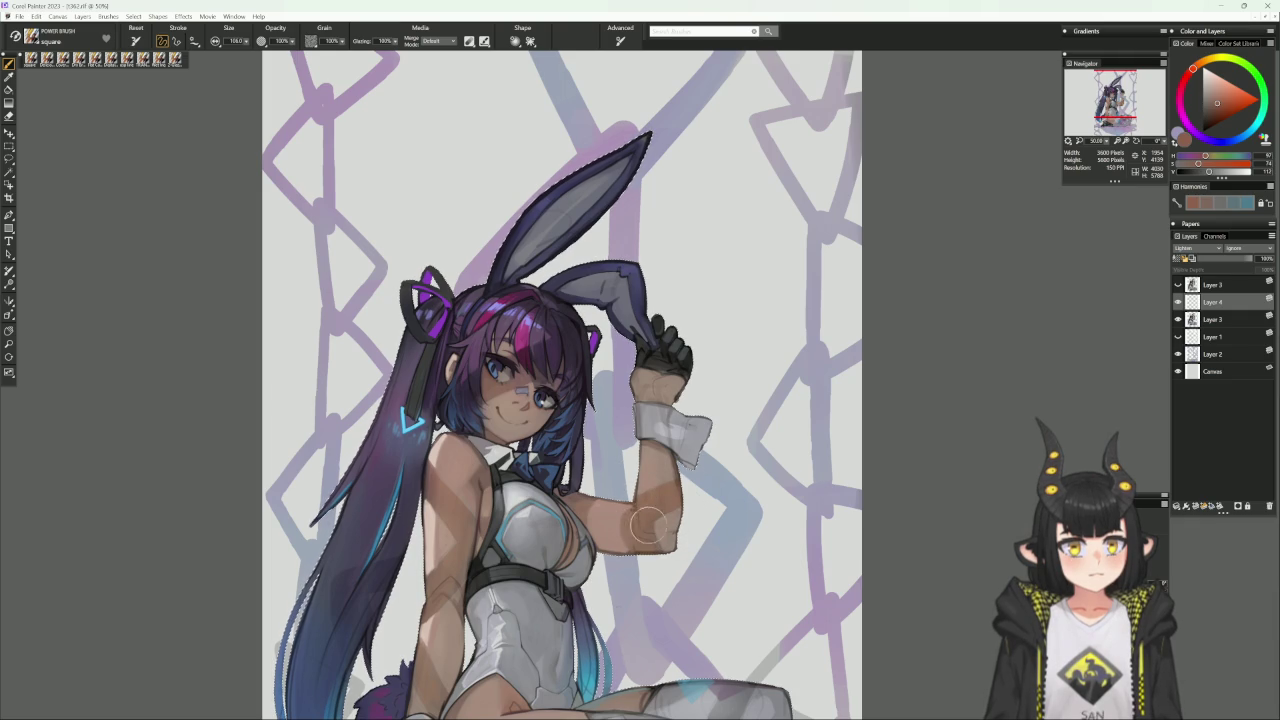
scroll(615, 565, down, 1)
scroll(615, 565, down, 3)
scroll(630, 562, down, 1)
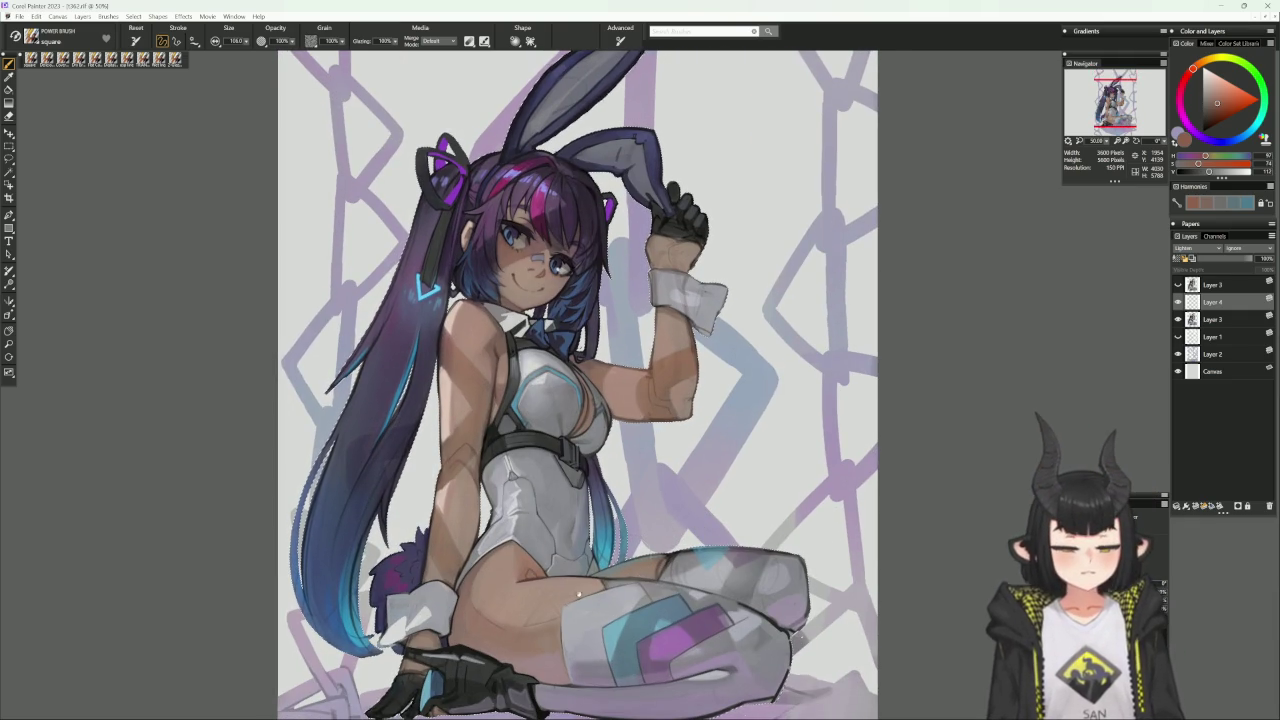
scroll(634, 549, down, 1)
key(bracketright)
key(bracketright)
key(bracketright)
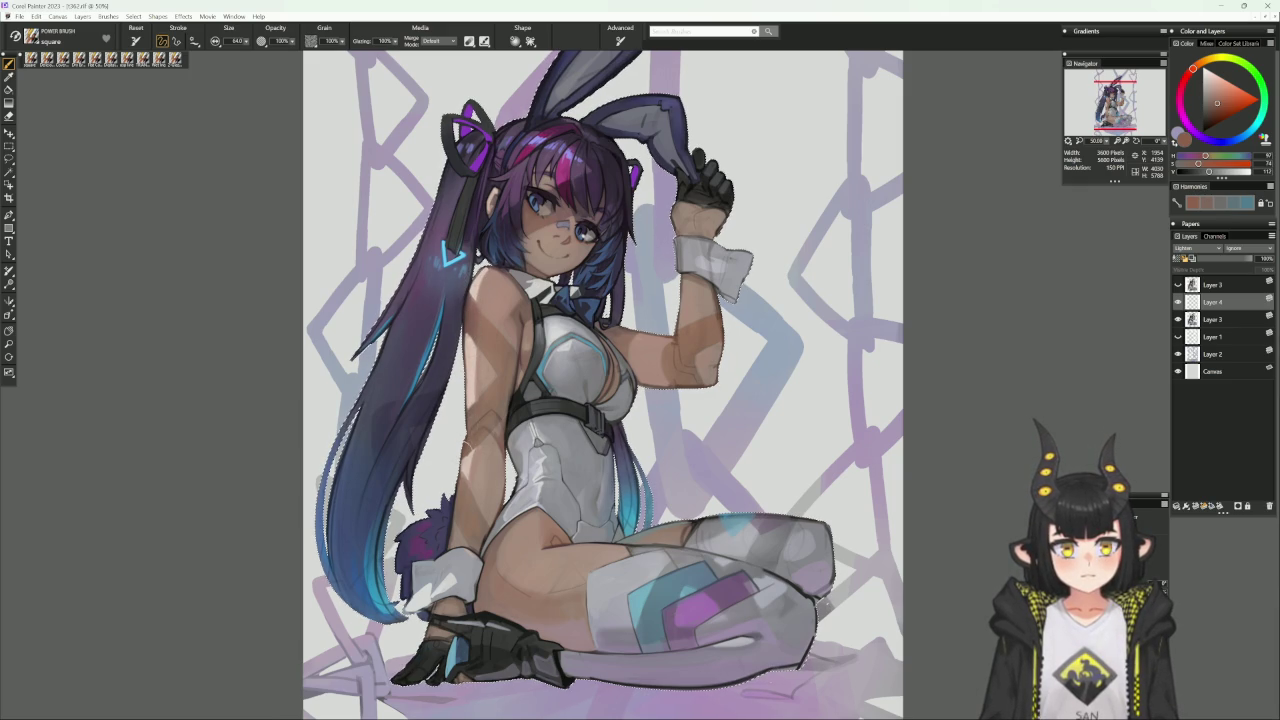
Bring the head and ears into view and set the painting colour to purple.
drag(479, 283, 457, 348)
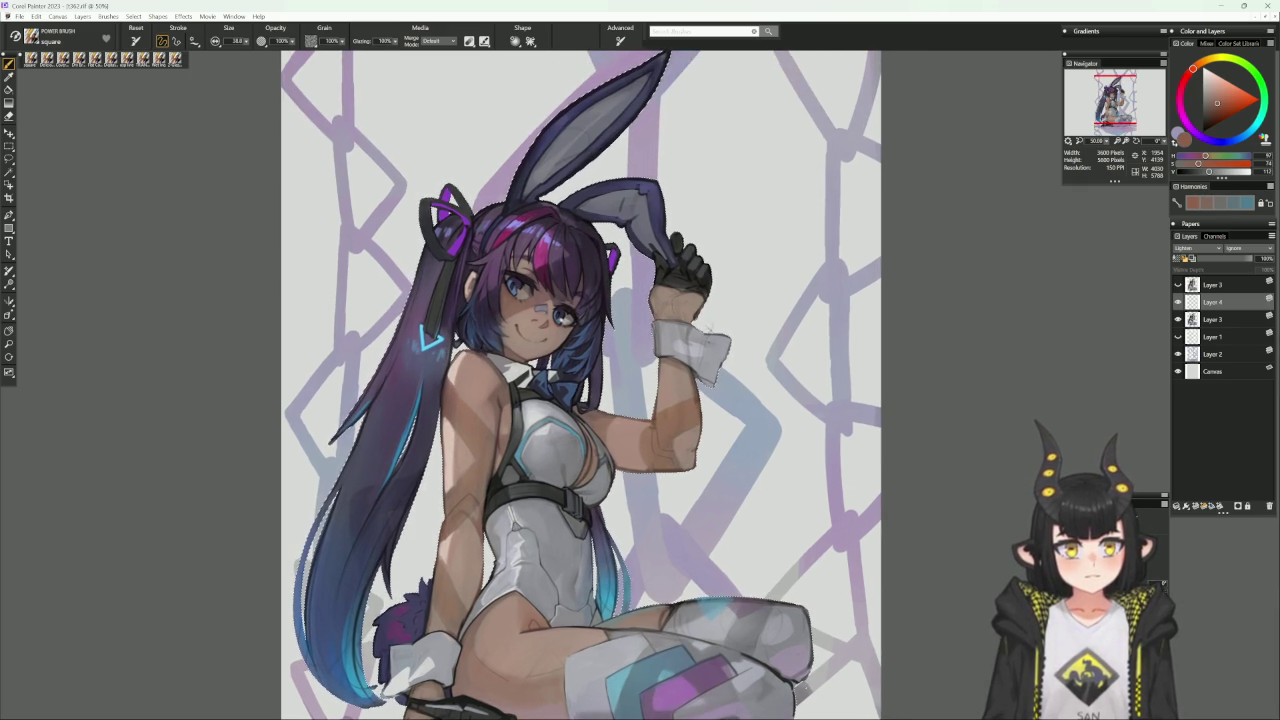
drag(660, 298, 646, 354)
click(1195, 132)
click(1213, 117)
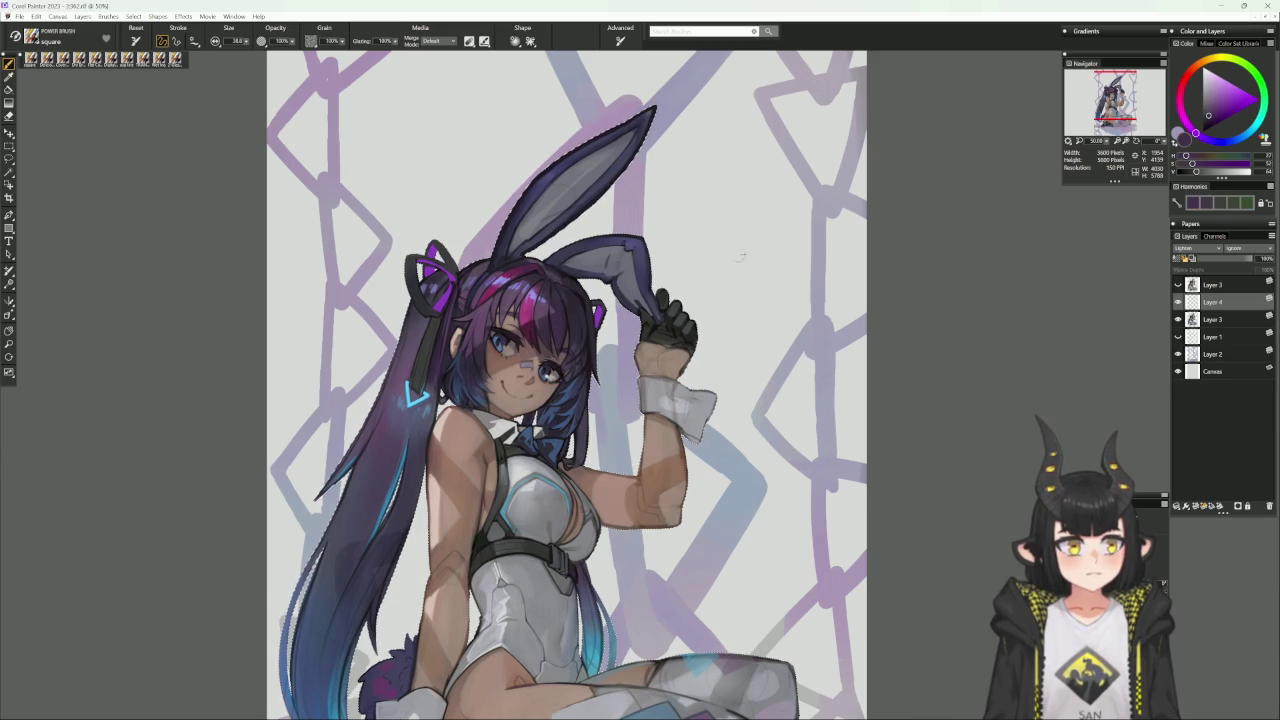
Lighten and desaturate the purple, sample lighter hair tones, and enlarge the brush.
click(1215, 111)
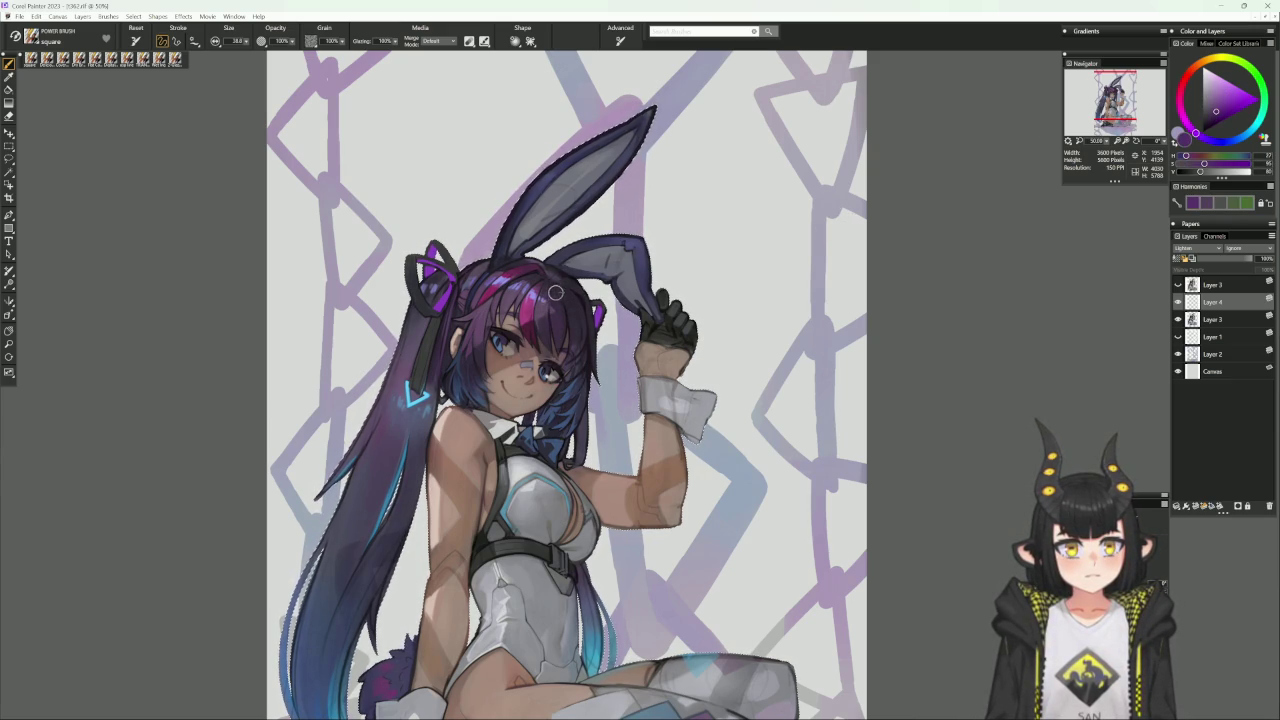
mouse_move(1204, 164)
mouse_down()
mouse_move(1190, 164)
mouse_move(1196, 174)
mouse_move(1194, 163)
mouse_up()
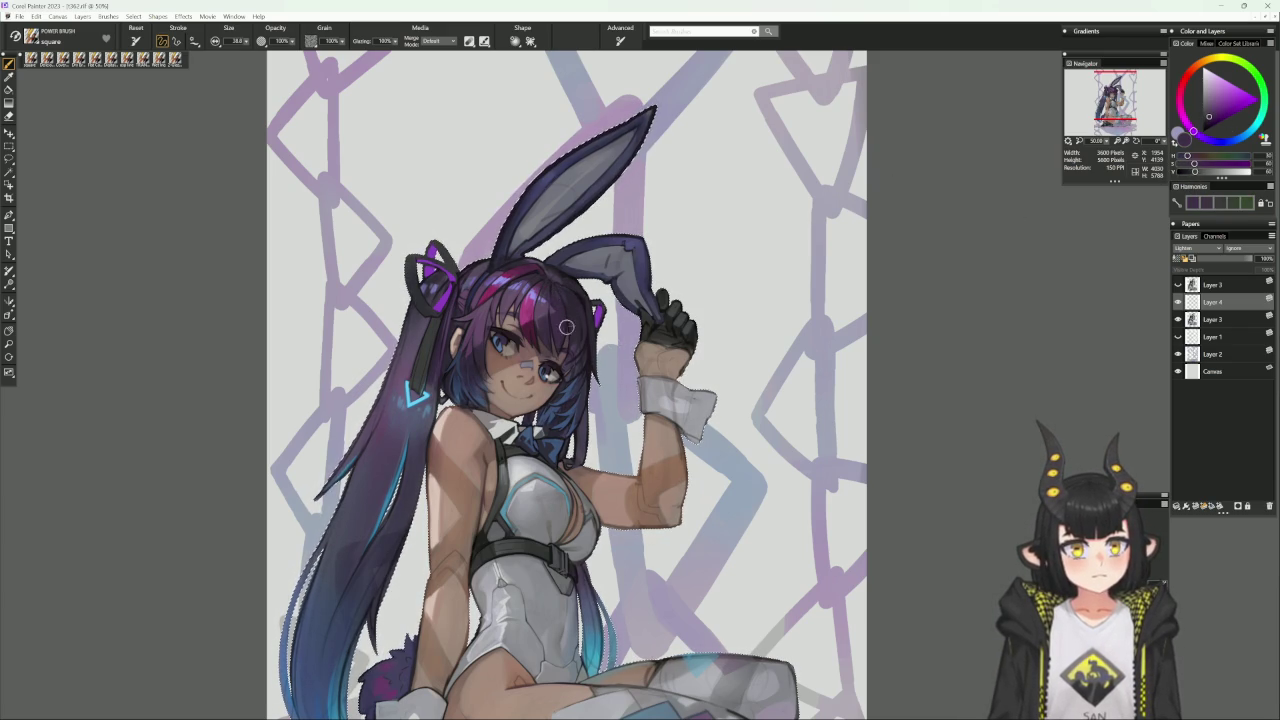
alt+click(564, 294)
alt+click(574, 309)
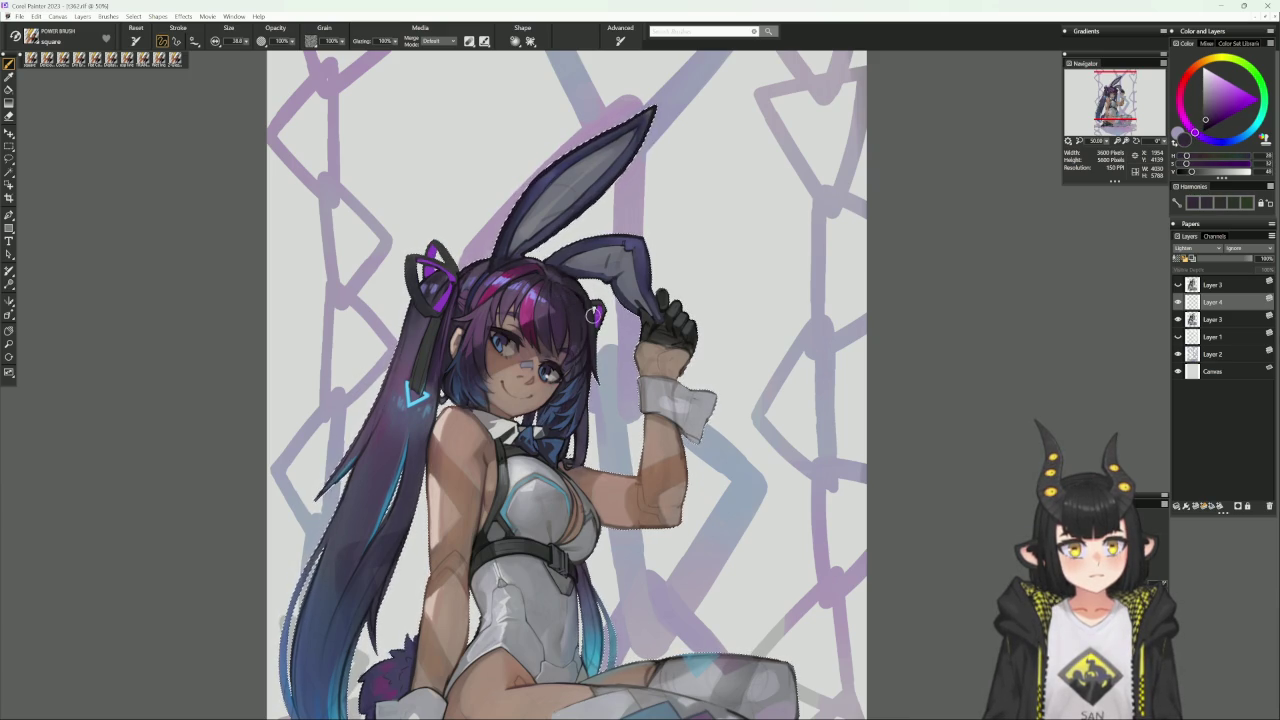
drag(593, 325, 609, 347)
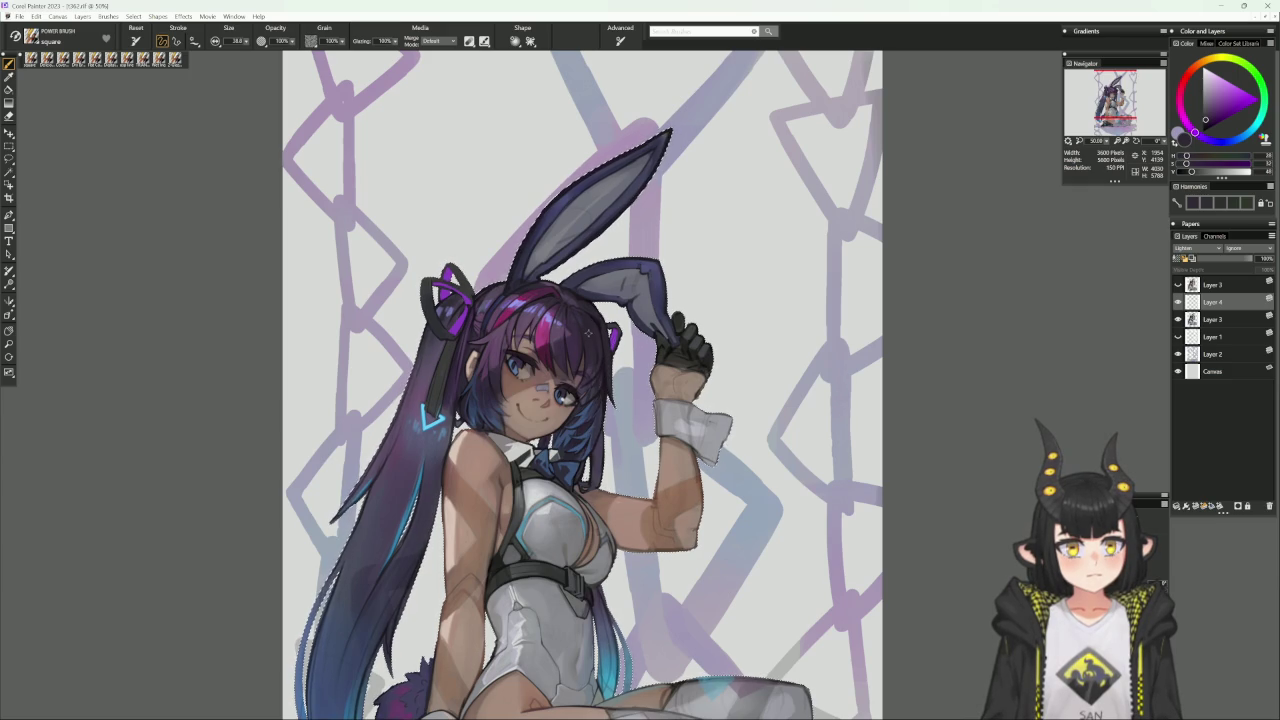
alt+click(578, 346)
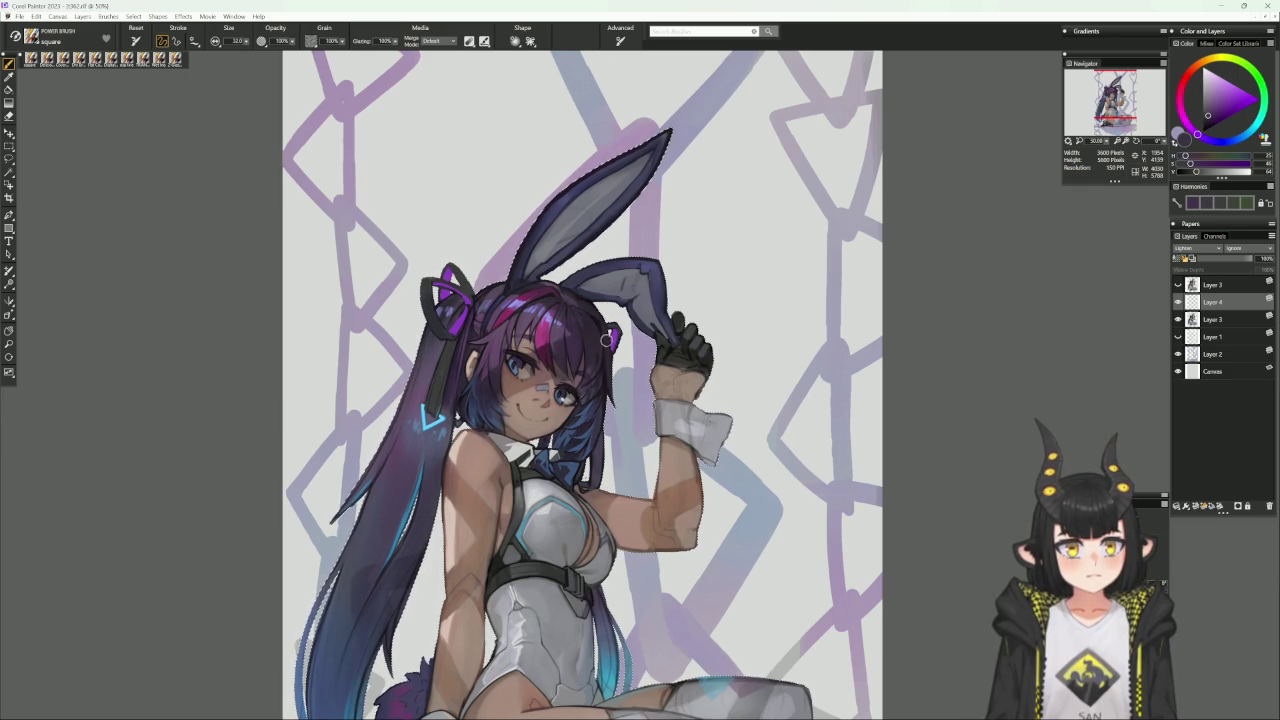
key(bracketright)
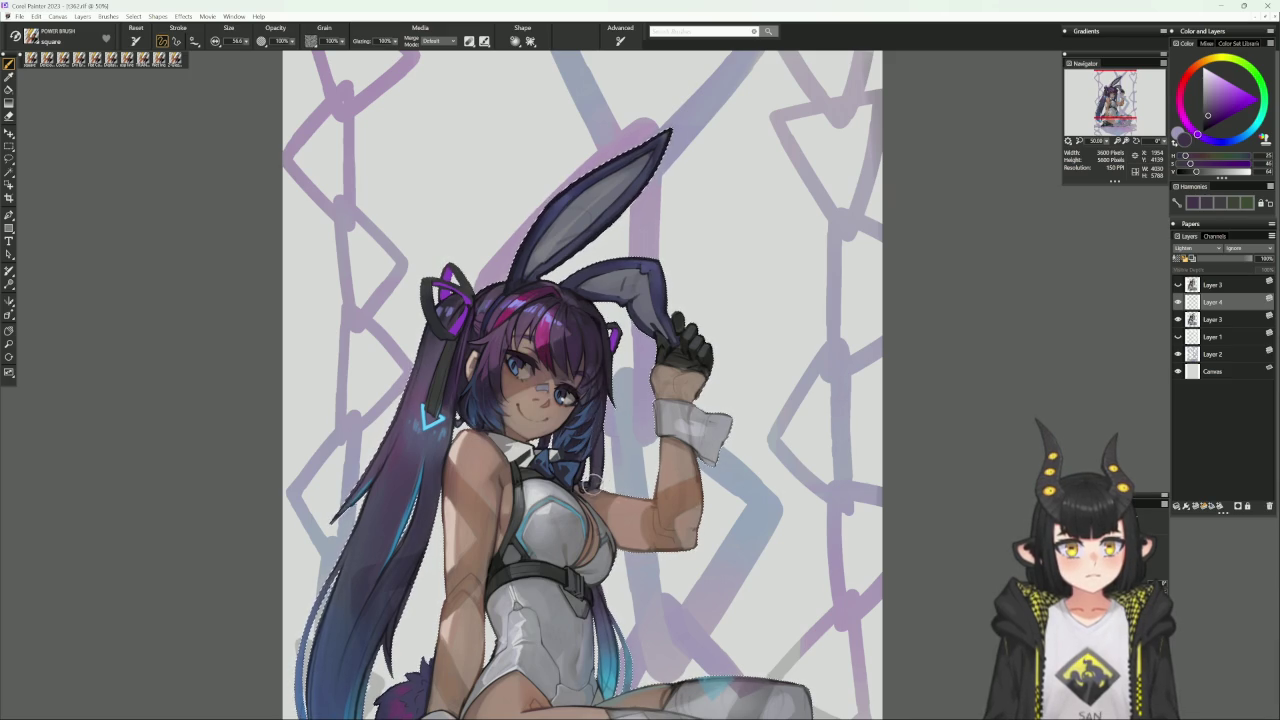
drag(588, 490, 640, 506)
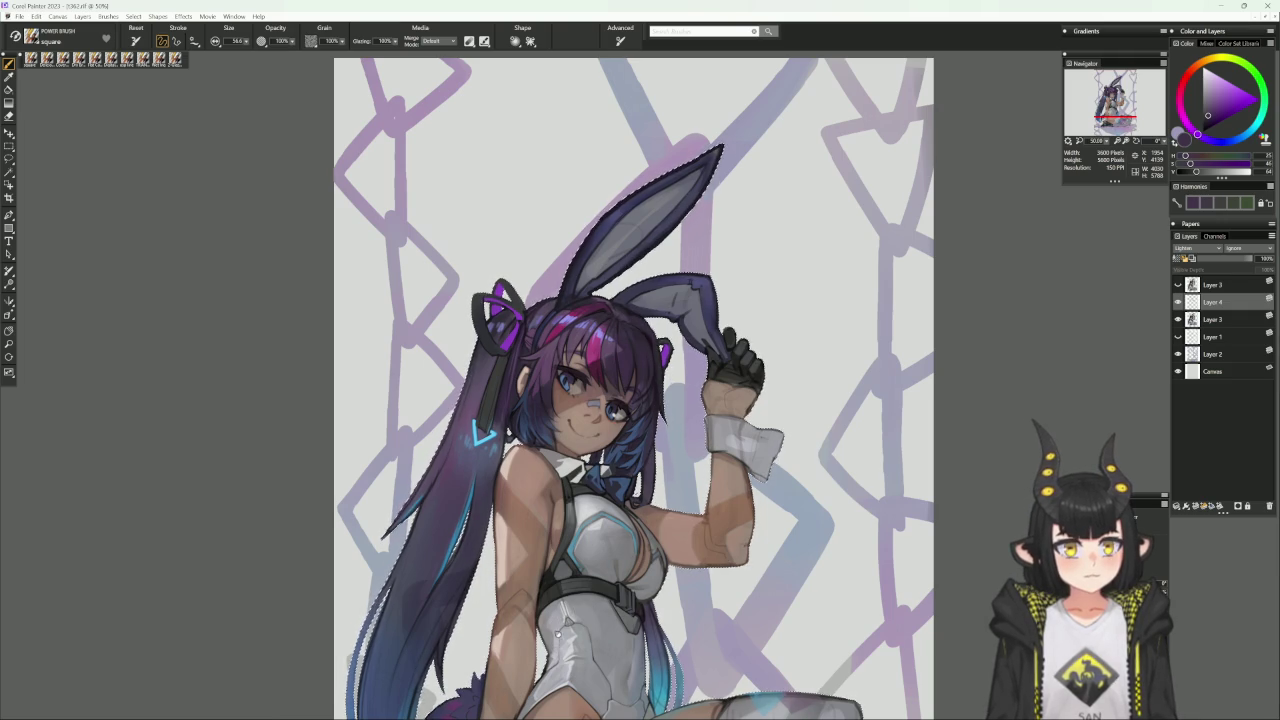
Clear the selection, resample the hair colour, zoom to 50%, and merge Layer 4 into Layer 3.
key(ctrl+d)
drag(519, 665, 527, 617)
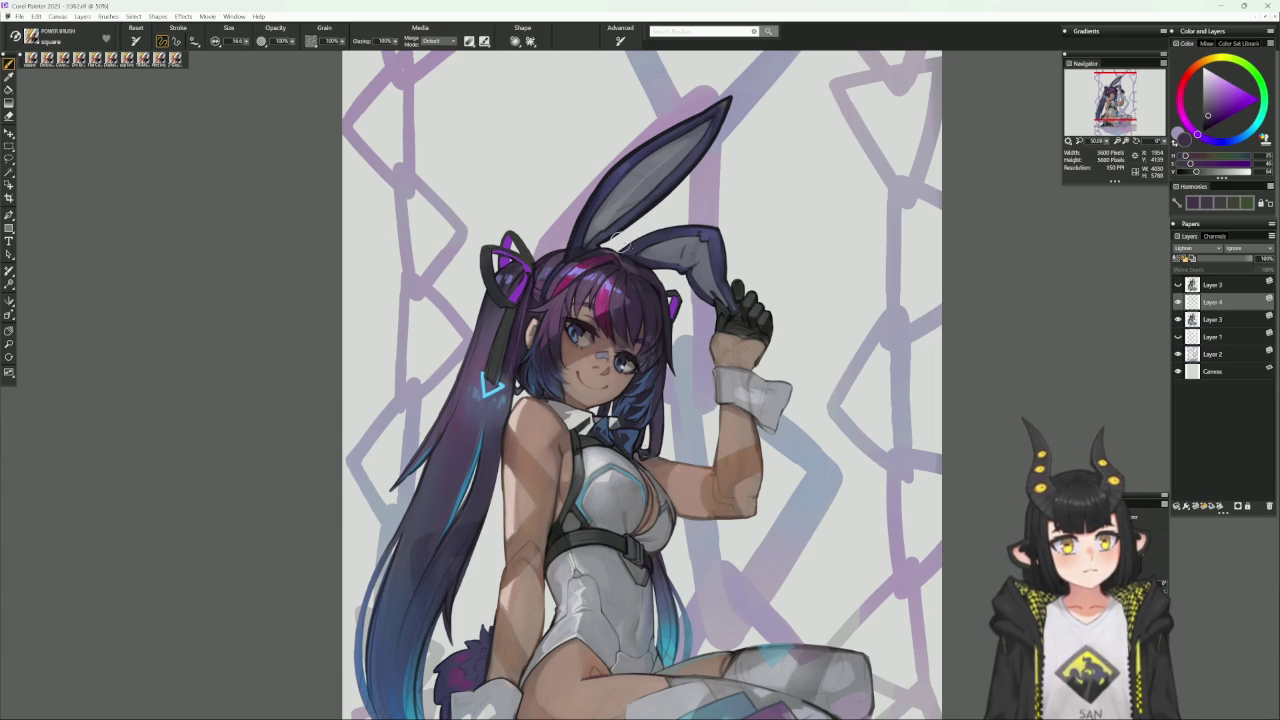
alt+click(630, 290)
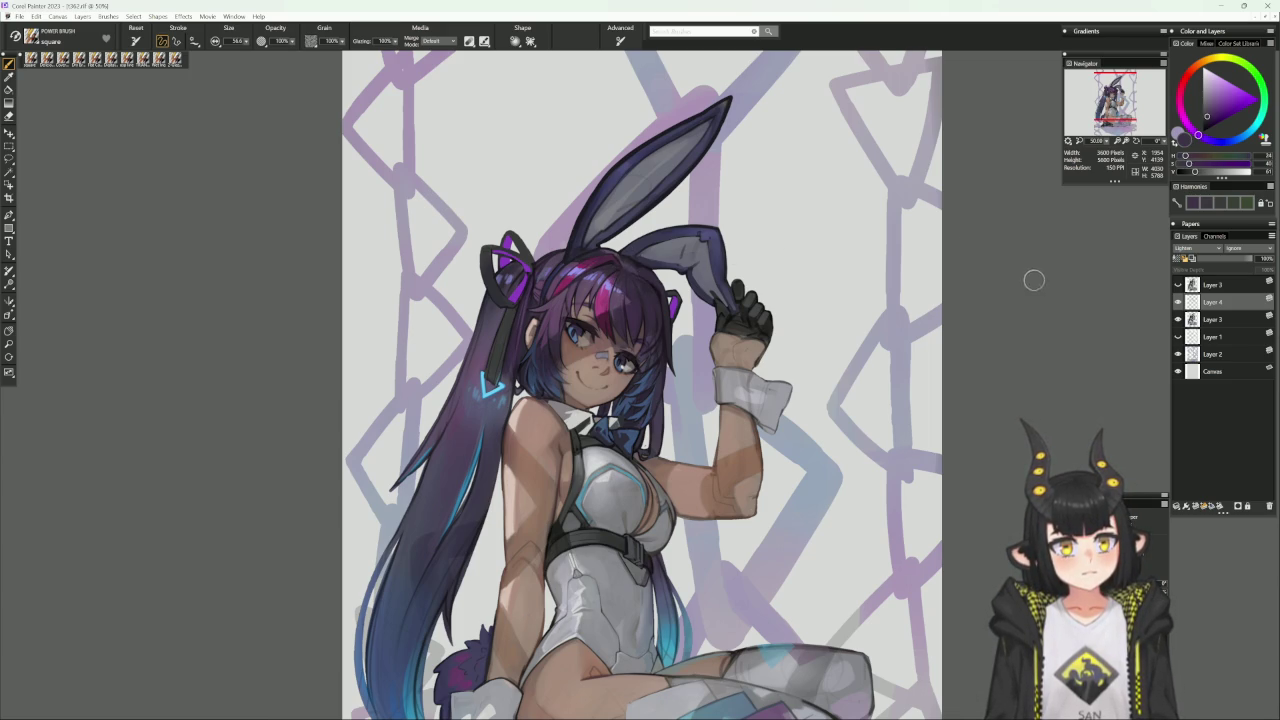
scroll(732, 536, down, 2)
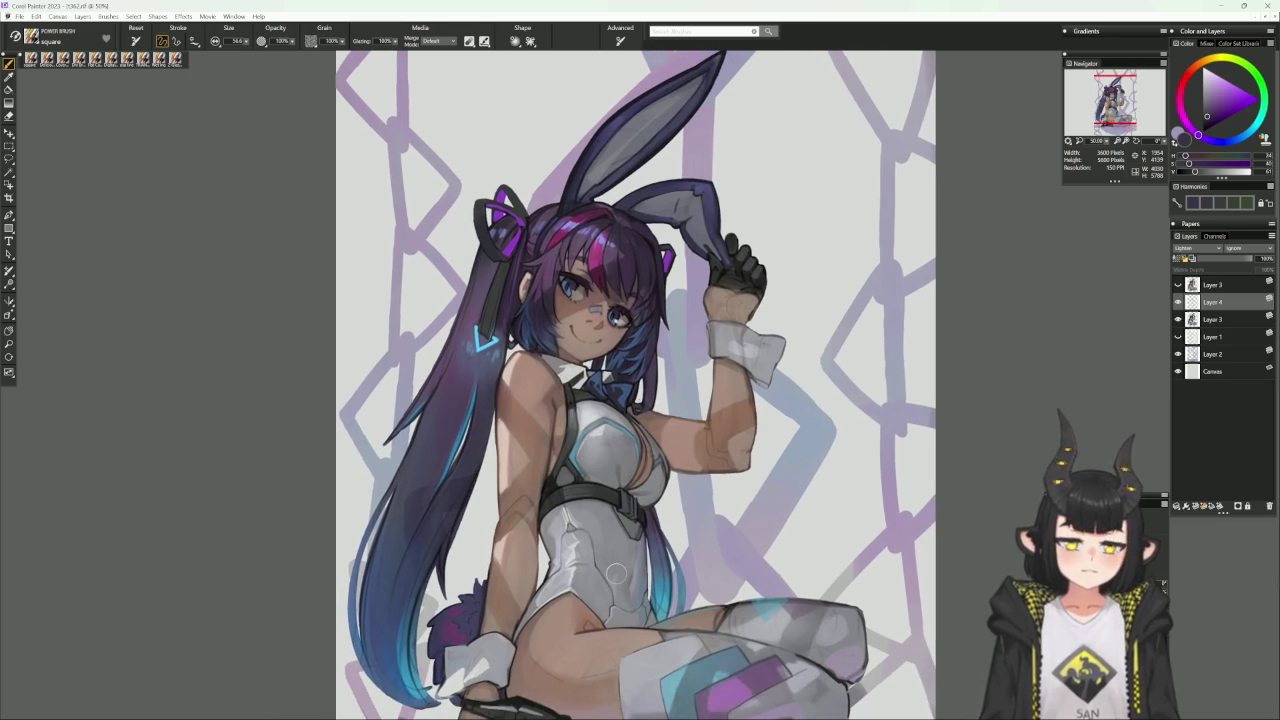
key(ctrl+minus)
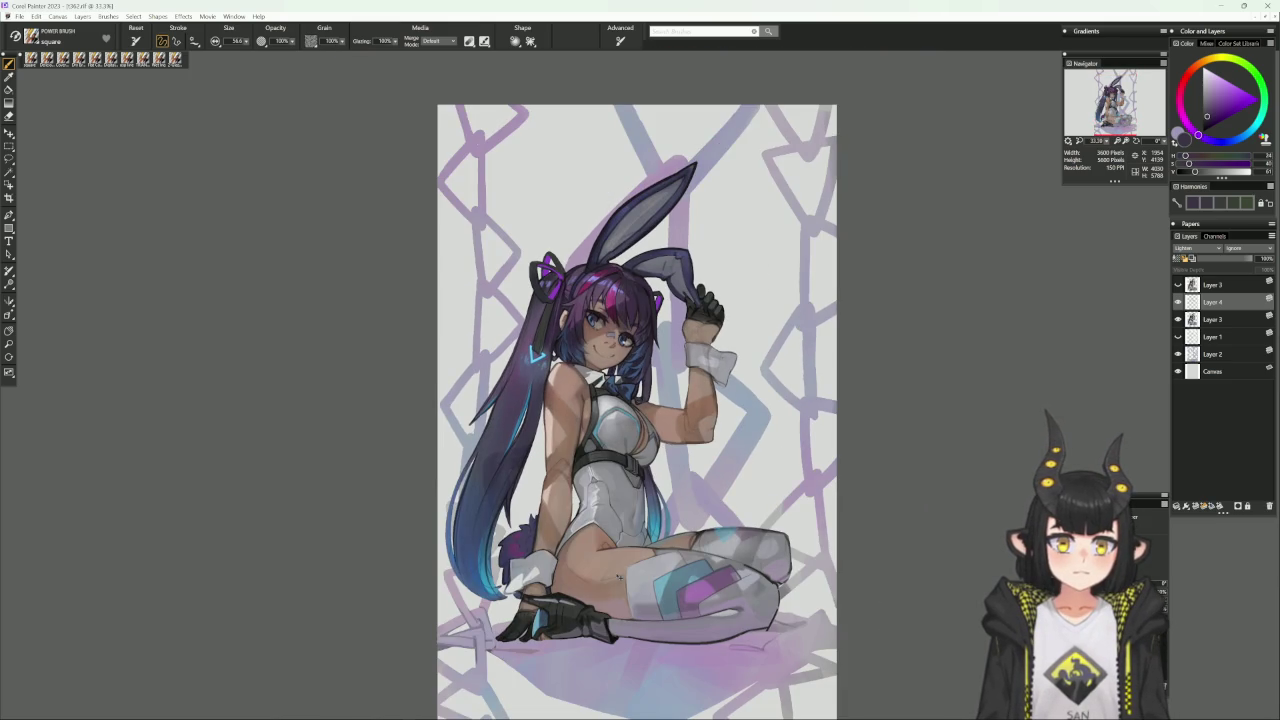
key(ctrl+plus)
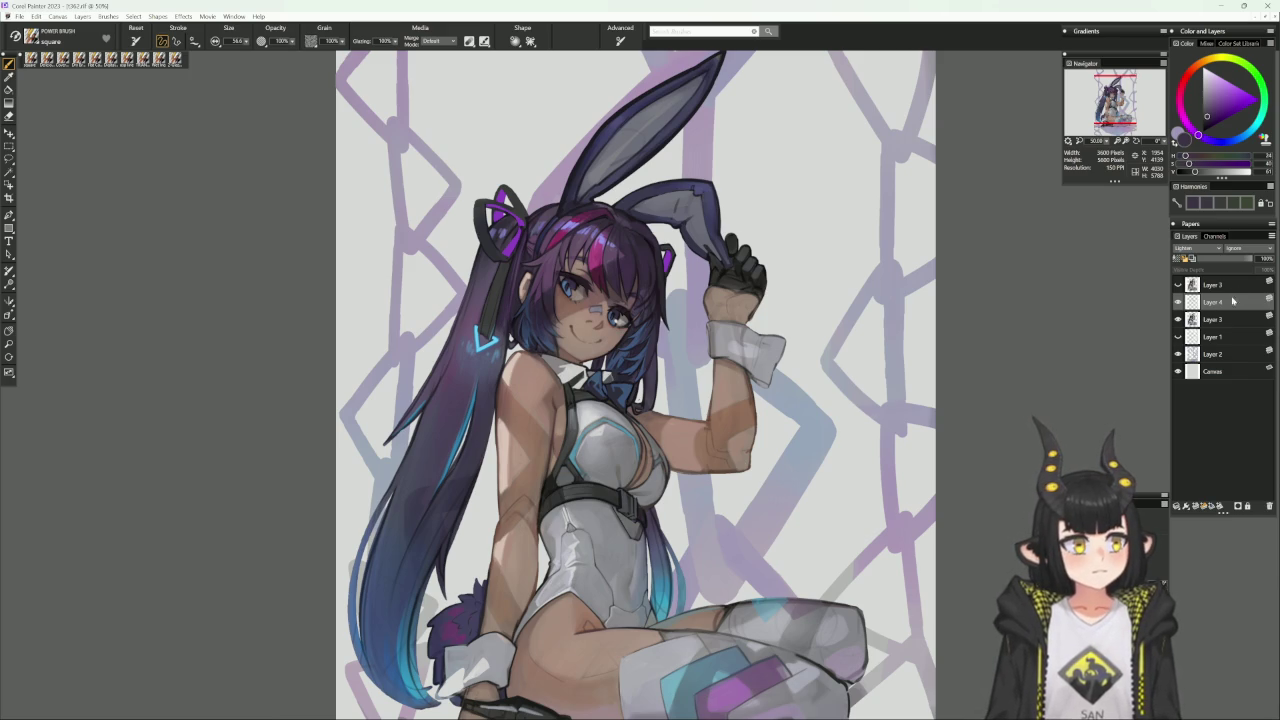
key(ctrl+e)
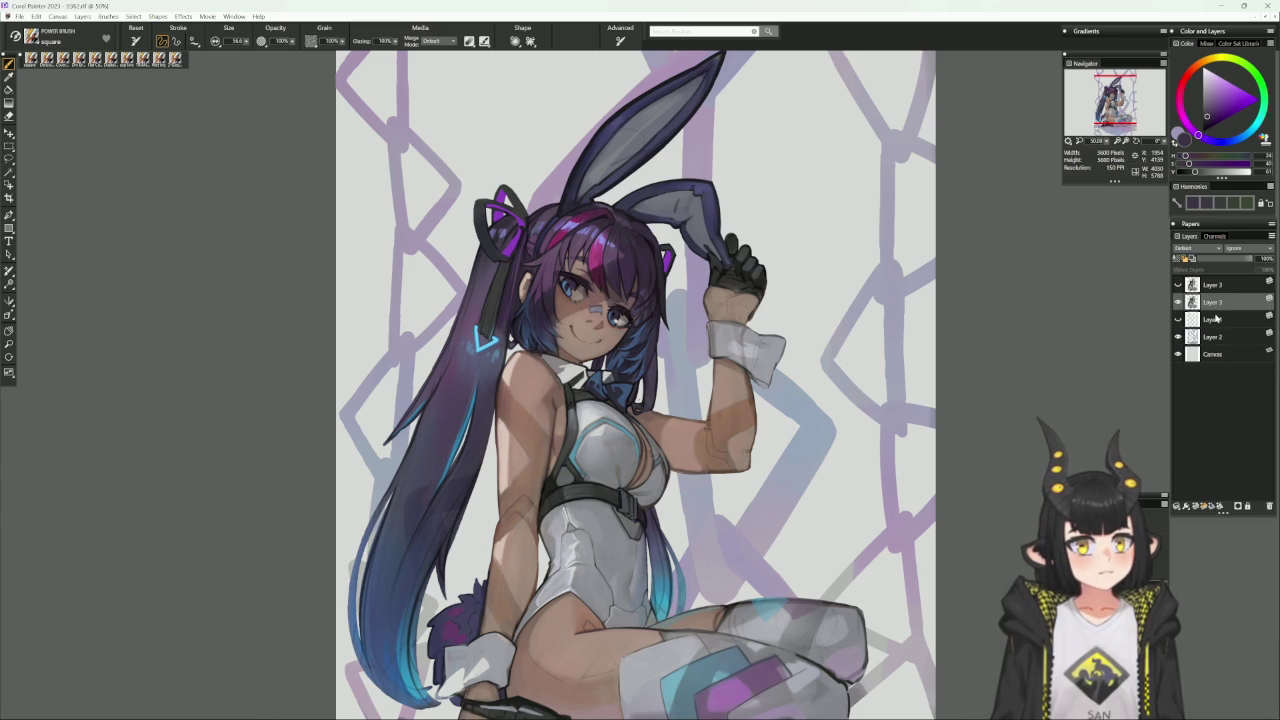
Sample the light blue hair glow and dark purple hair colour, then save the illustration.
scroll(690, 474, up, 3)
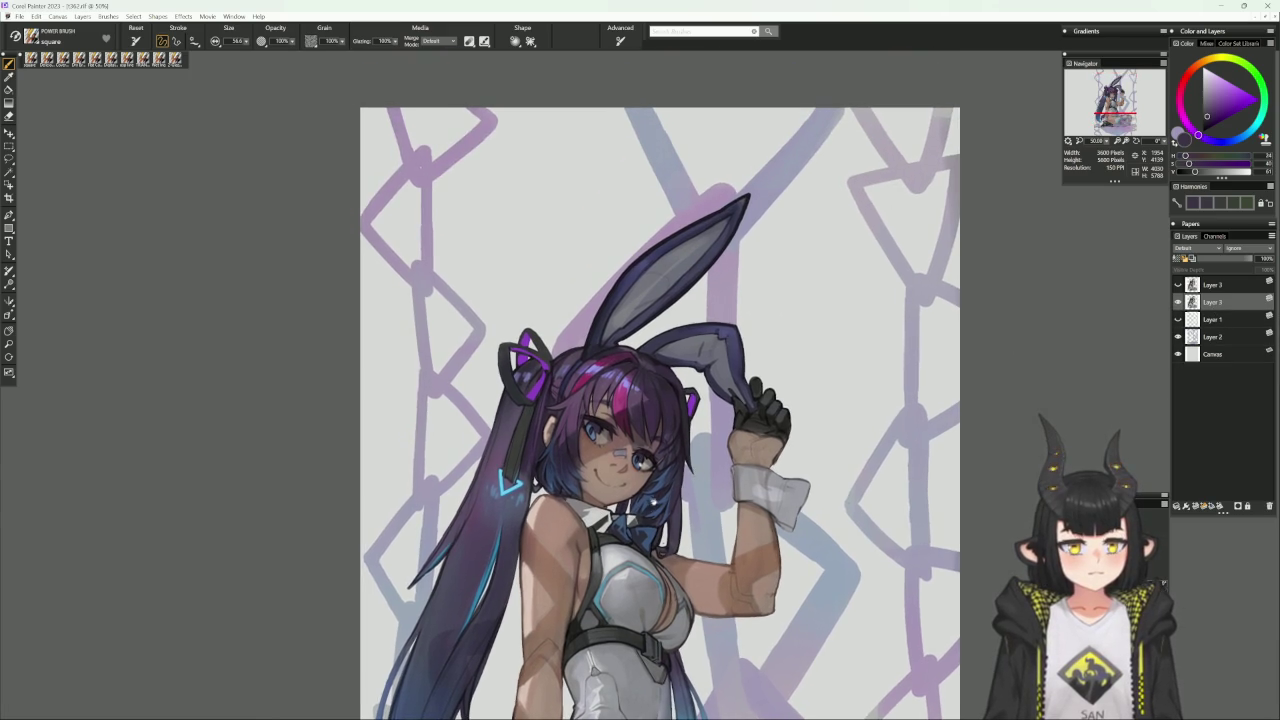
scroll(700, 460, left, 2)
scroll(710, 450, down, 2)
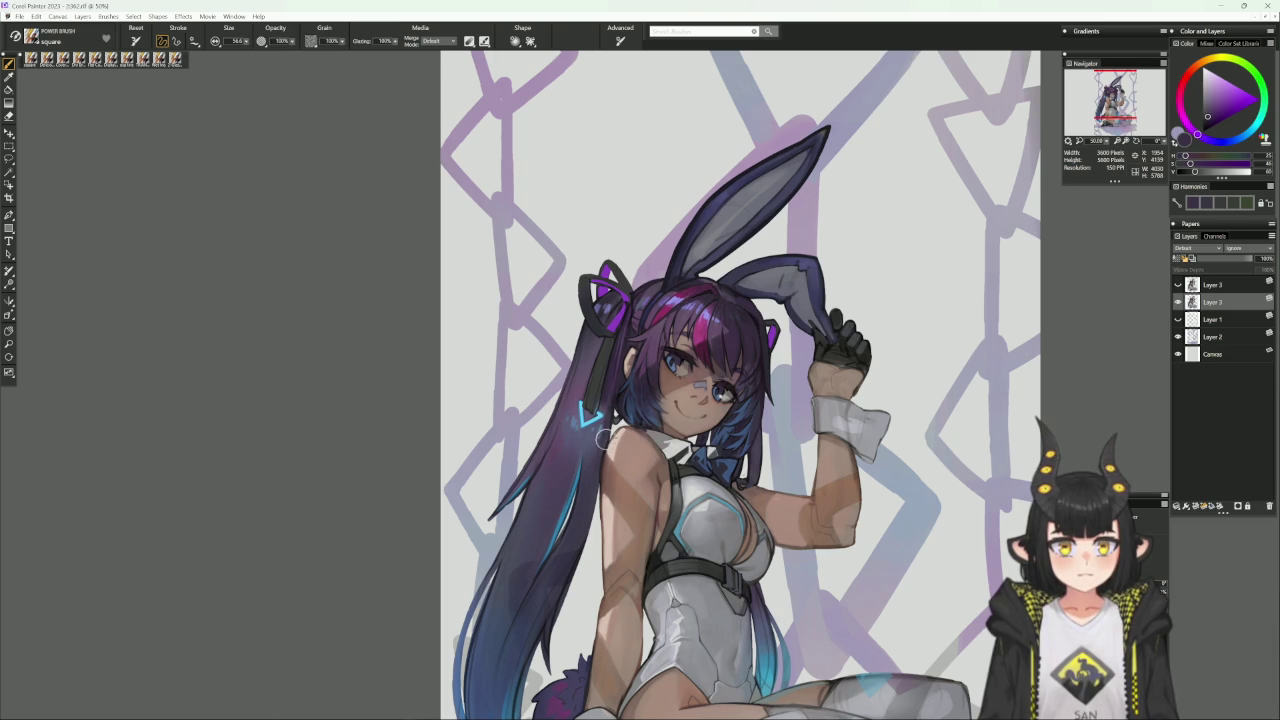
alt+click(597, 398)
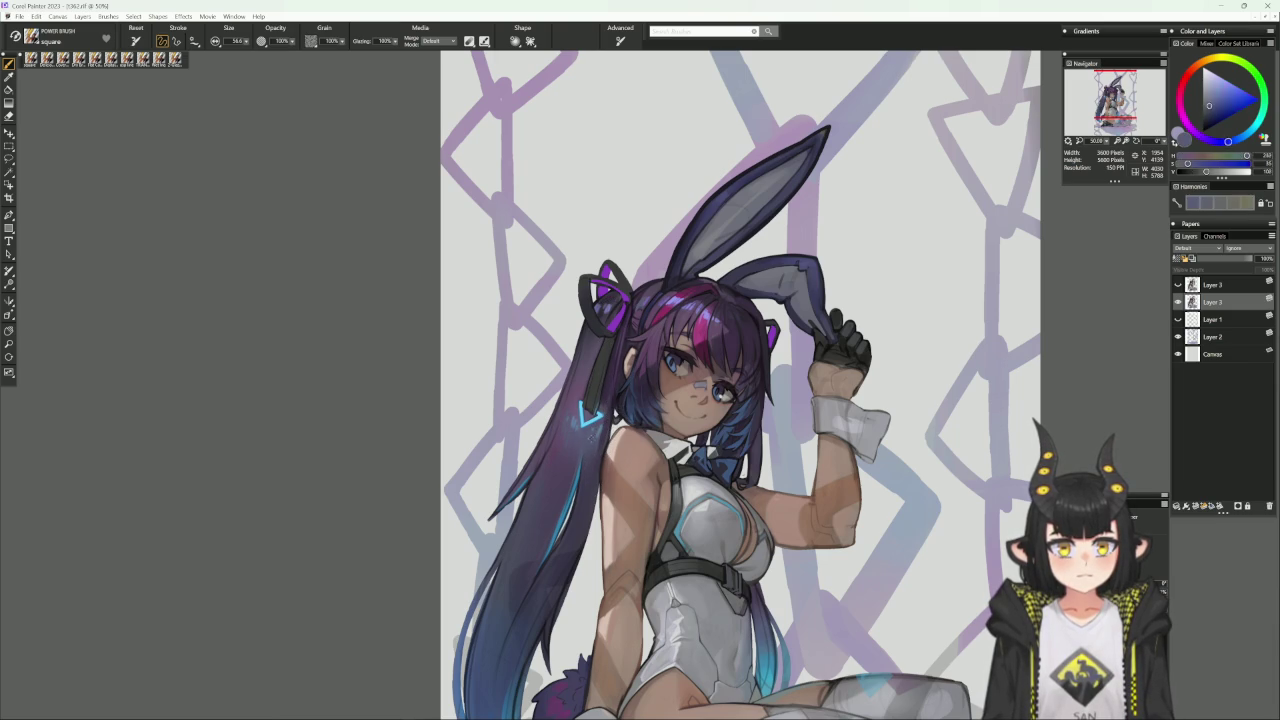
alt+click(612, 386)
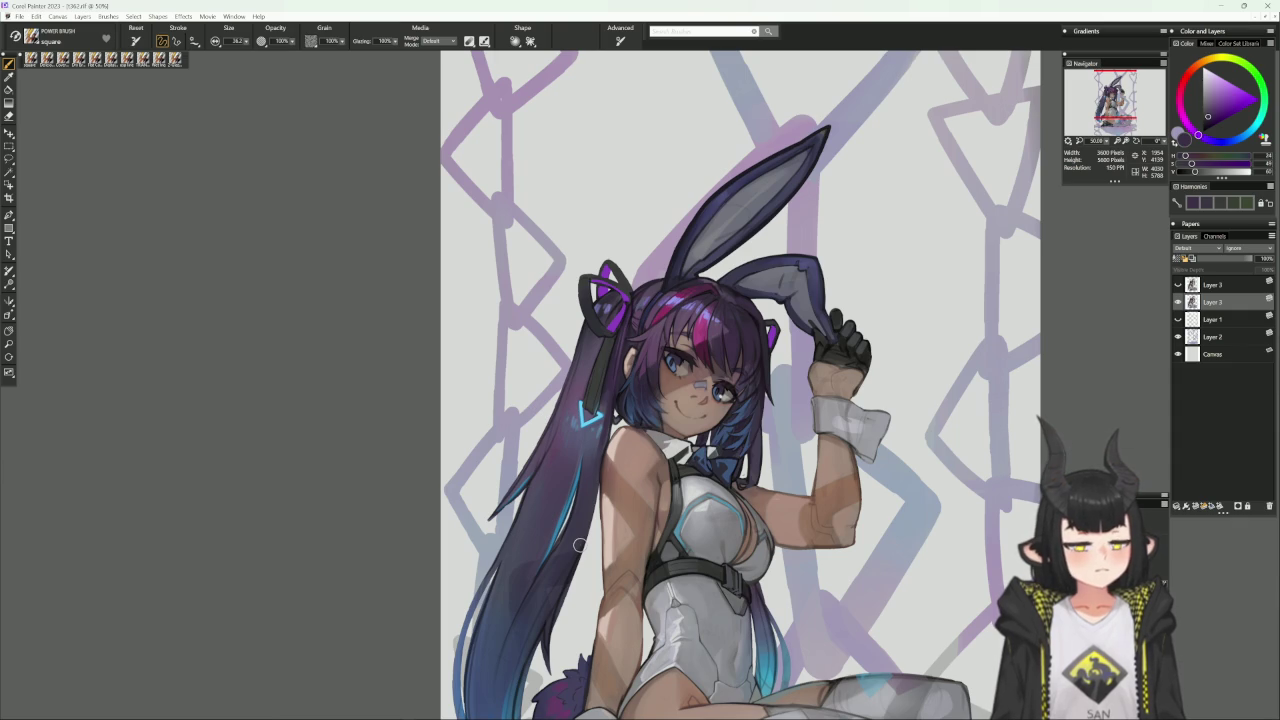
scroll(585, 540, down, 3)
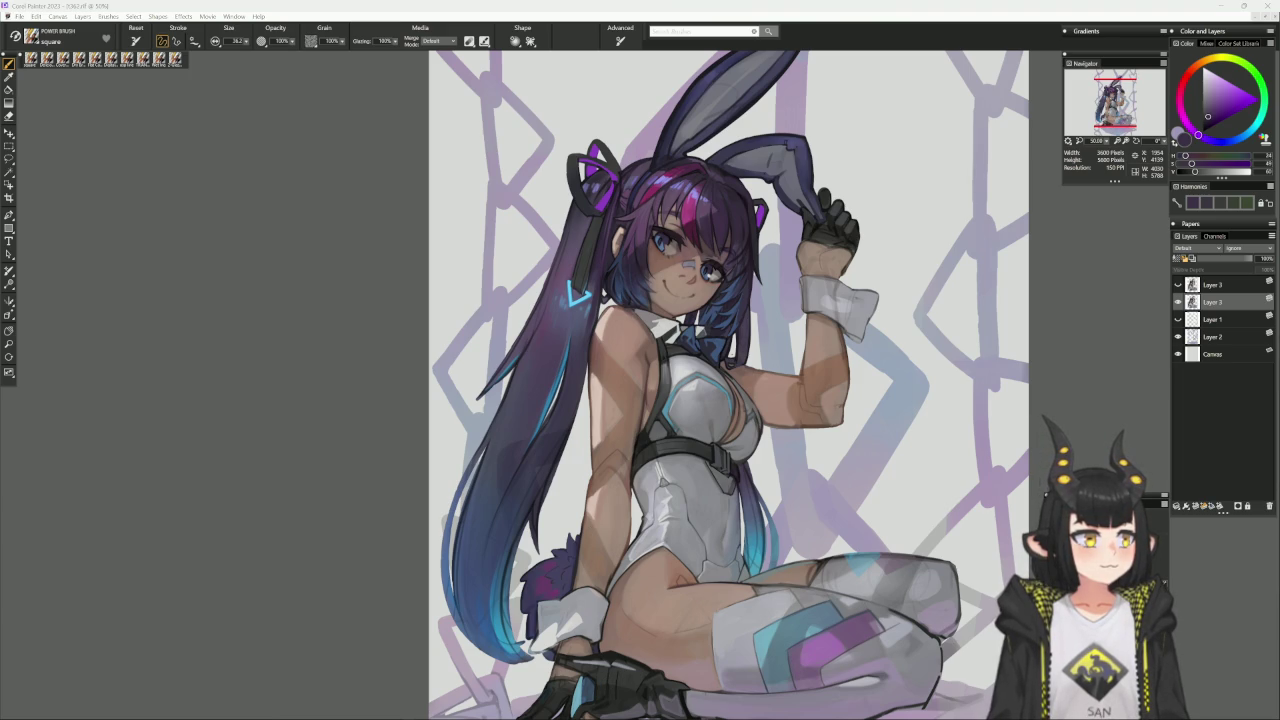
click(19, 16)
click(35, 124)
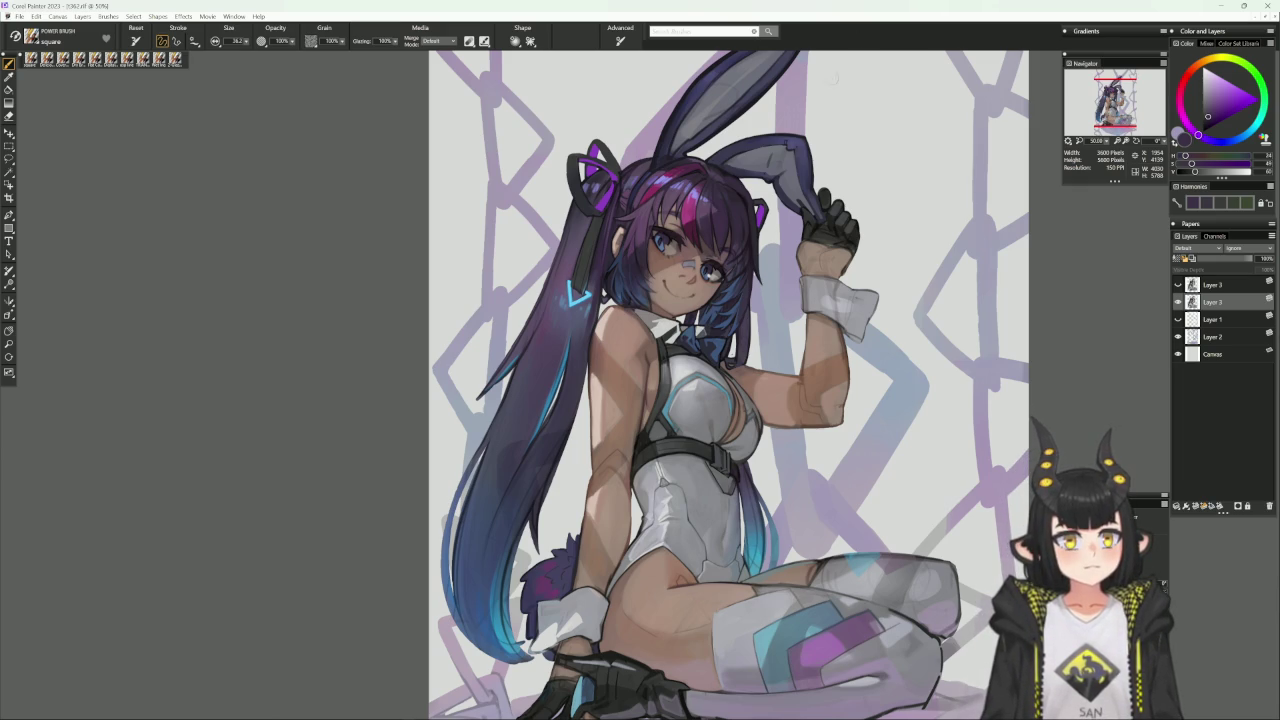
Reframe the artwork and switch to the crisp line brush variant.
drag(749, 231, 718, 299)
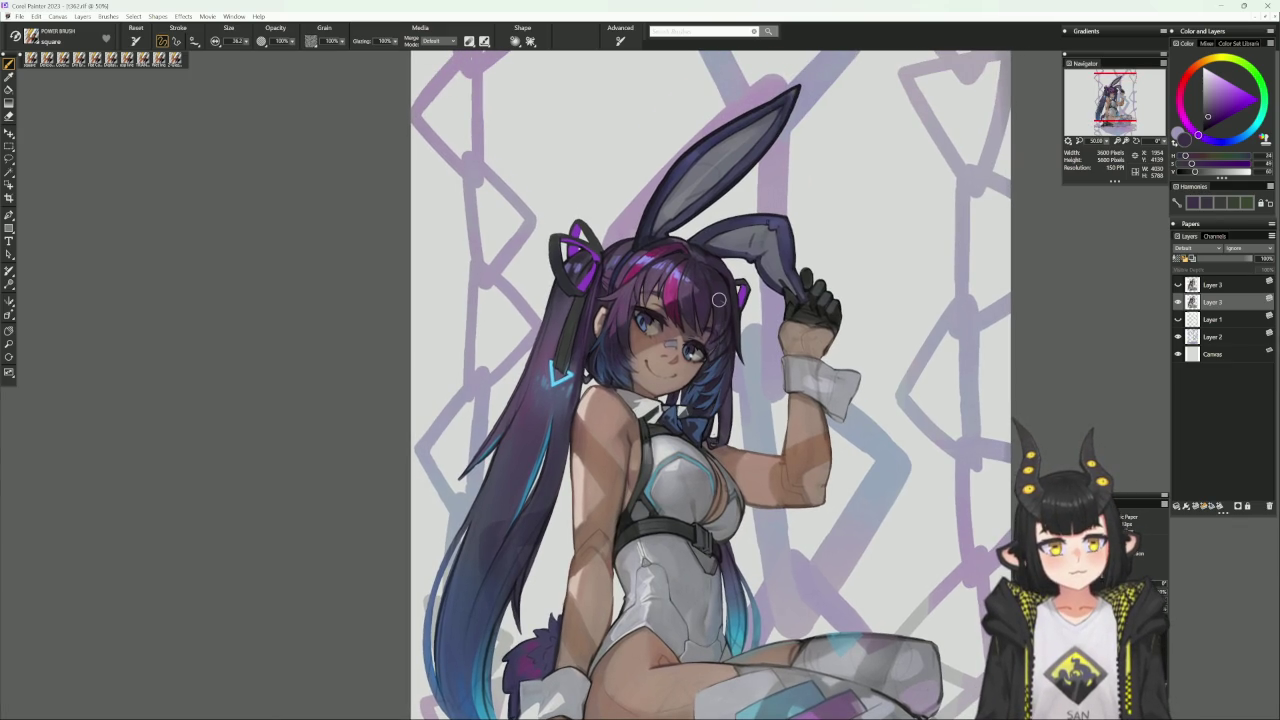
scroll(718, 597, down, 2)
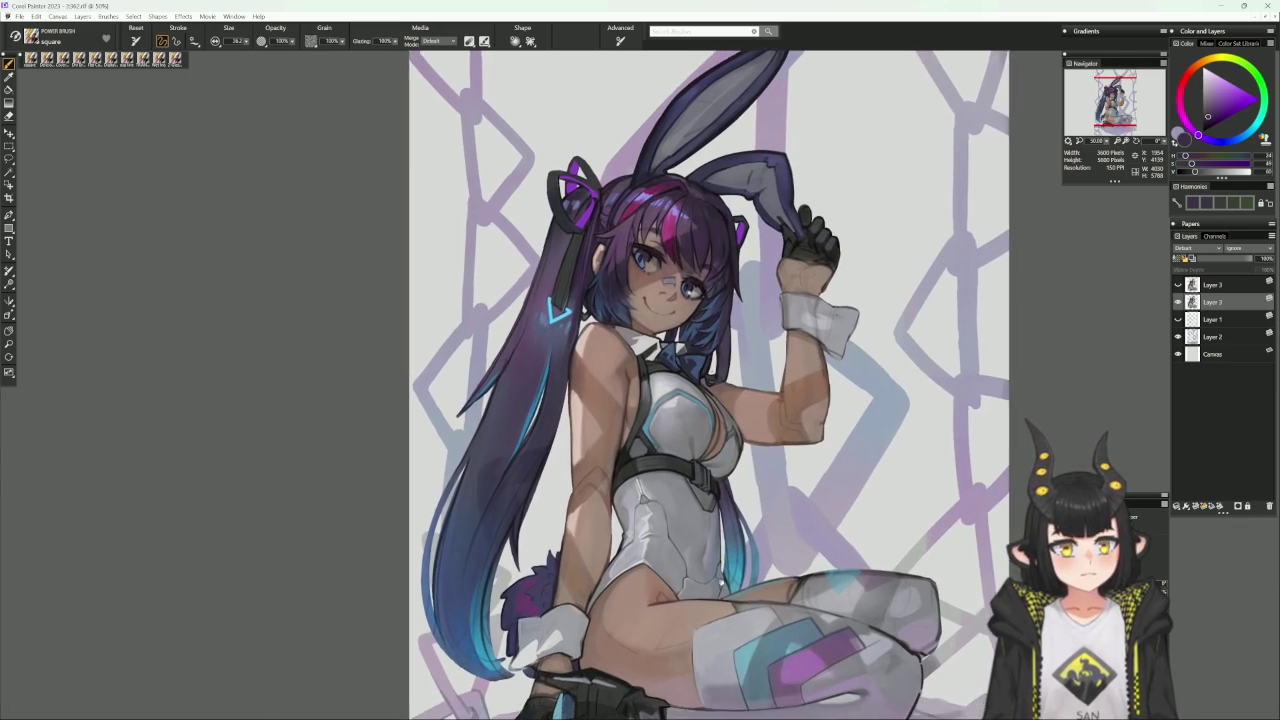
scroll(718, 597, down, 2)
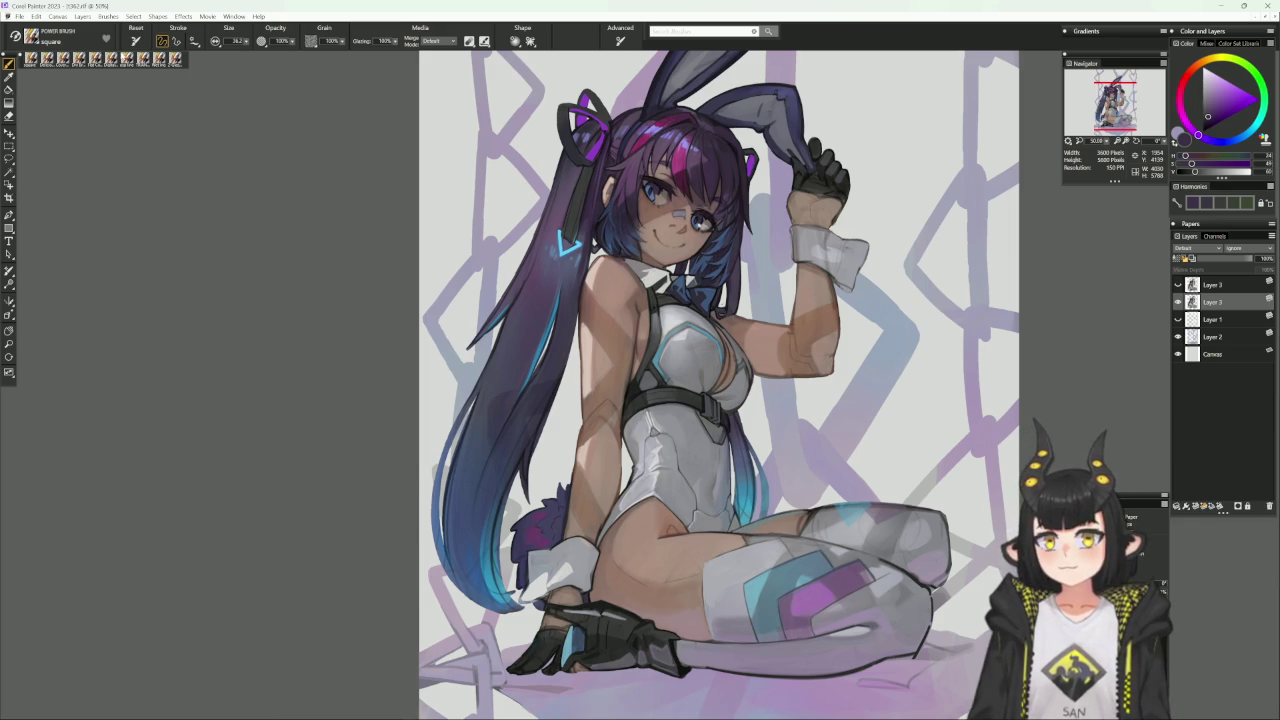
click(126, 60)
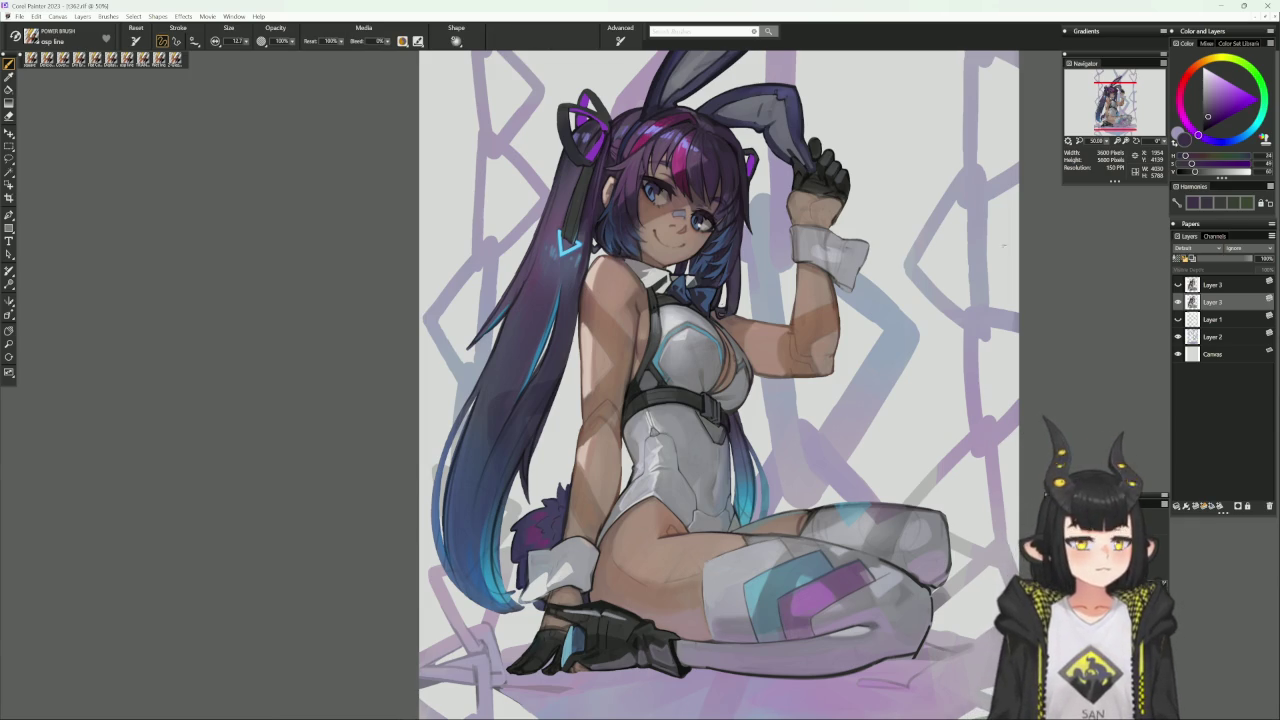
Pick a toned-down red, pan over the legs, and rotate the view nearly upside down.
click(1185, 78)
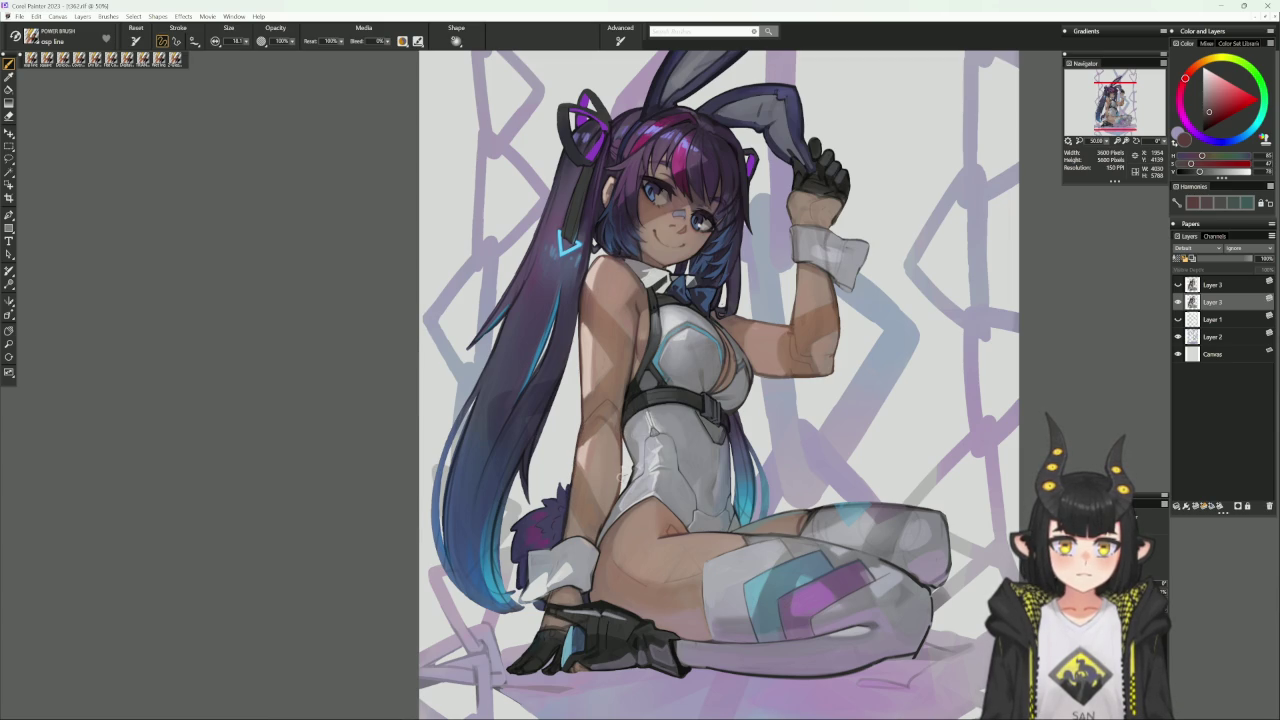
alt+click(620, 430)
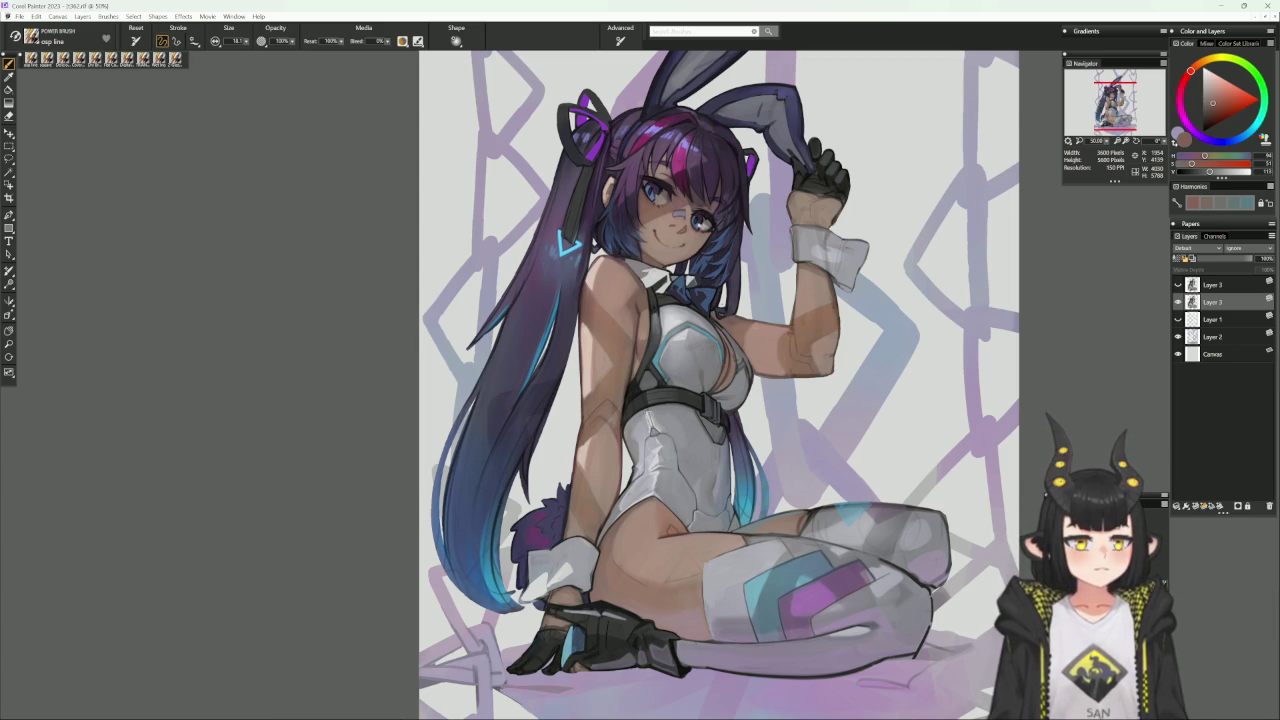
drag(760, 497, 758, 526)
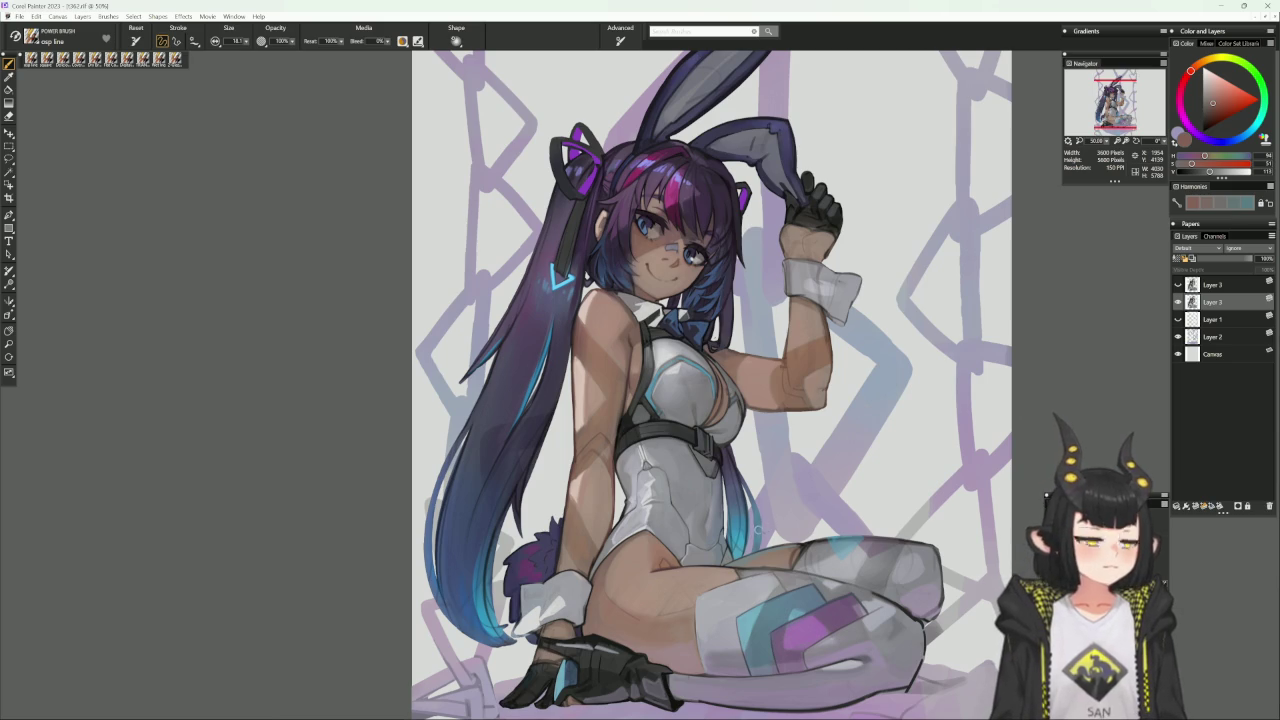
drag(682, 678, 704, 576)
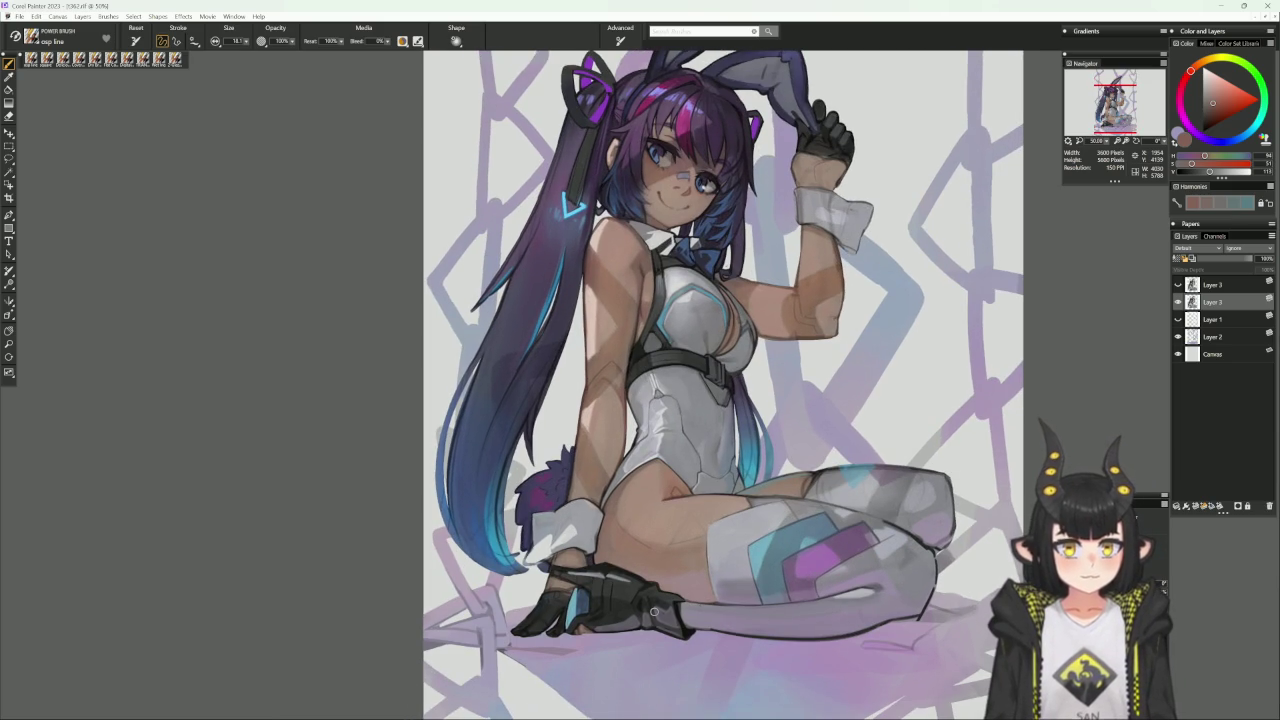
drag(654, 611, 646, 719)
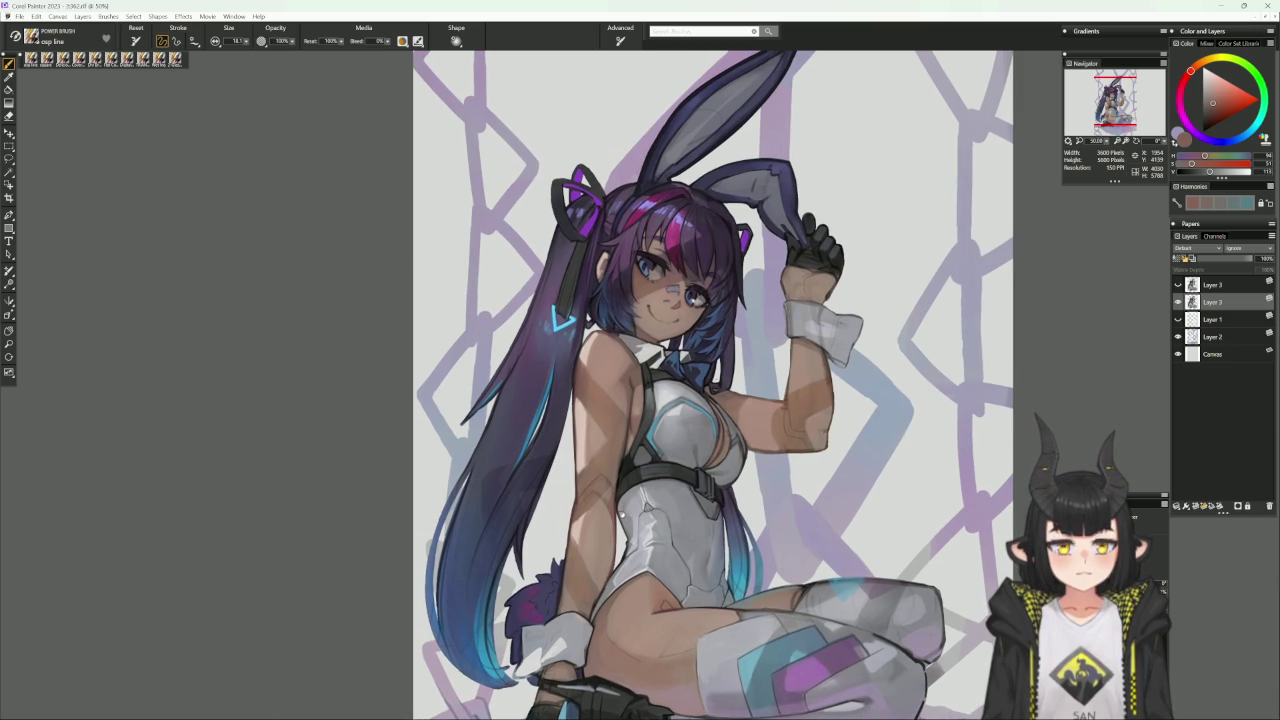
drag(612, 430, 632, 485)
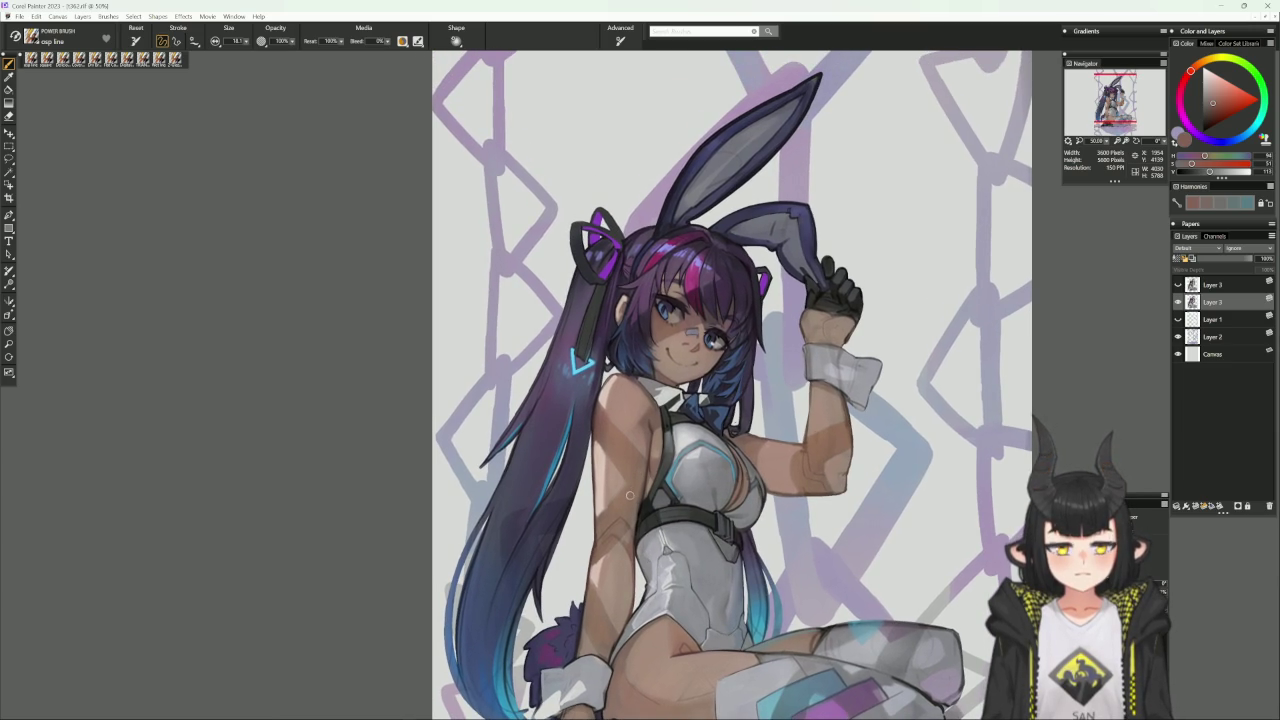
mouse_move(808, 466)
mouse_down()
mouse_move(893, 218)
mouse_move(888, 258)
mouse_up()
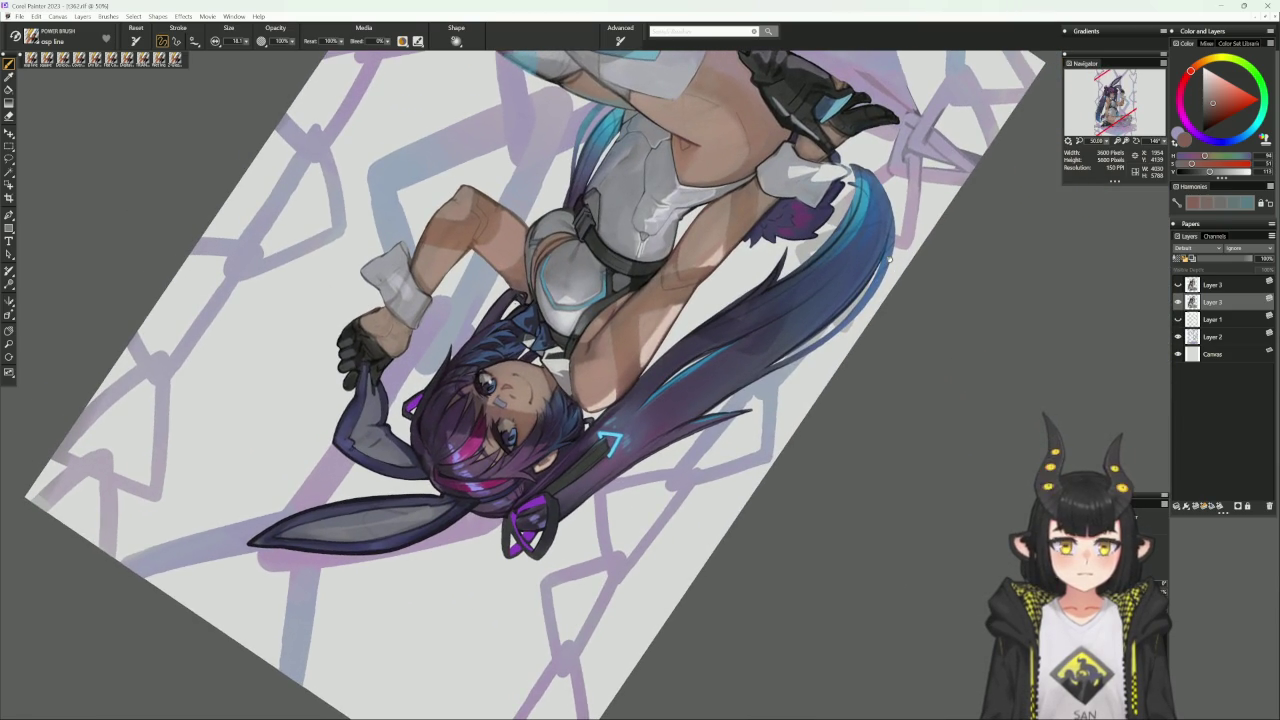
Set the canvas upright and sample the dark hair tone and a purple.
key(n)
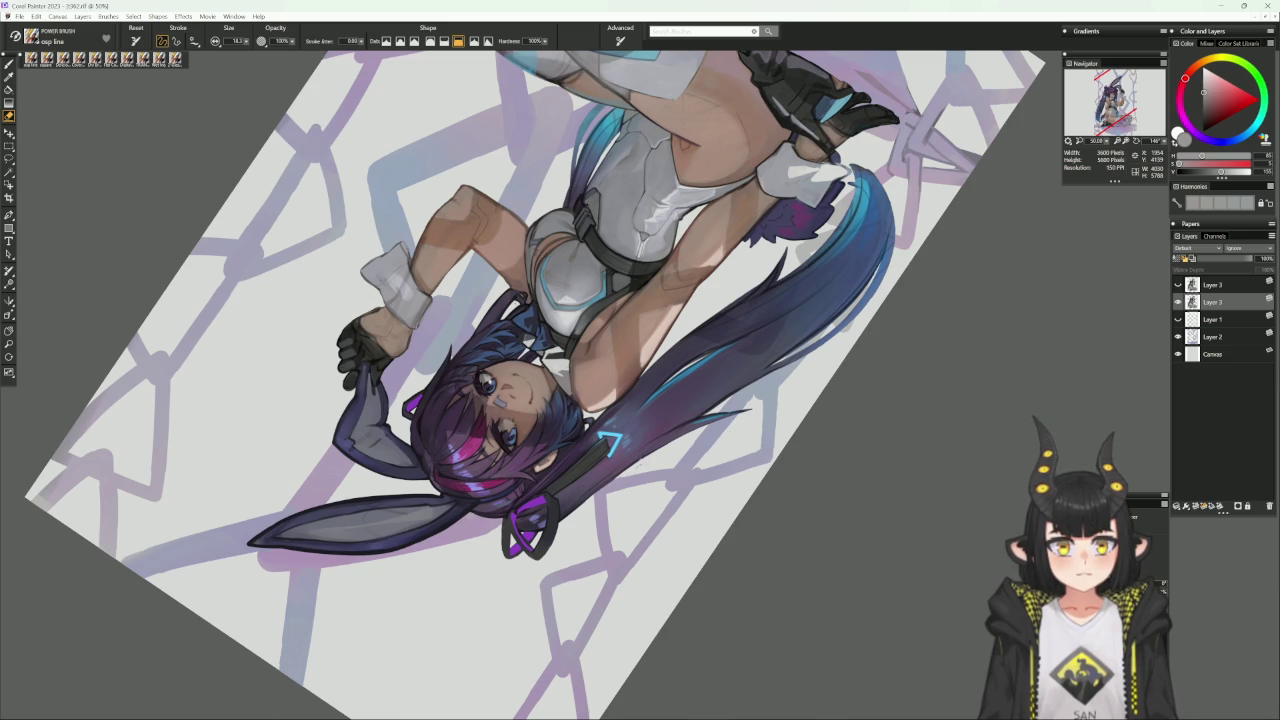
click(644, 470)
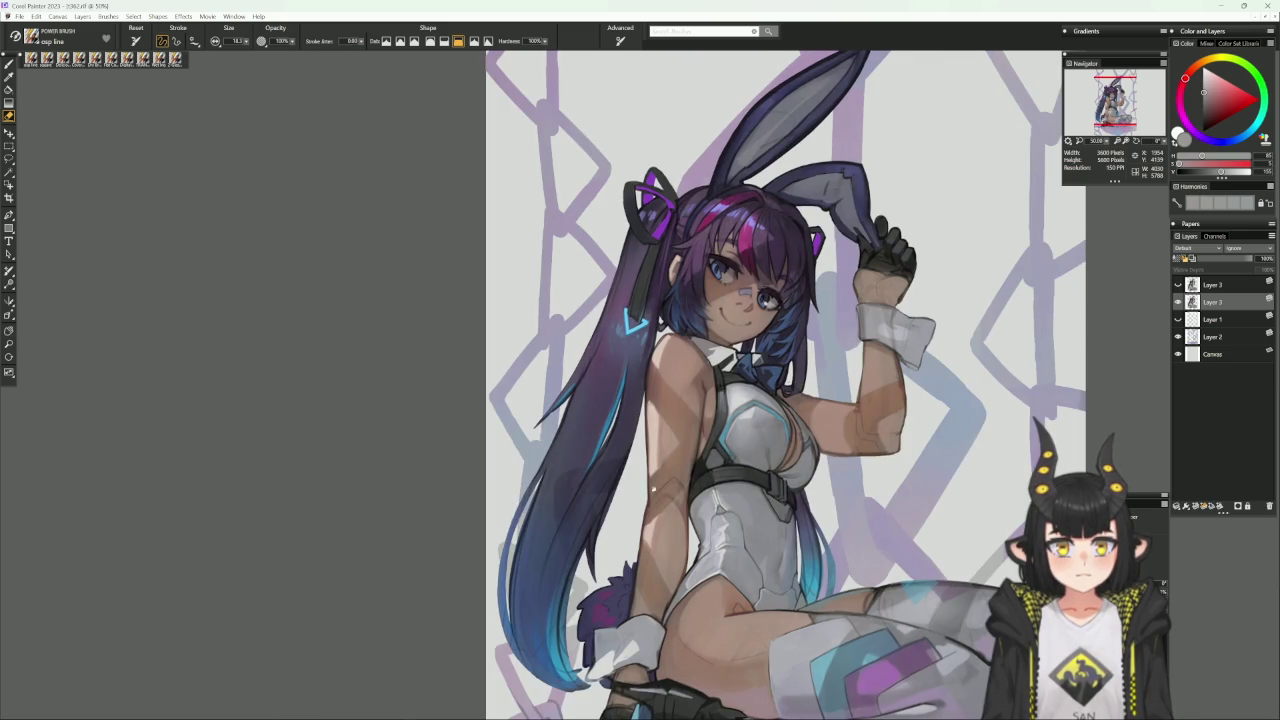
drag(734, 368, 708, 422)
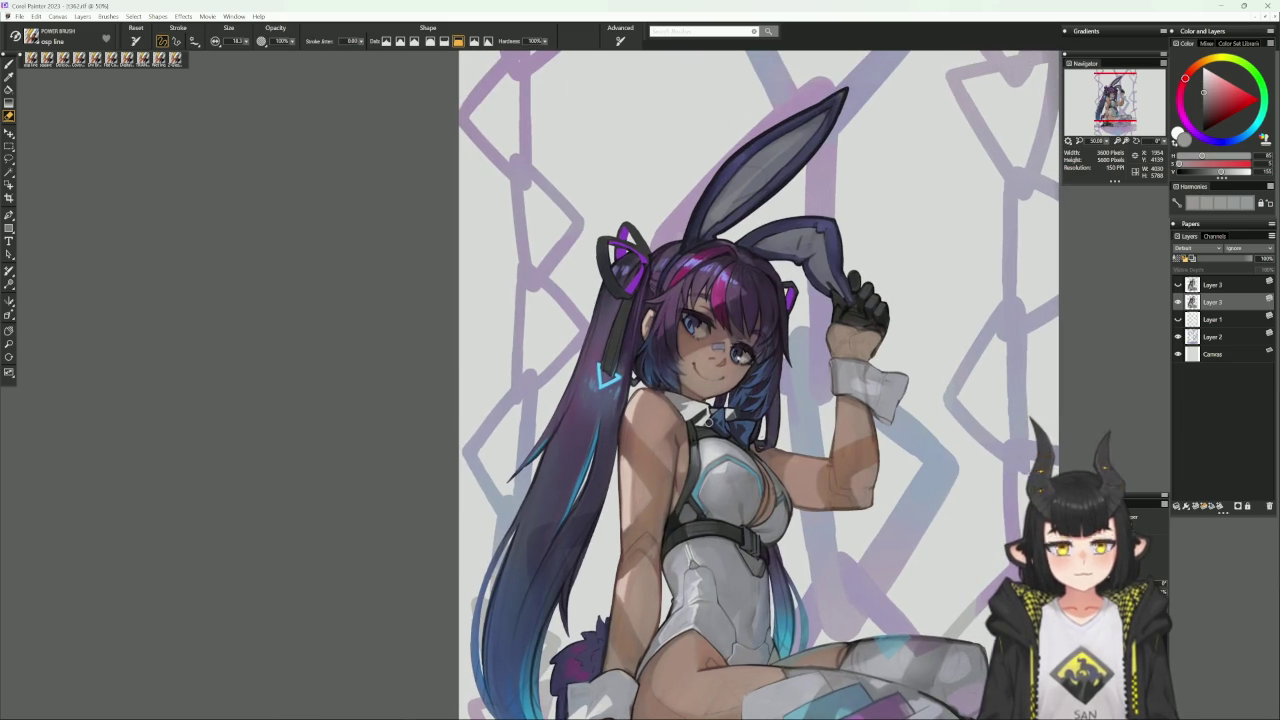
alt+click(547, 443)
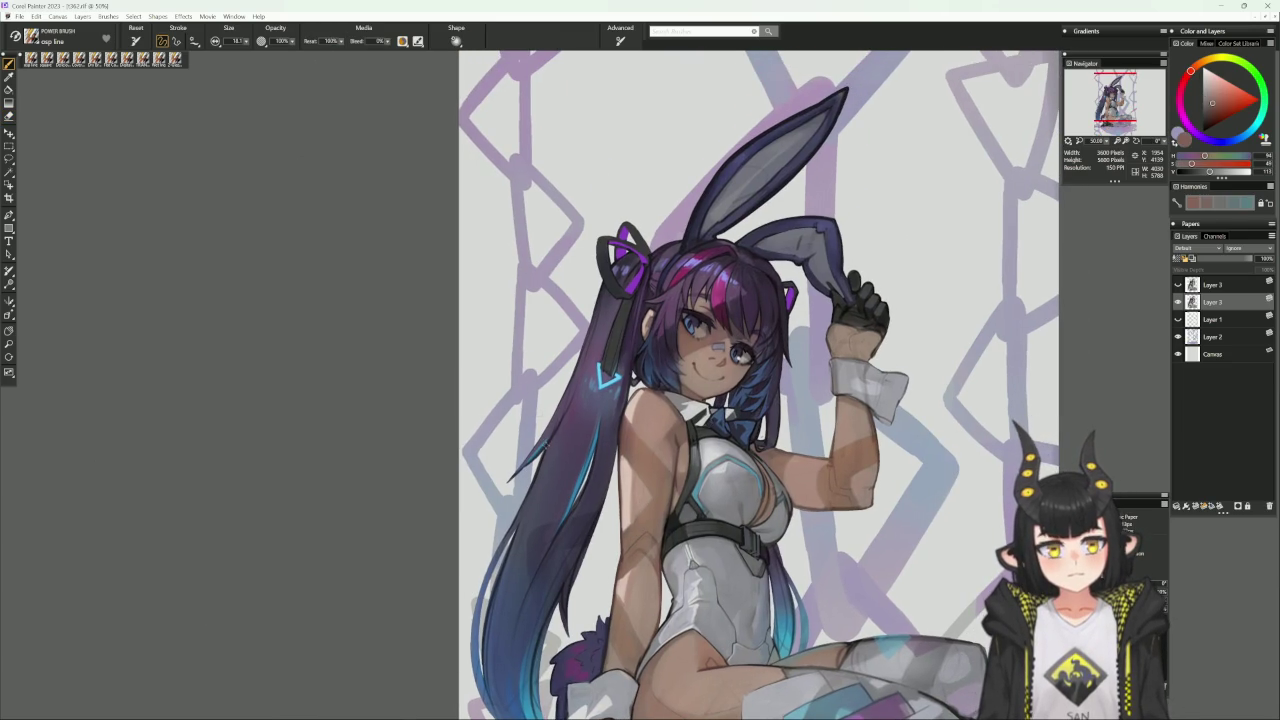
click(1204, 121)
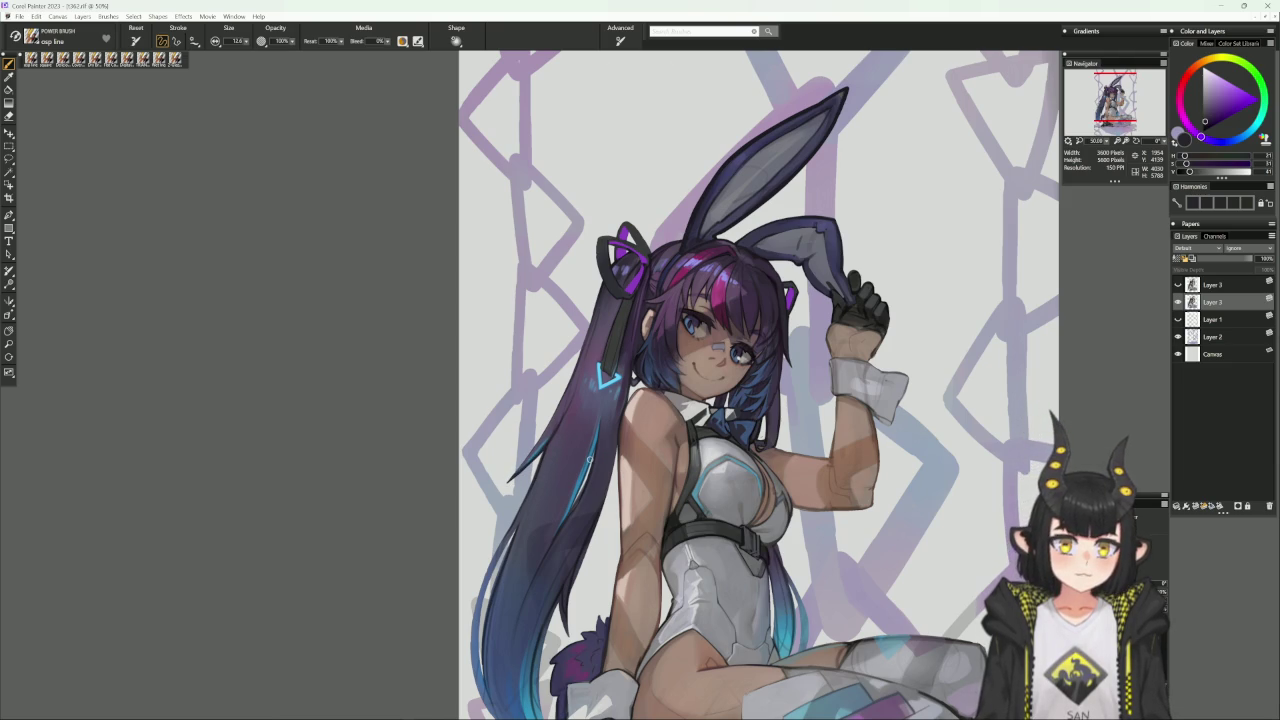
alt+click(568, 404)
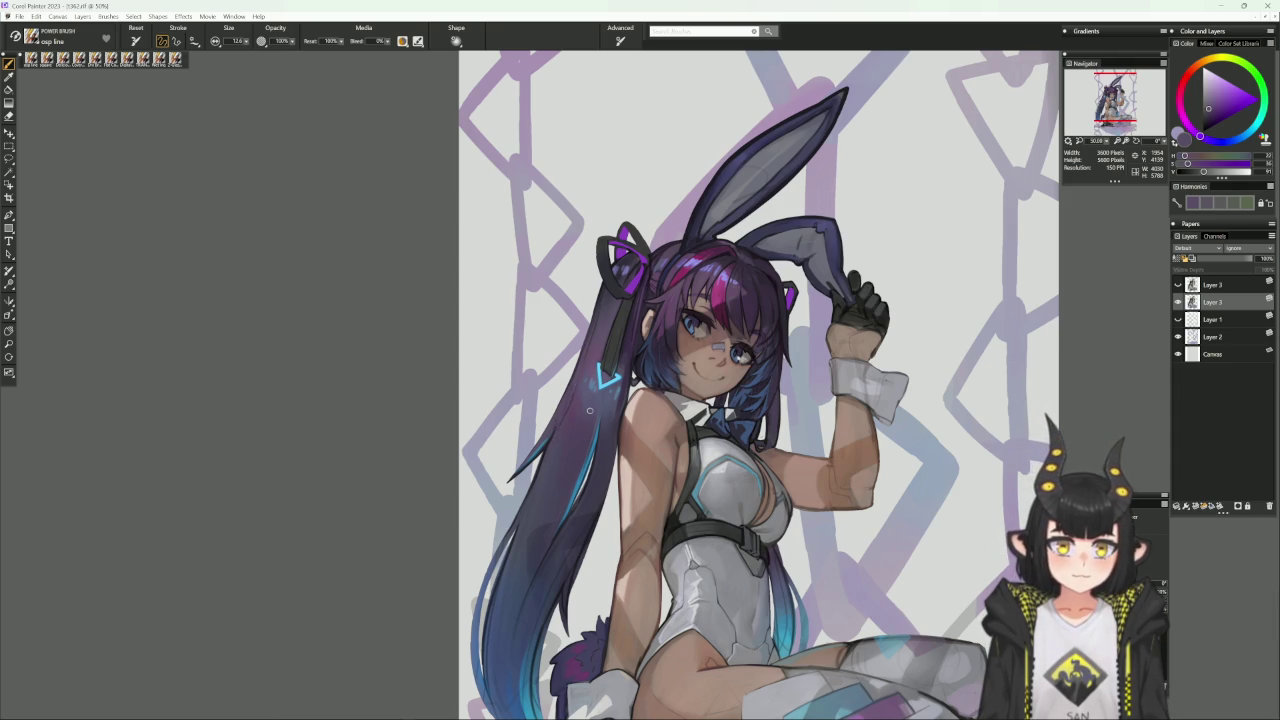
drag(590, 410, 577, 448)
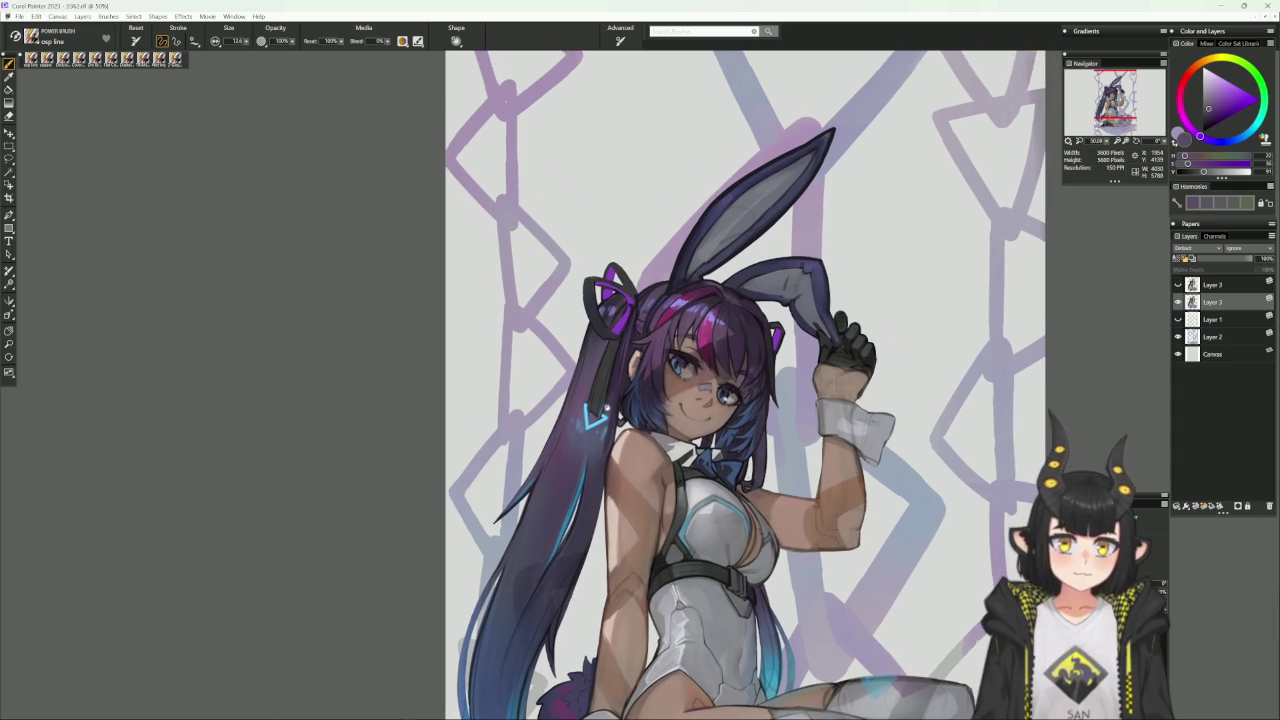
Sample grey-purples from the ribbon, then stroke dark blue along the hair's left edge.
alt+click(617, 292)
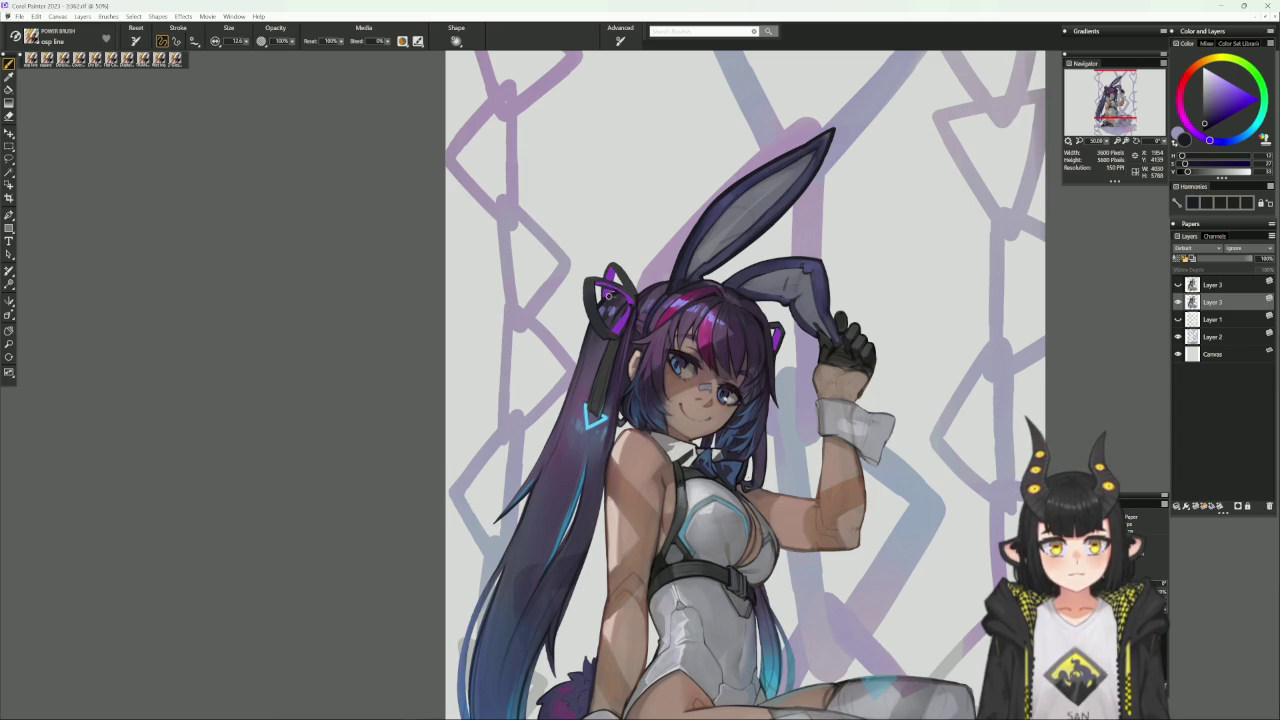
alt+click(612, 294)
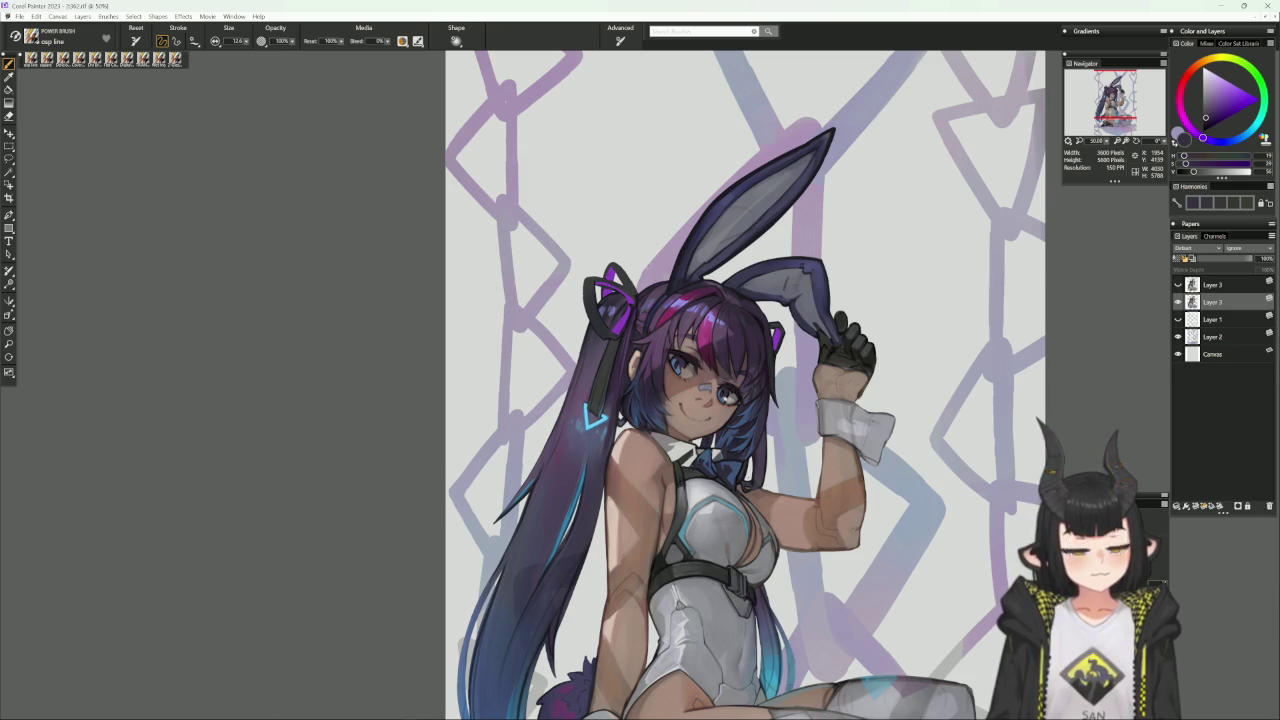
drag(623, 650, 599, 540)
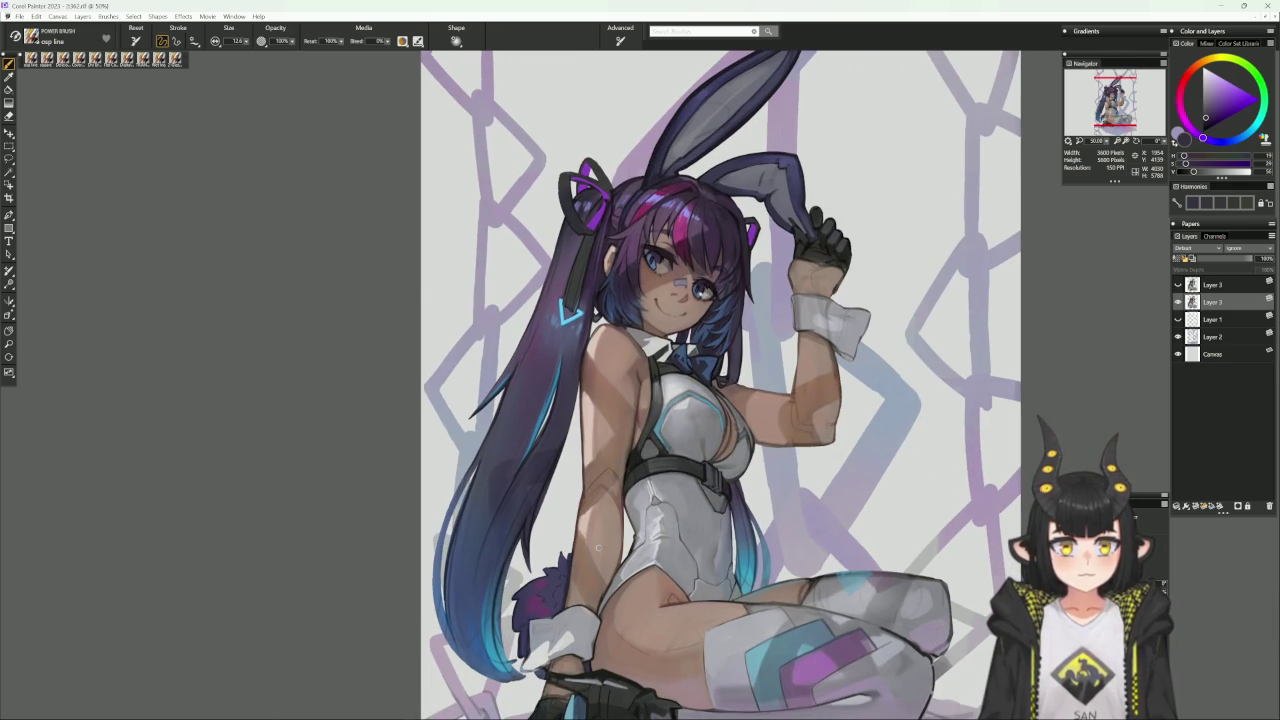
drag(565, 635, 561, 620)
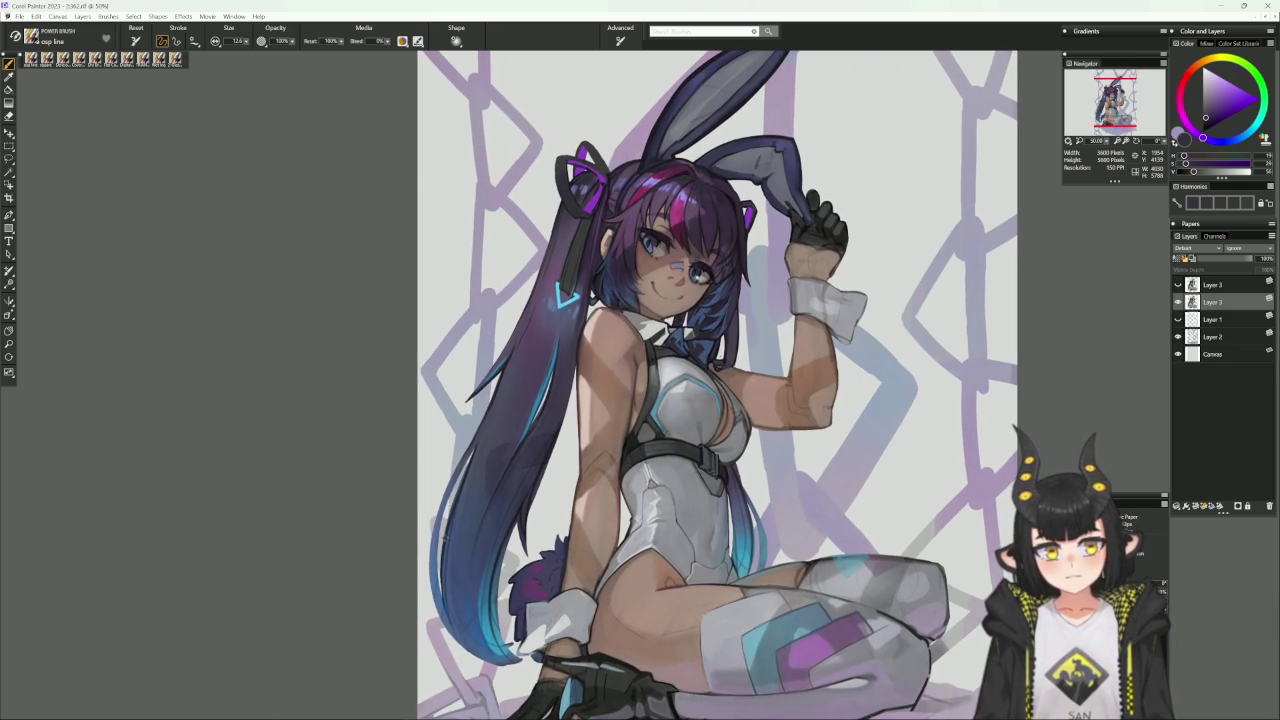
alt+click(470, 452)
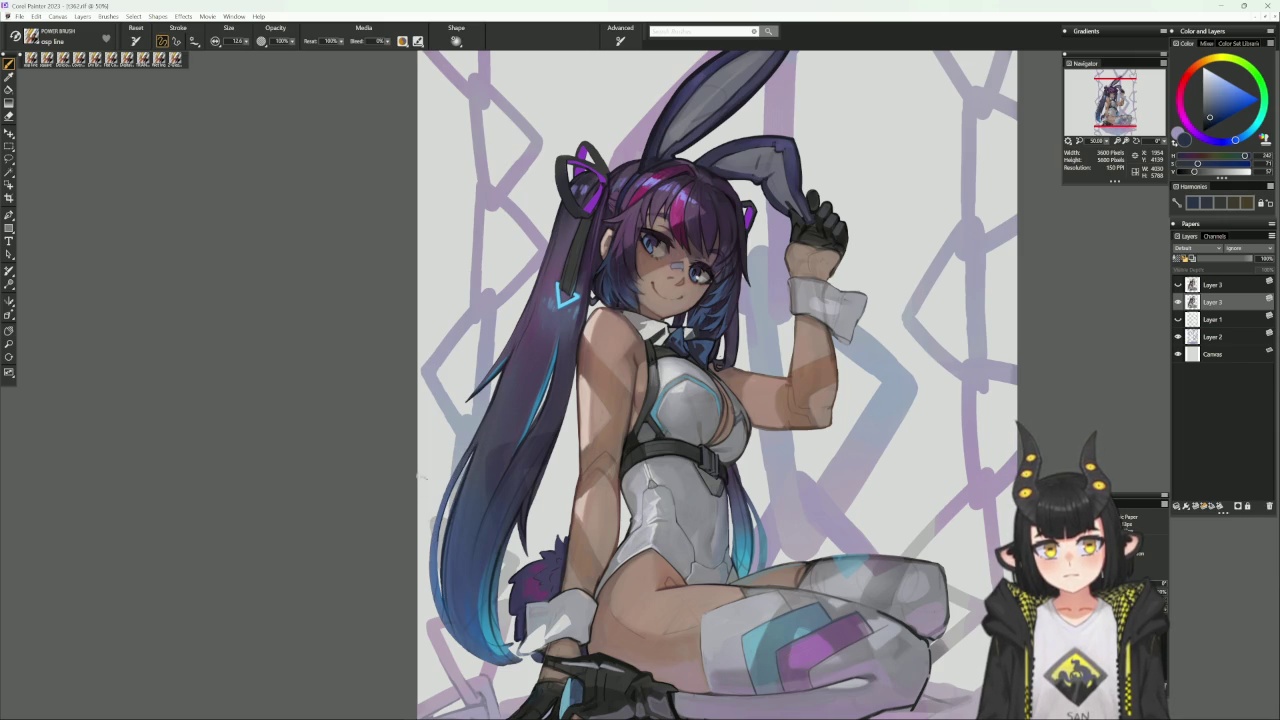
drag(438, 565, 440, 543)
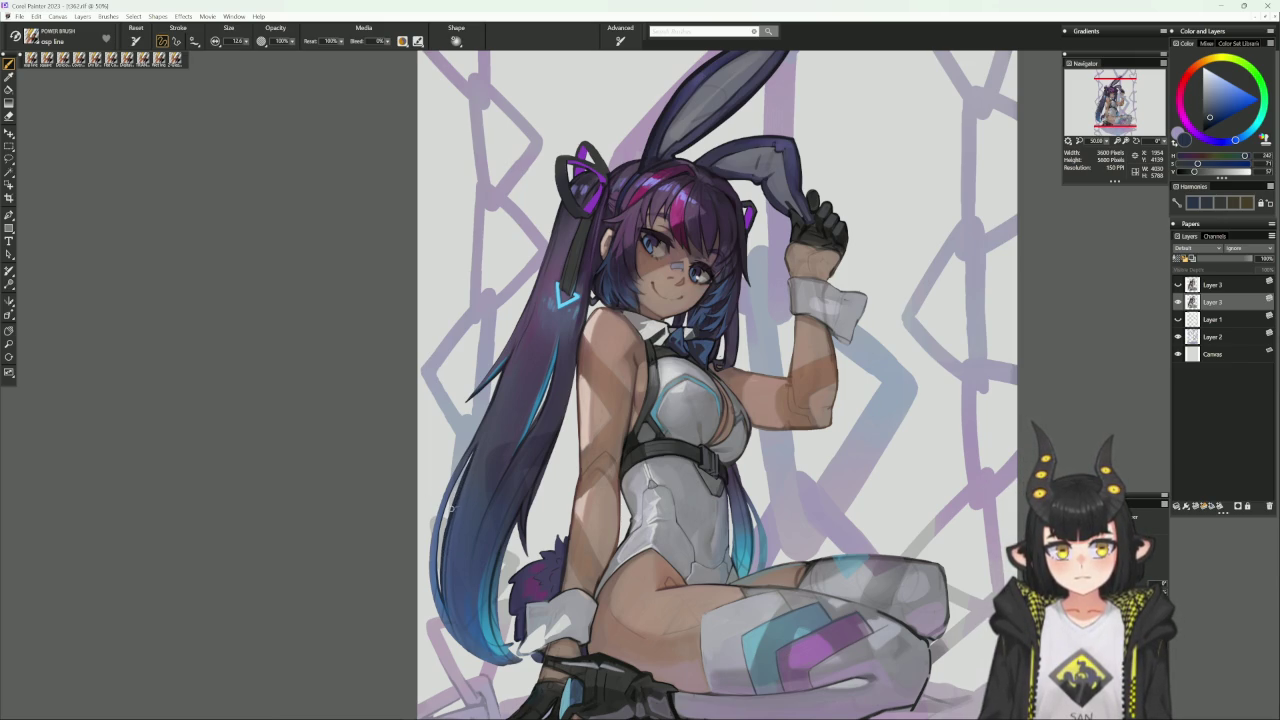
Pick a brighter blue, enlarge the brush to about 28, and load Cover Pencil.
alt+click(463, 488)
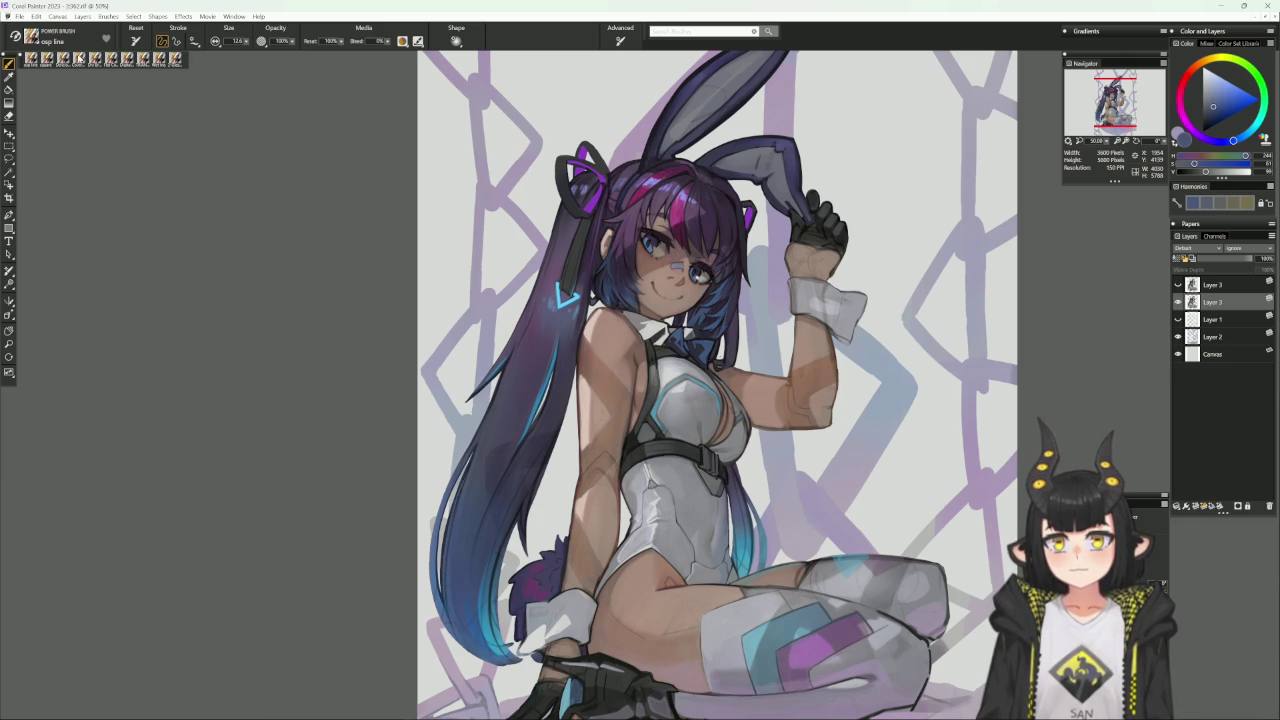
alt+click(476, 447)
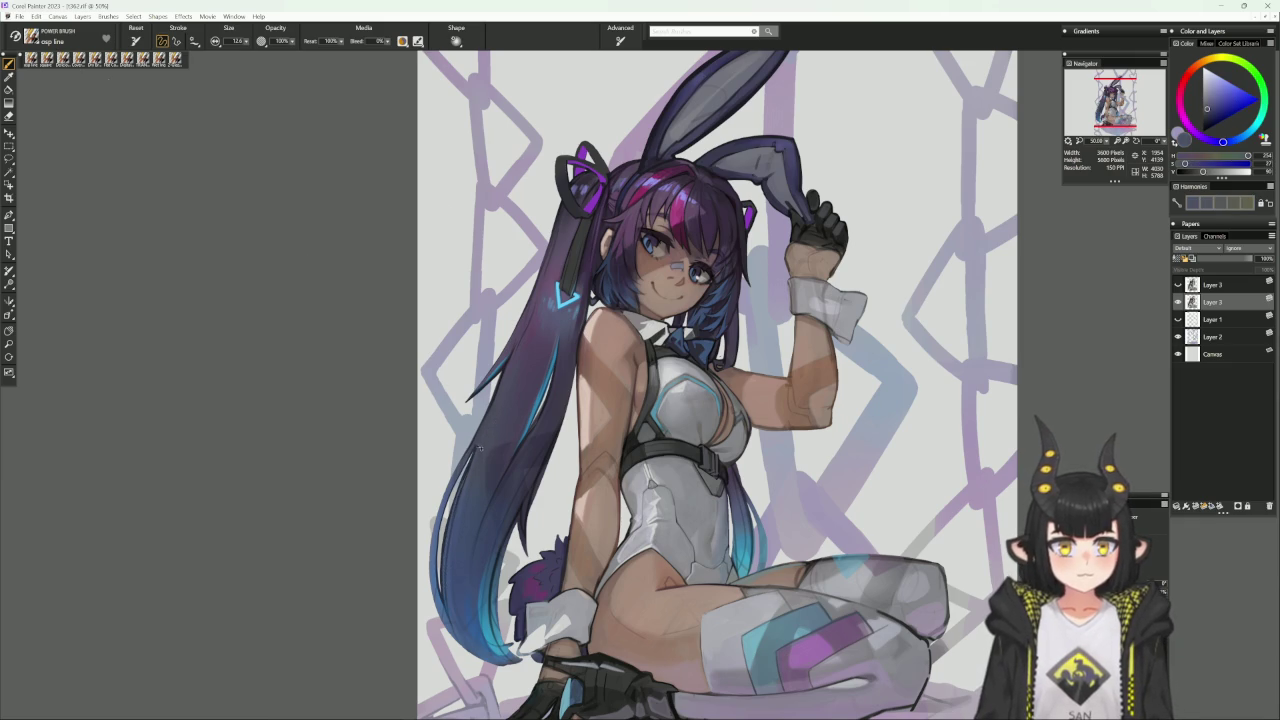
key(bracketright)
key(bracketright)
key(bracketright)
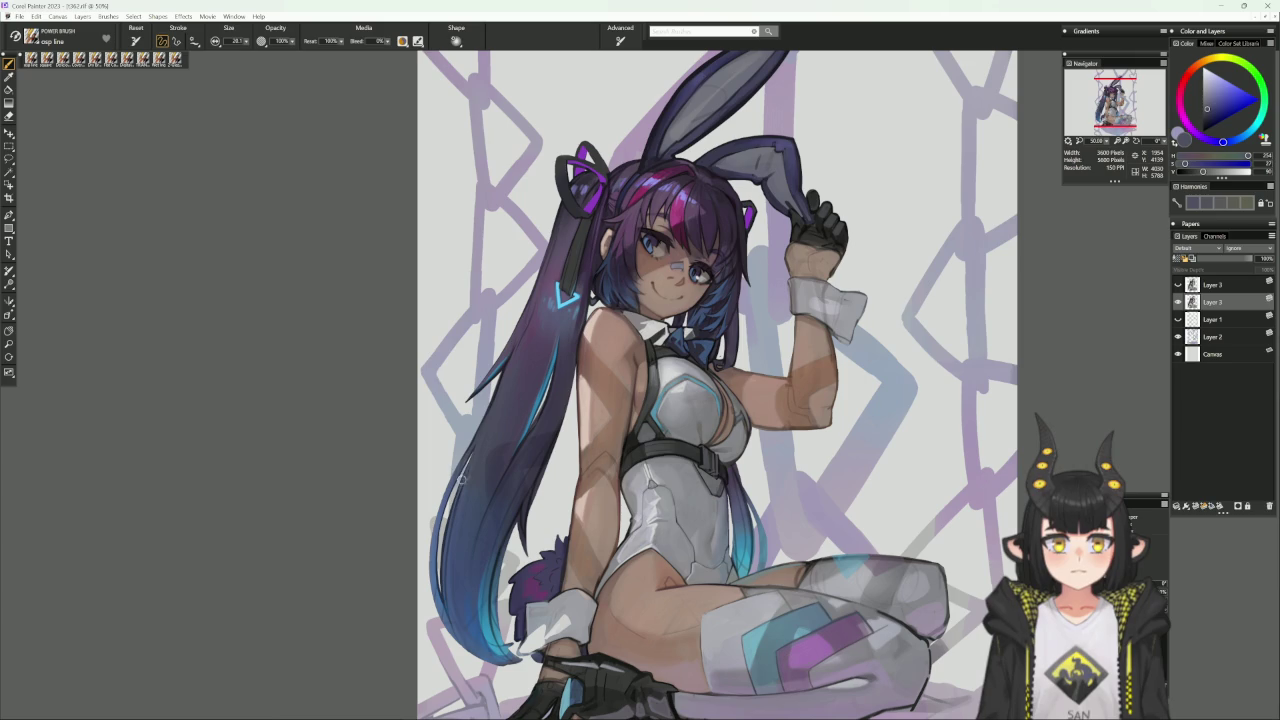
key(slash)
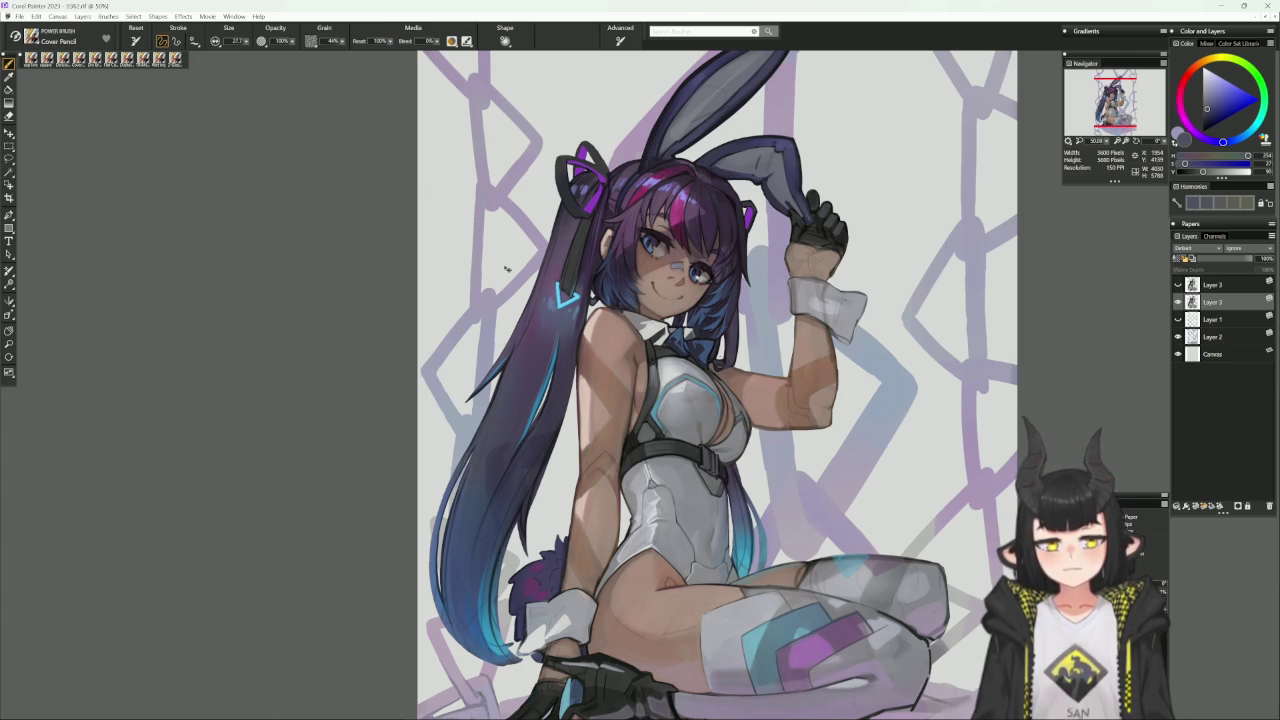
alt+click(488, 437)
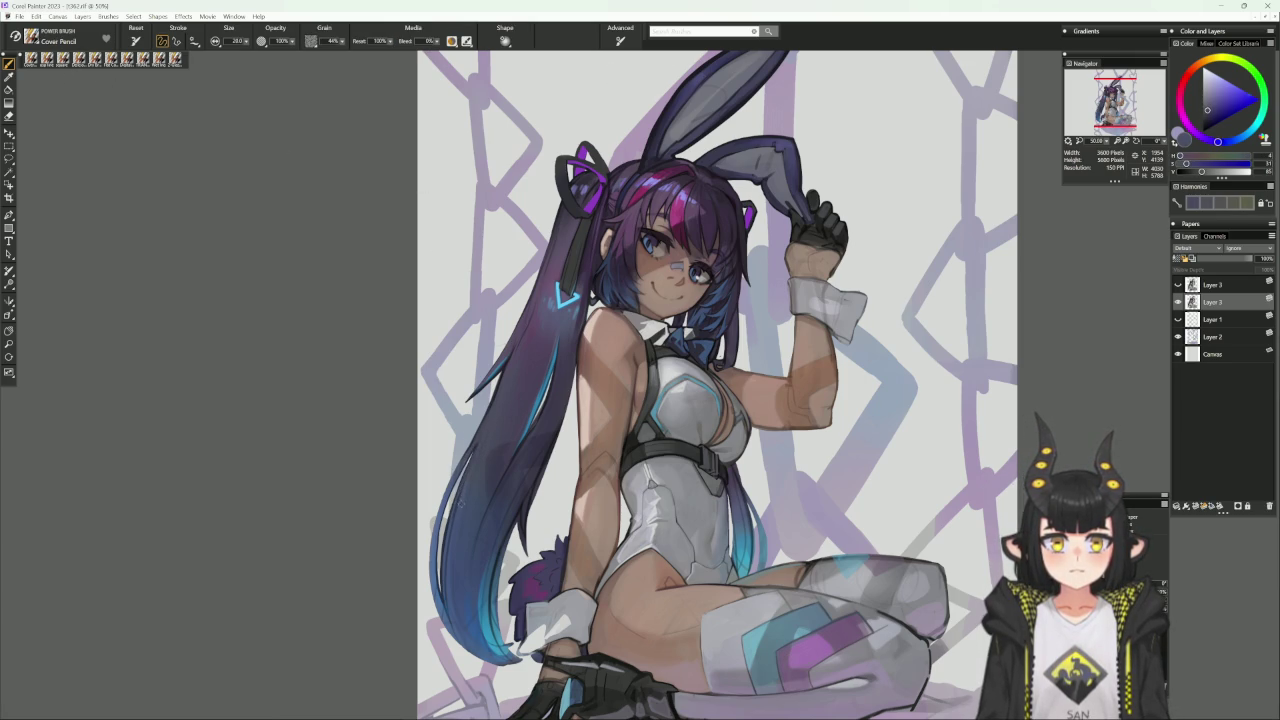
alt+click(459, 500)
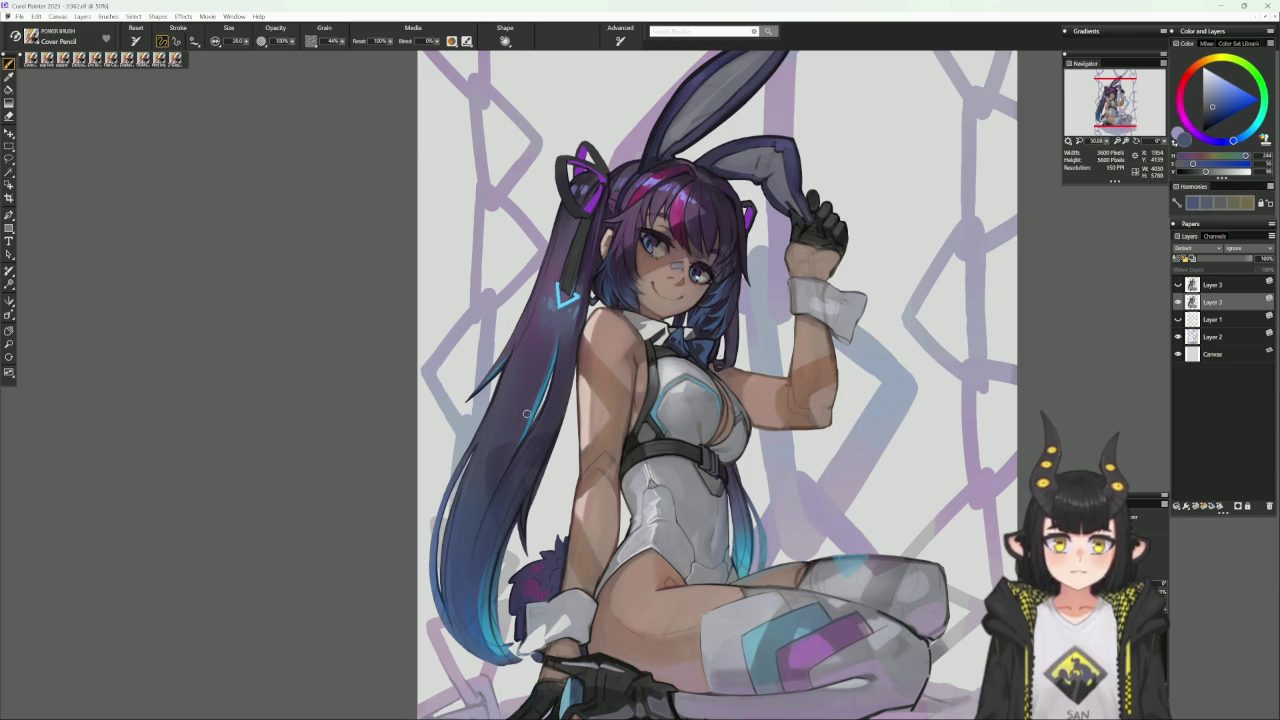
alt+click(459, 488)
key(])
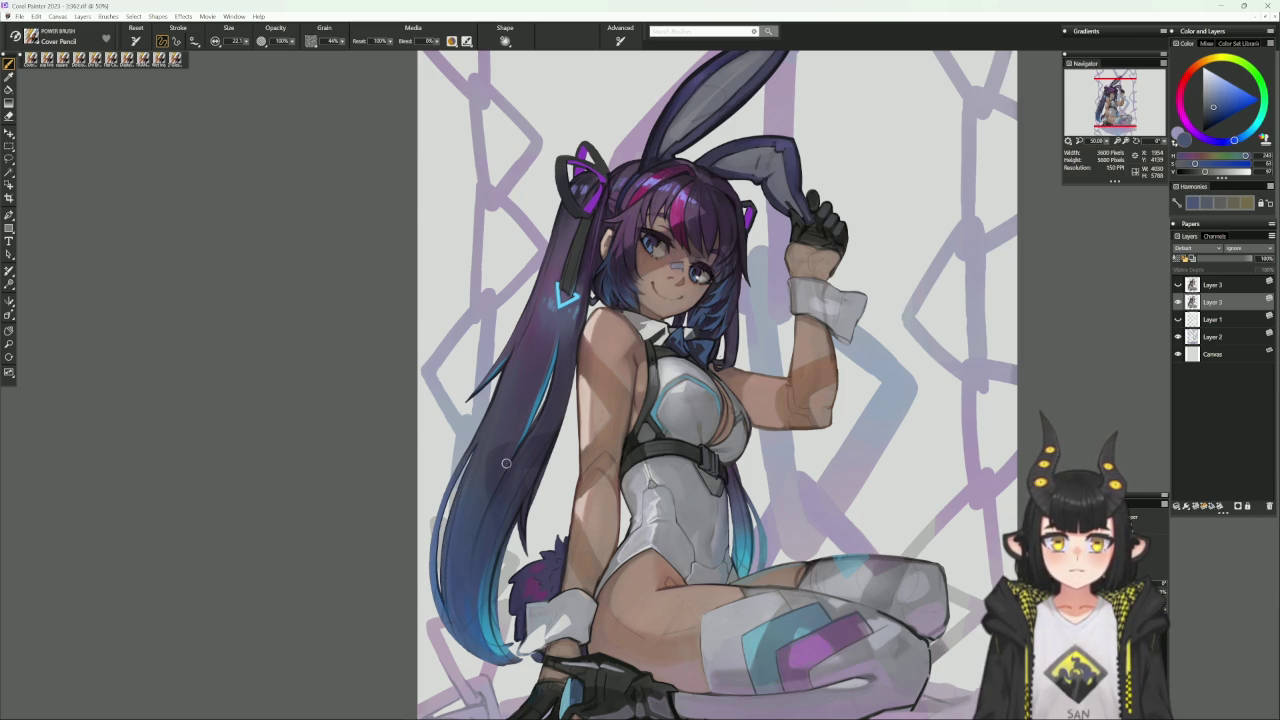
scroll(550, 530, down, 2)
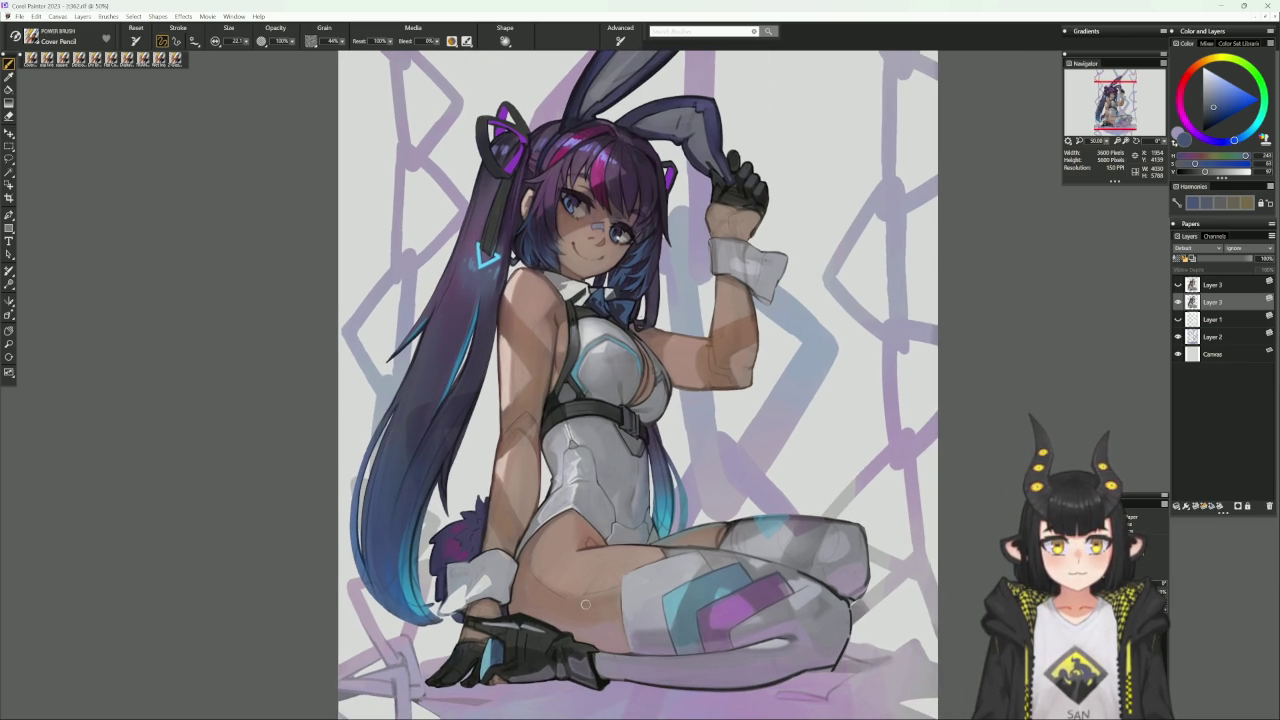
scroll(718, 538, down, 1)
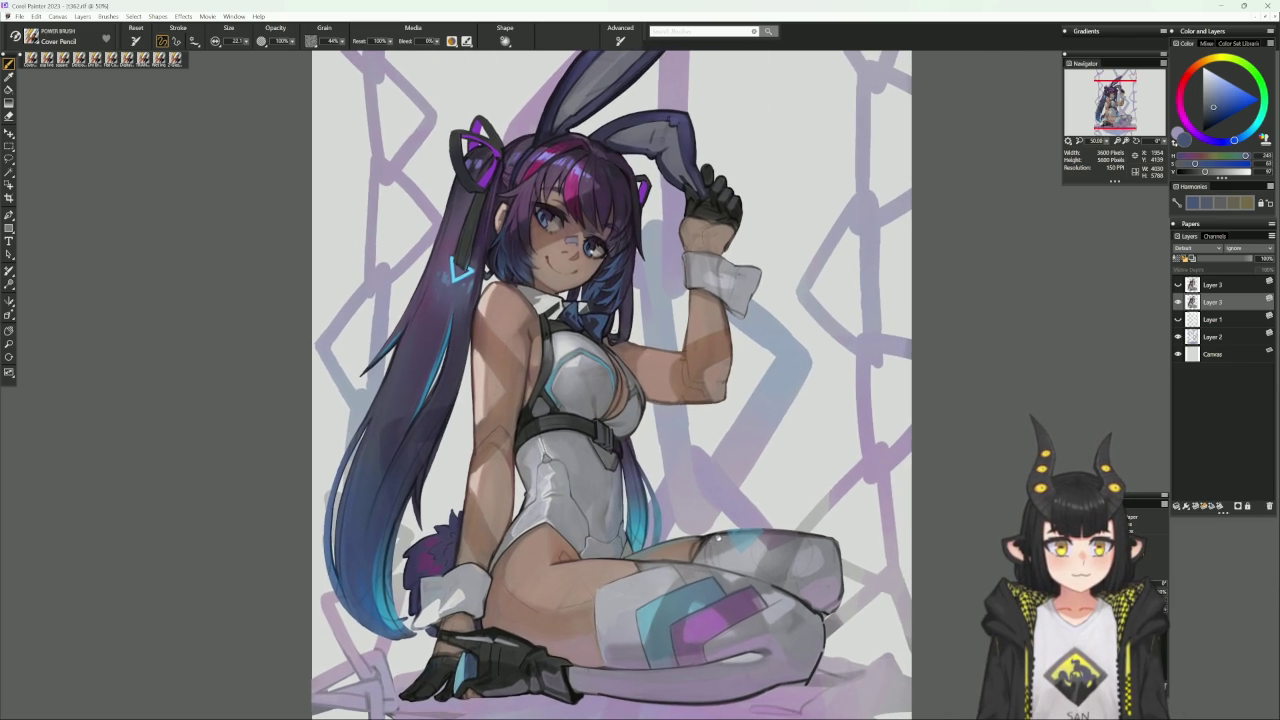
alt+click(611, 464)
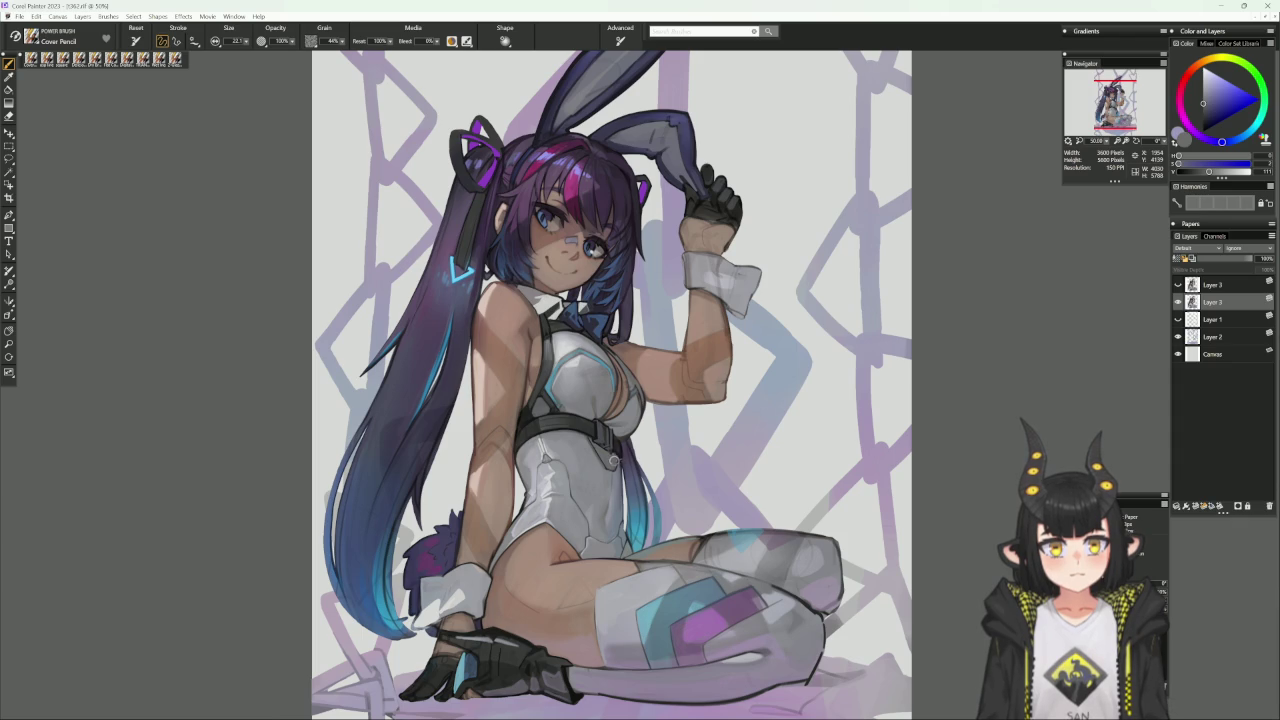
alt+click(614, 451)
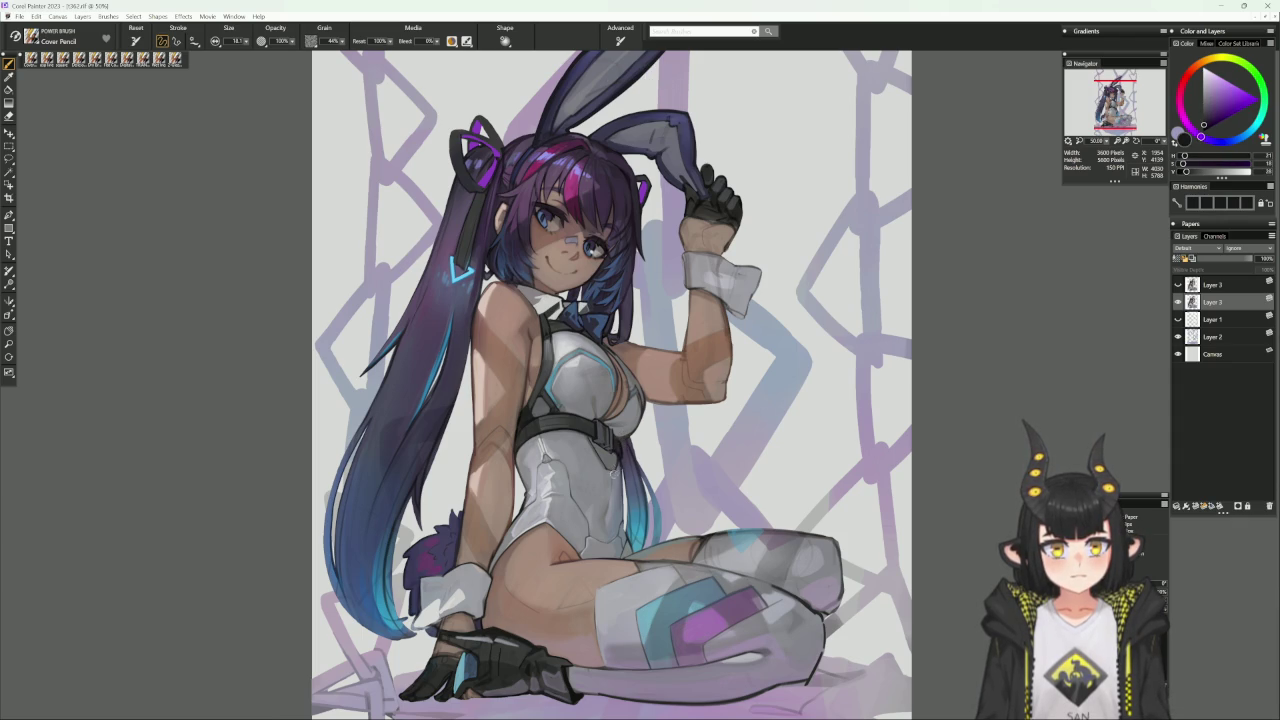
alt+click(614, 460)
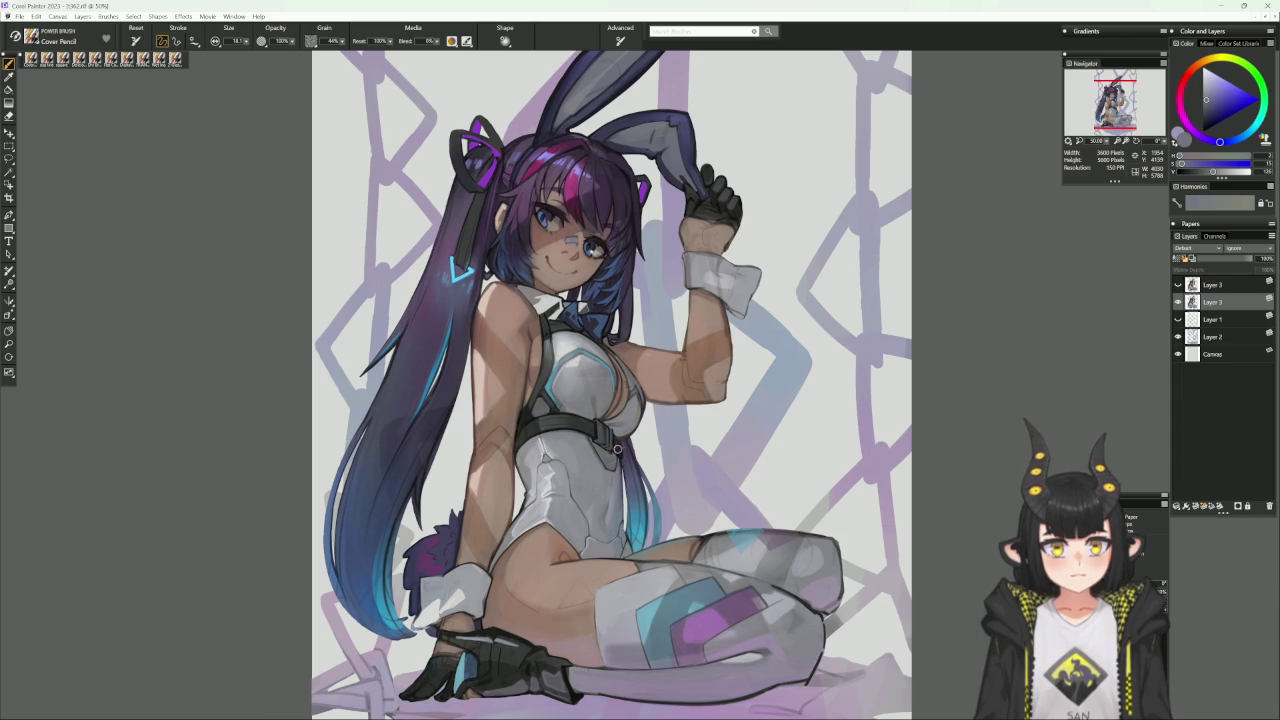
alt+click(617, 450)
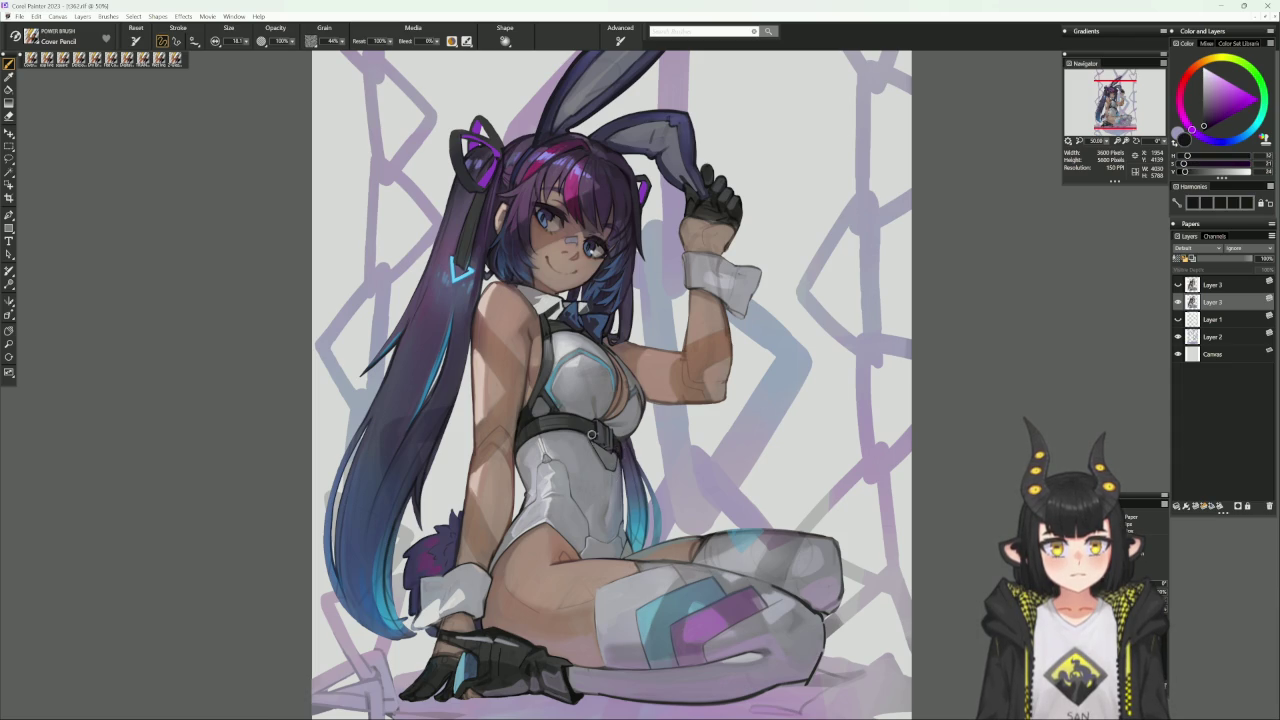
alt+click(591, 436)
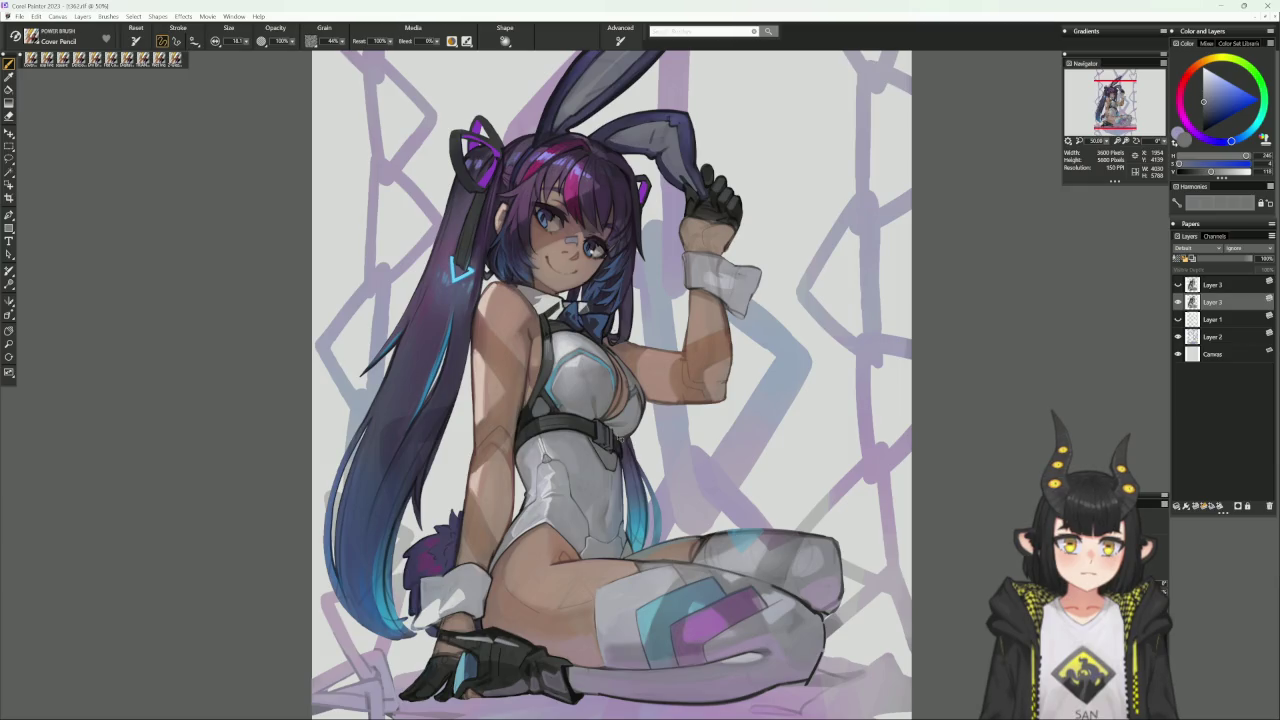
drag(617, 440, 560, 520)
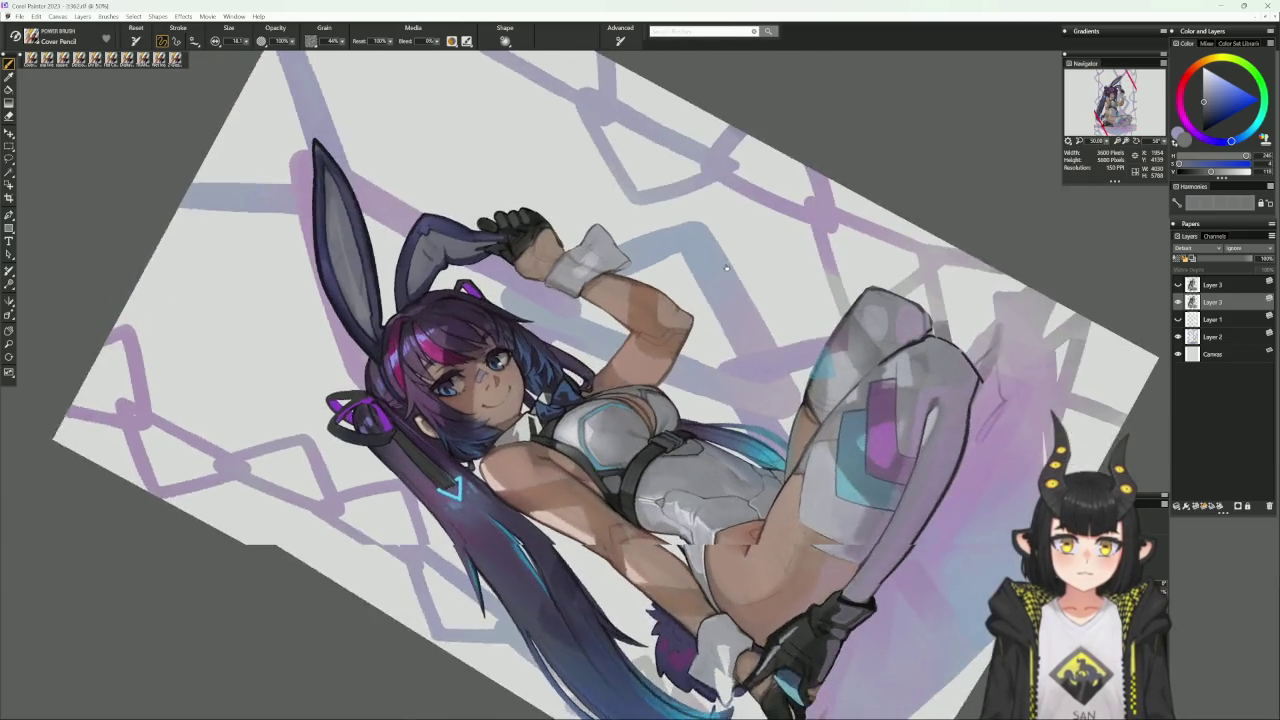
alt+click(562, 452)
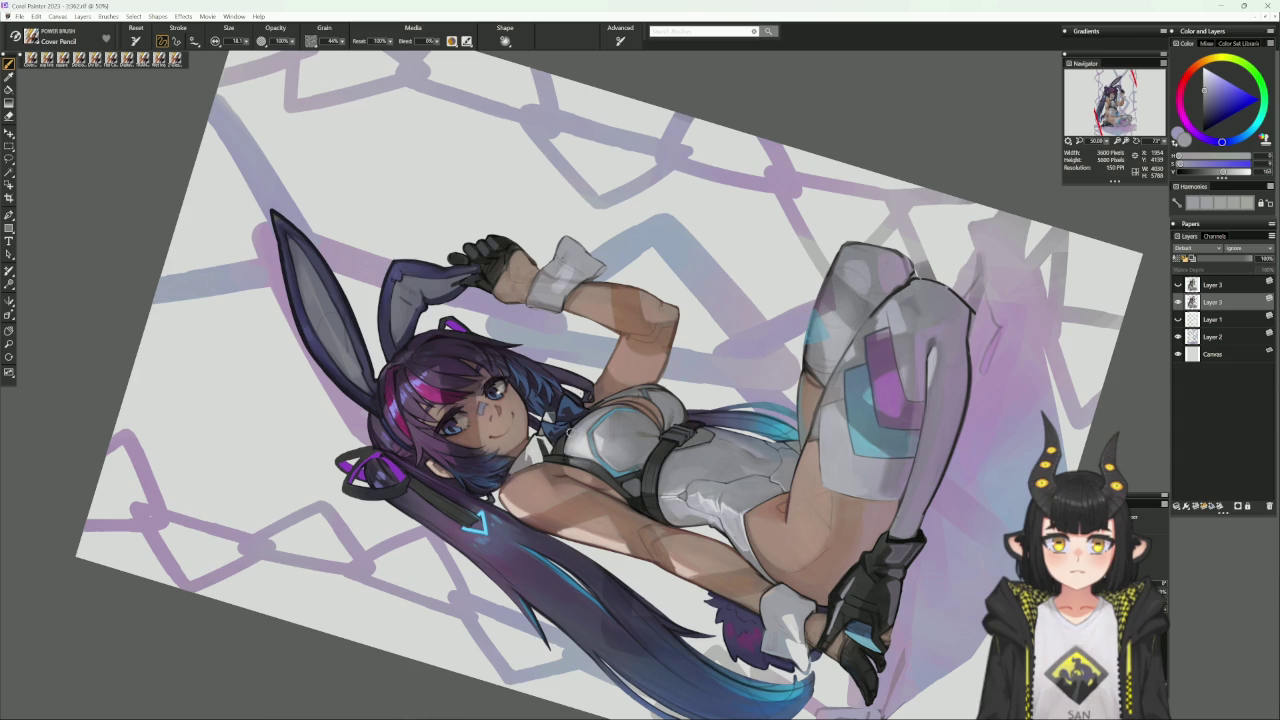
alt+click(562, 440)
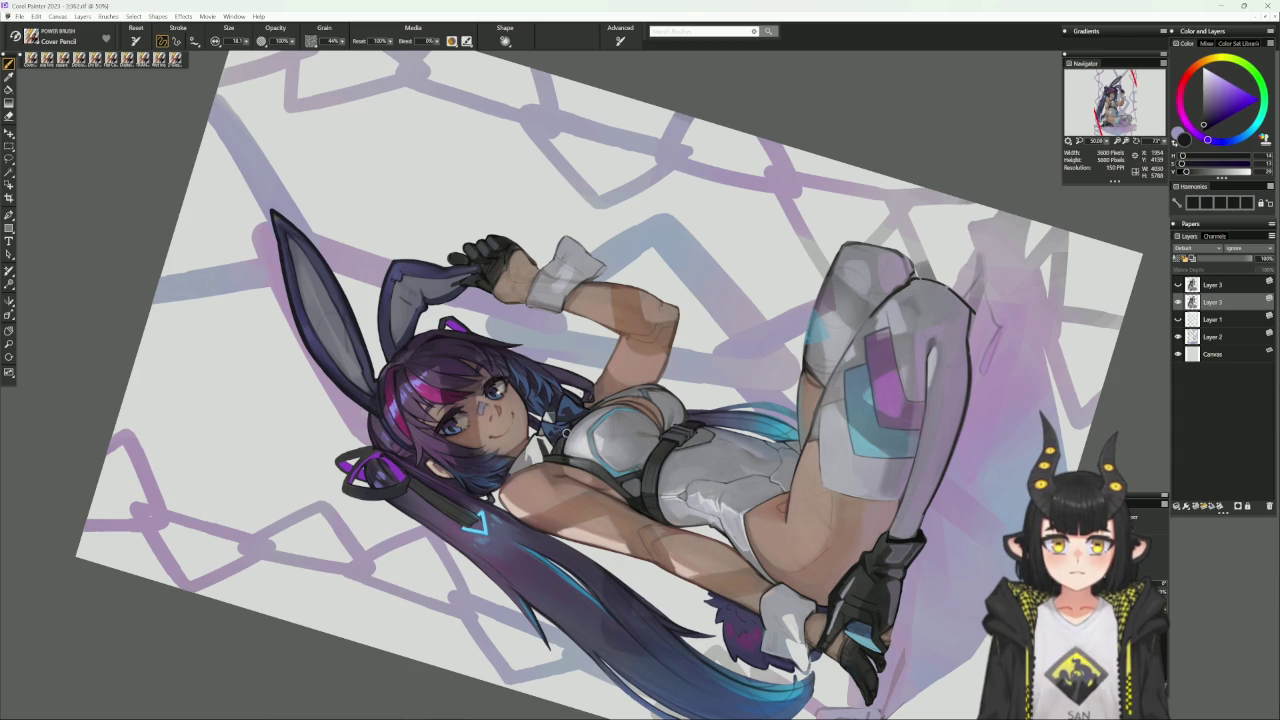
alt+click(563, 435)
alt+click(563, 430)
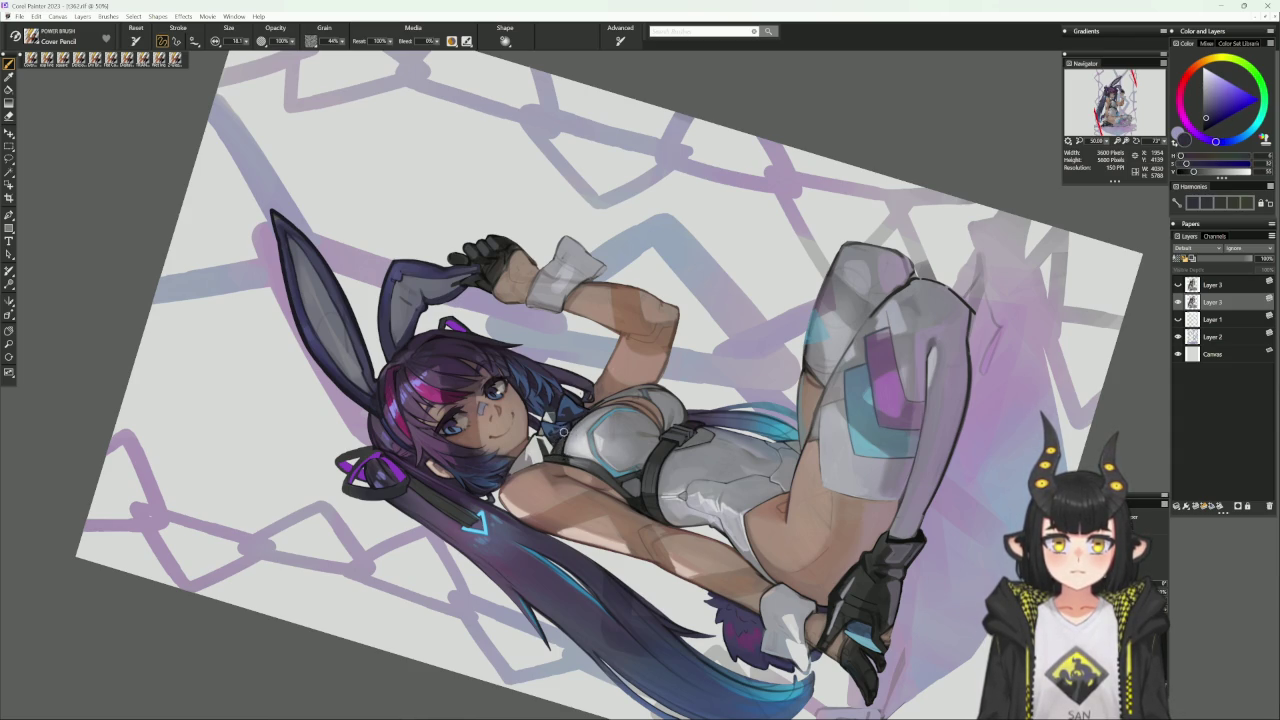
click(563, 432)
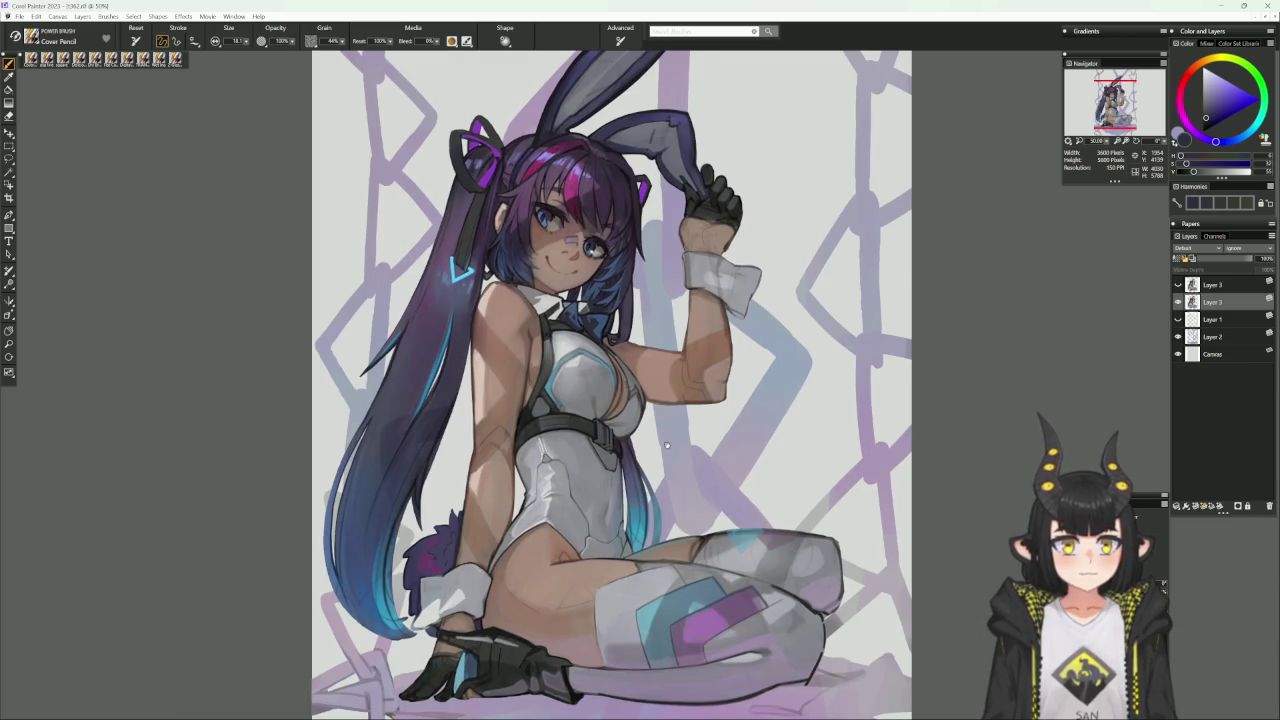
scroll(651, 497, up, 2)
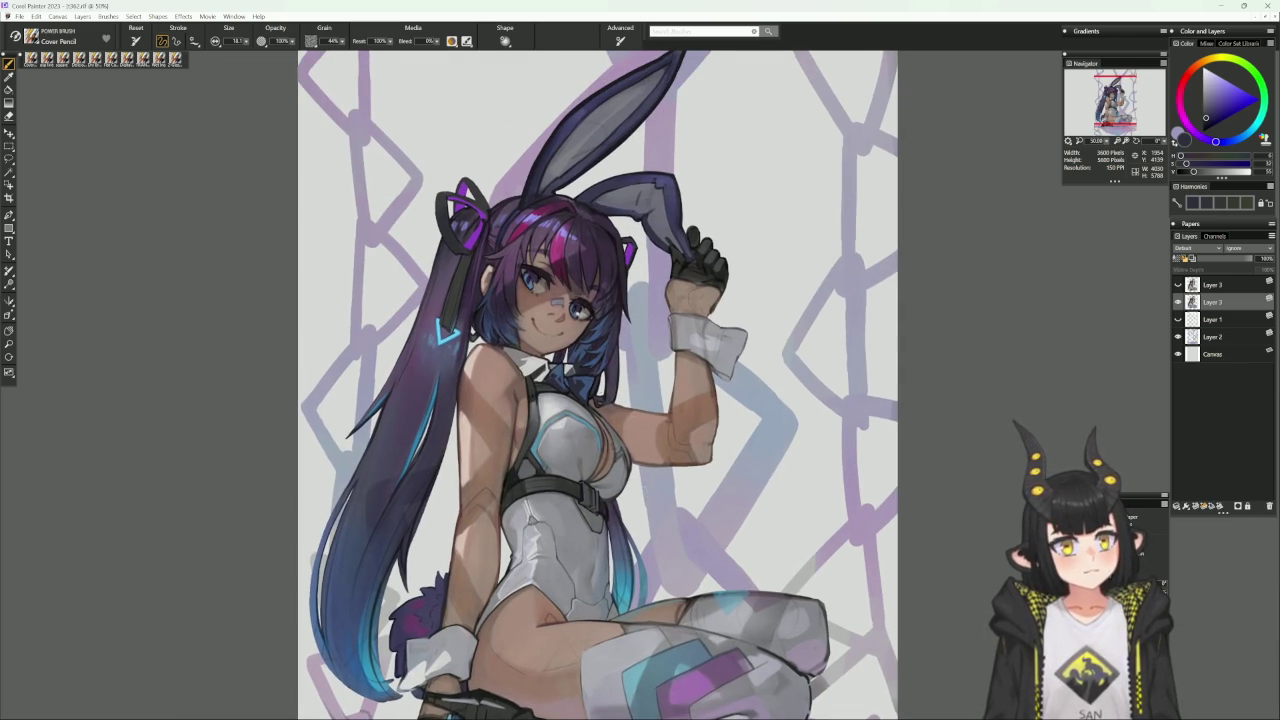
alt+click(540, 548)
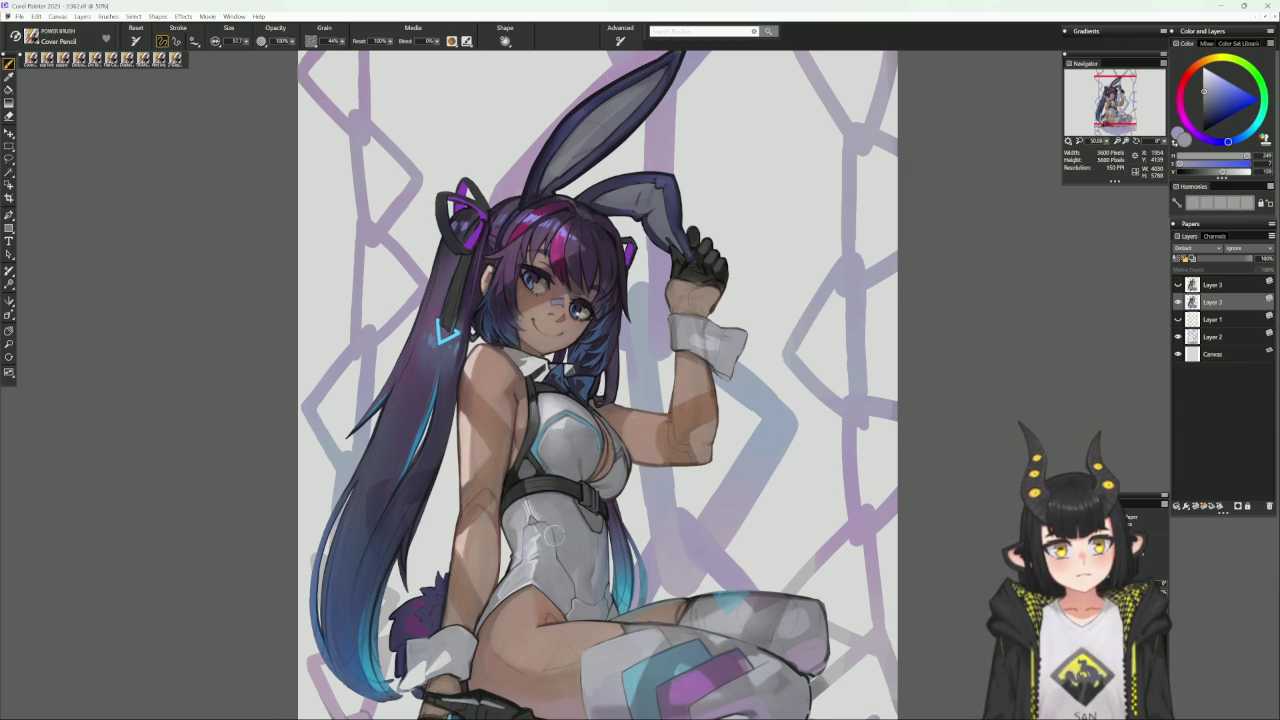
drag(588, 530, 580, 471)
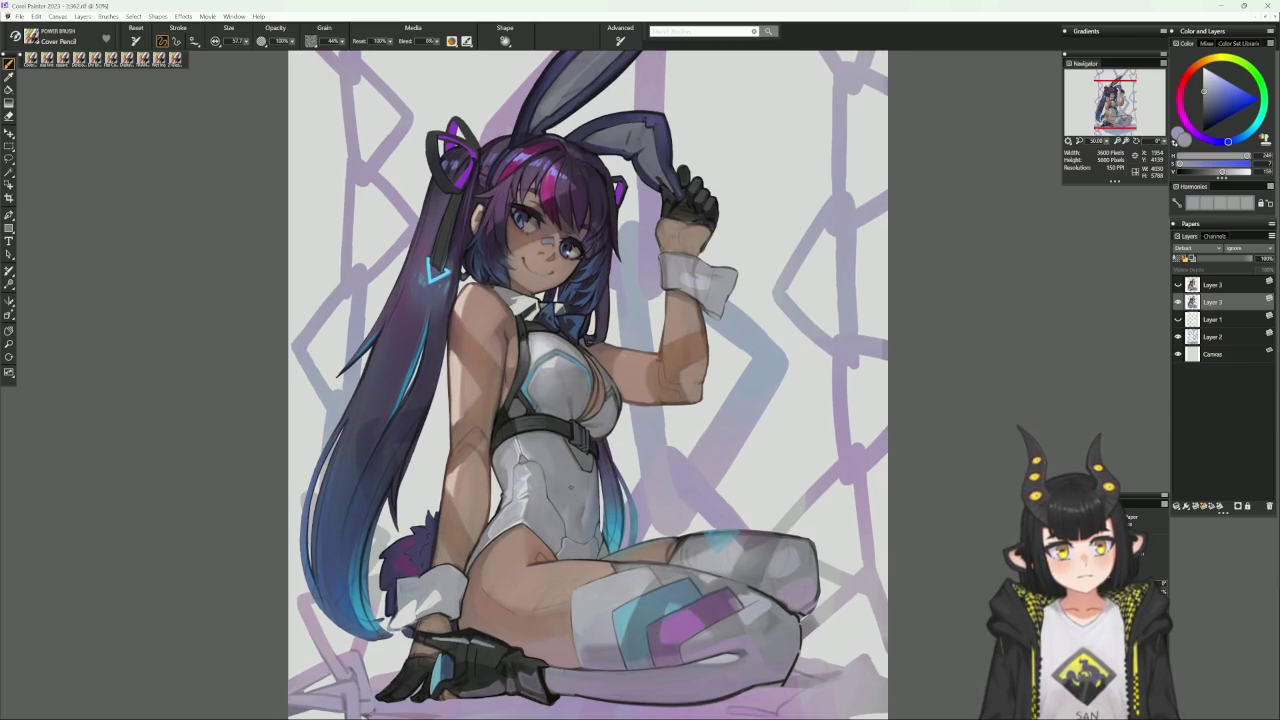
alt+click(546, 530)
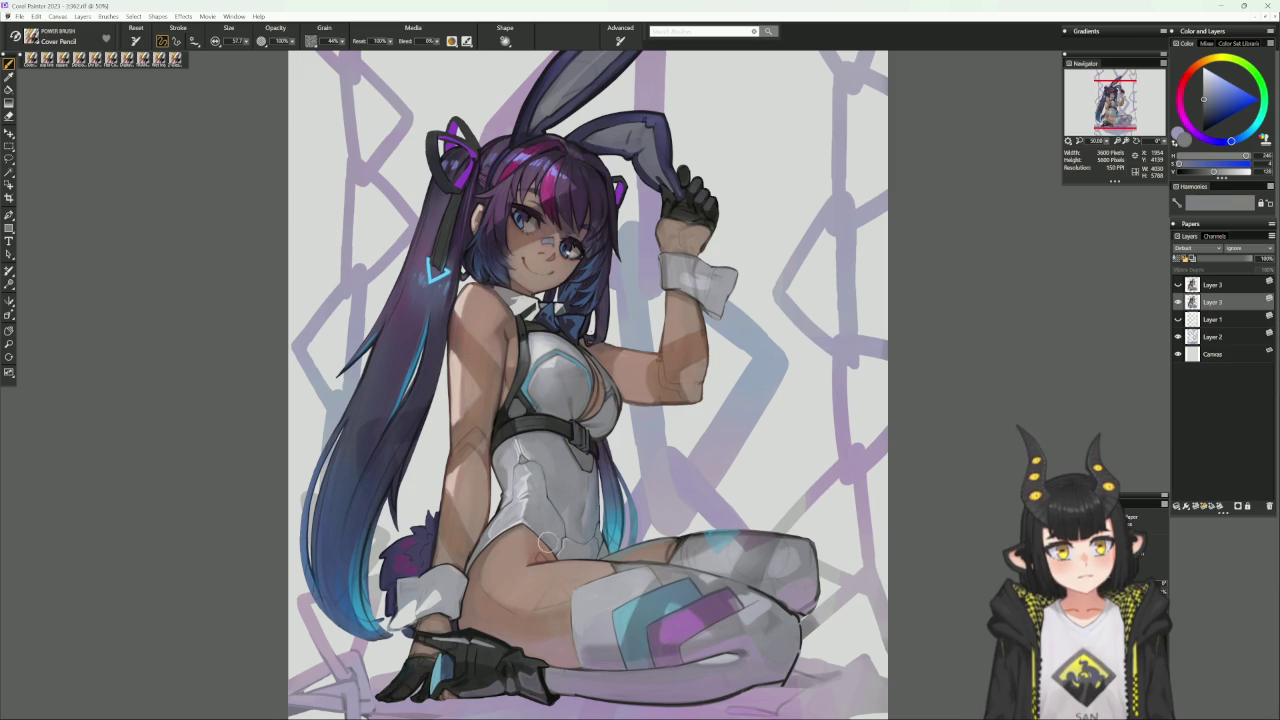
alt+click(539, 514)
alt+click(540, 510)
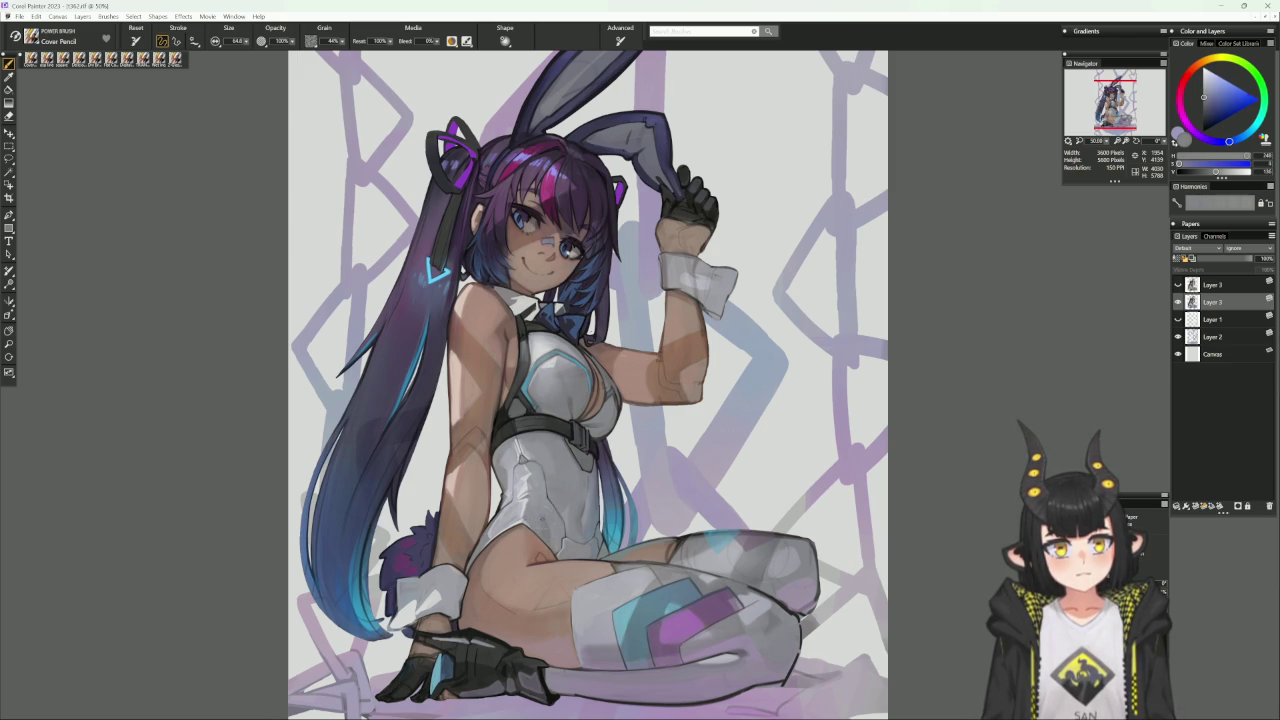
key(bracketright)
key(bracketright)
key(bracketright)
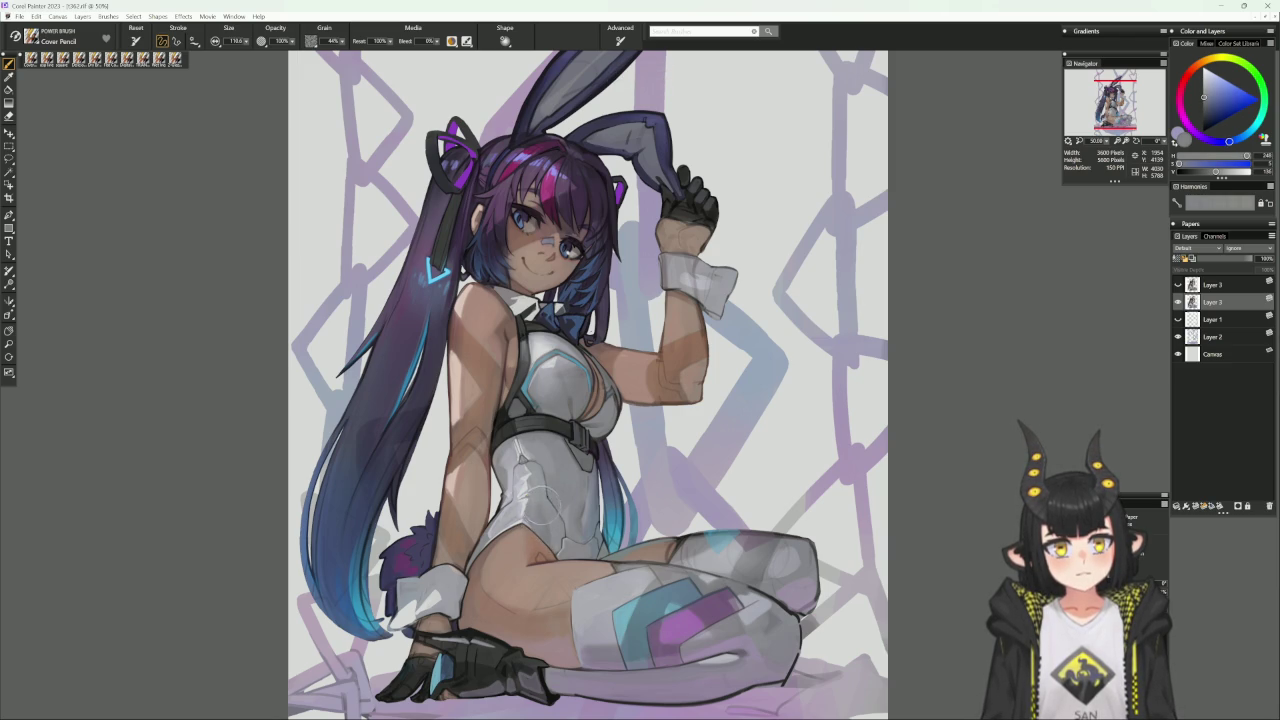
alt+click(538, 530)
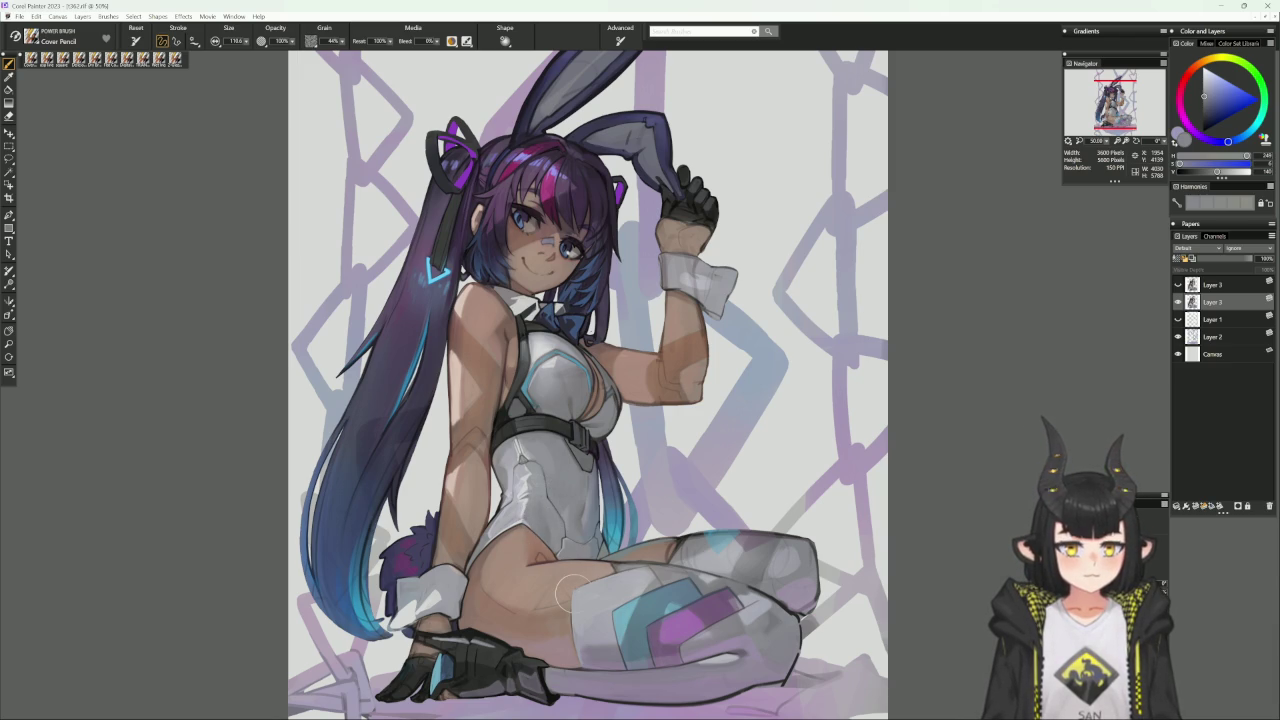
alt+click(517, 508)
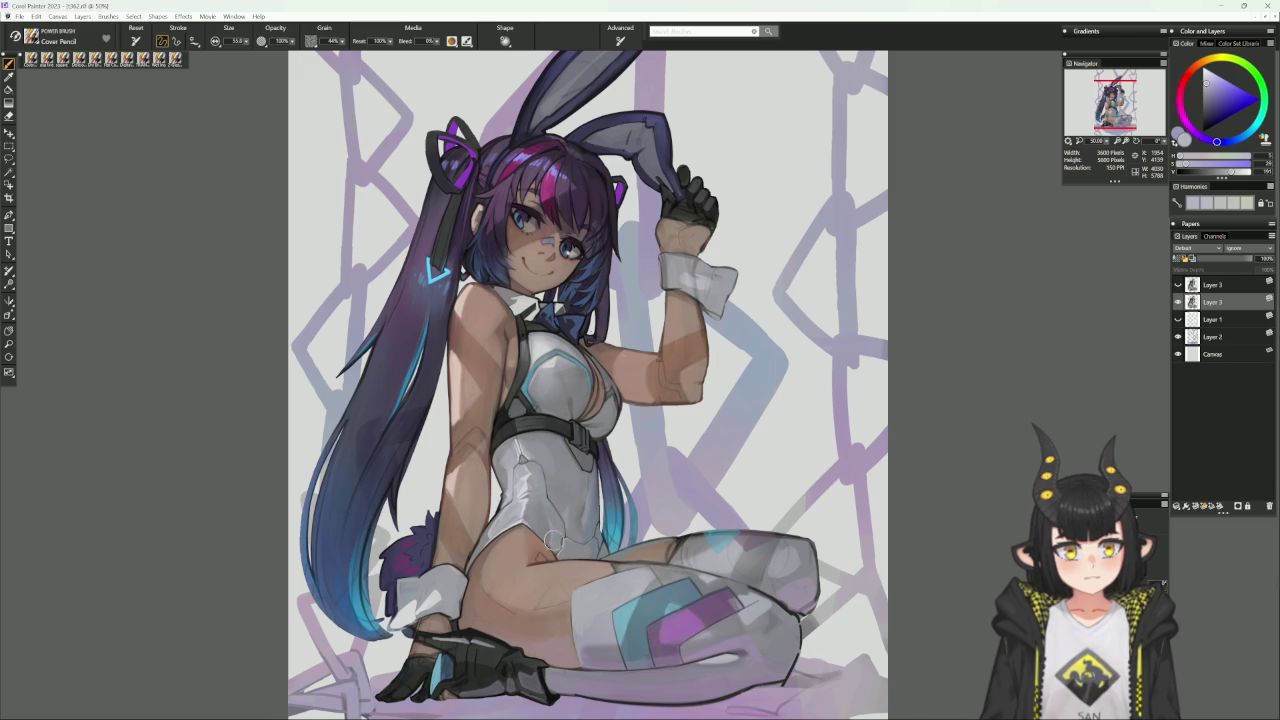
alt+click(551, 543)
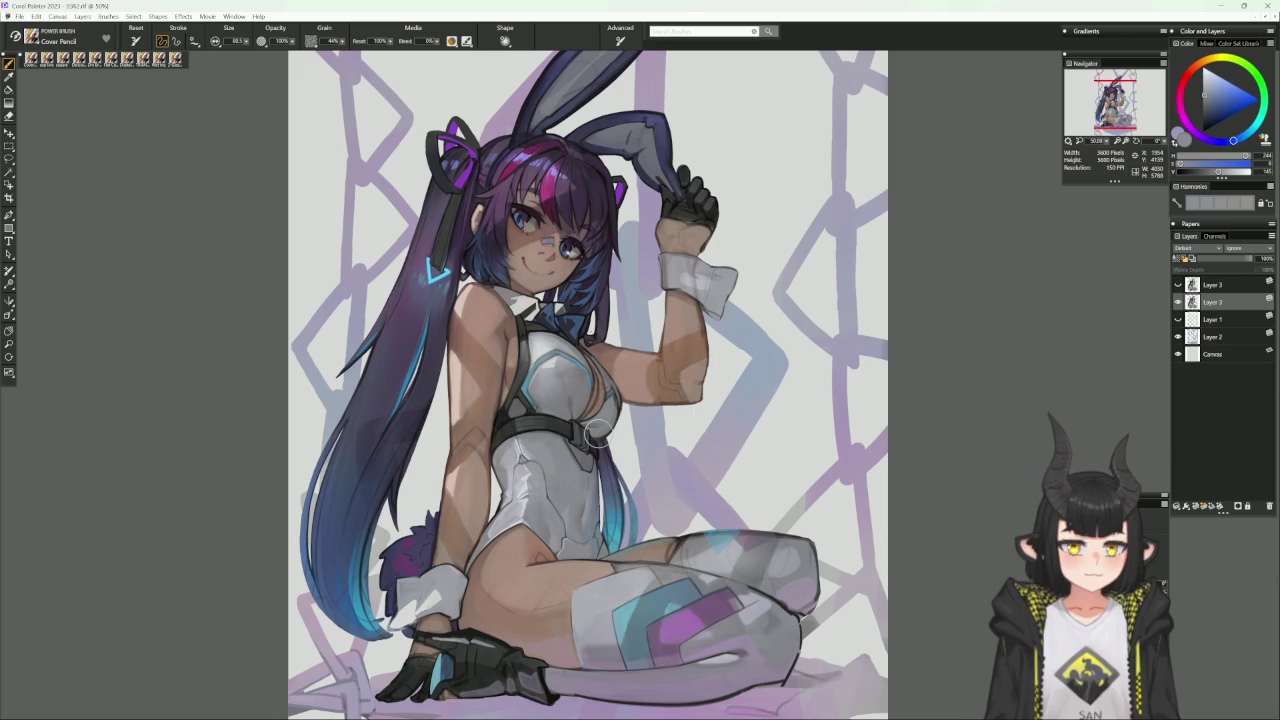
alt+click(490, 468)
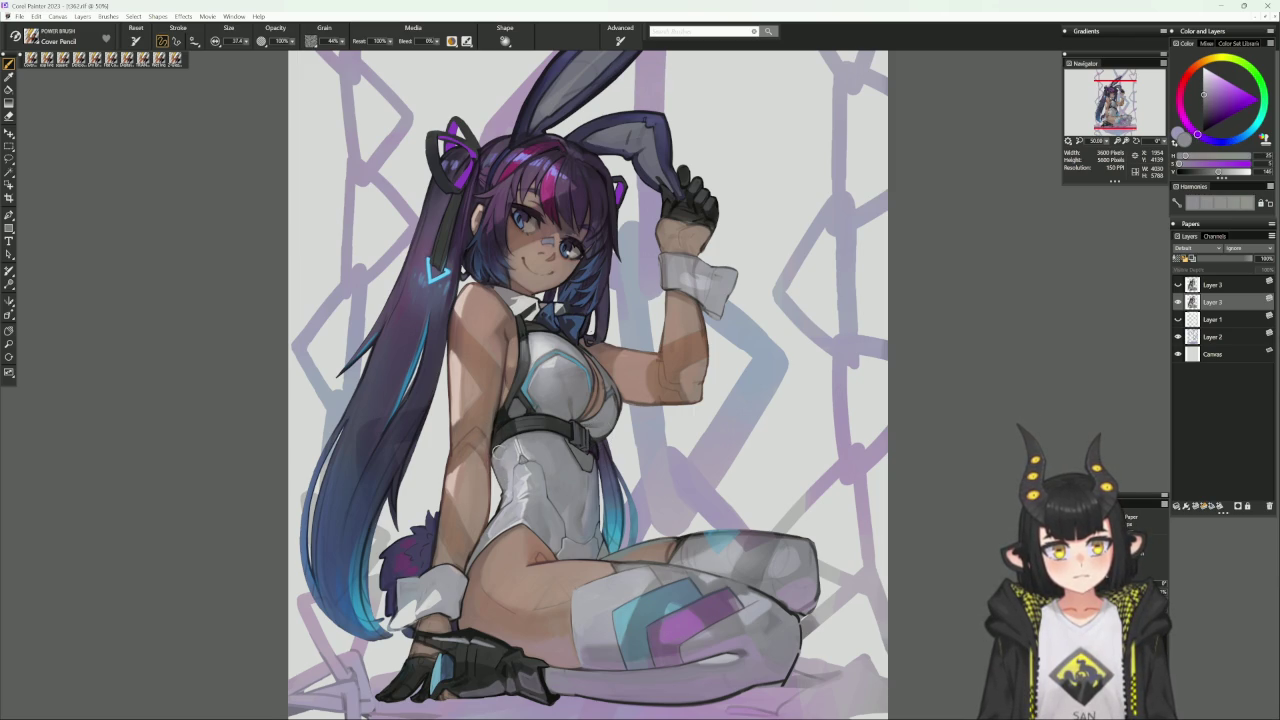
alt+click(496, 444)
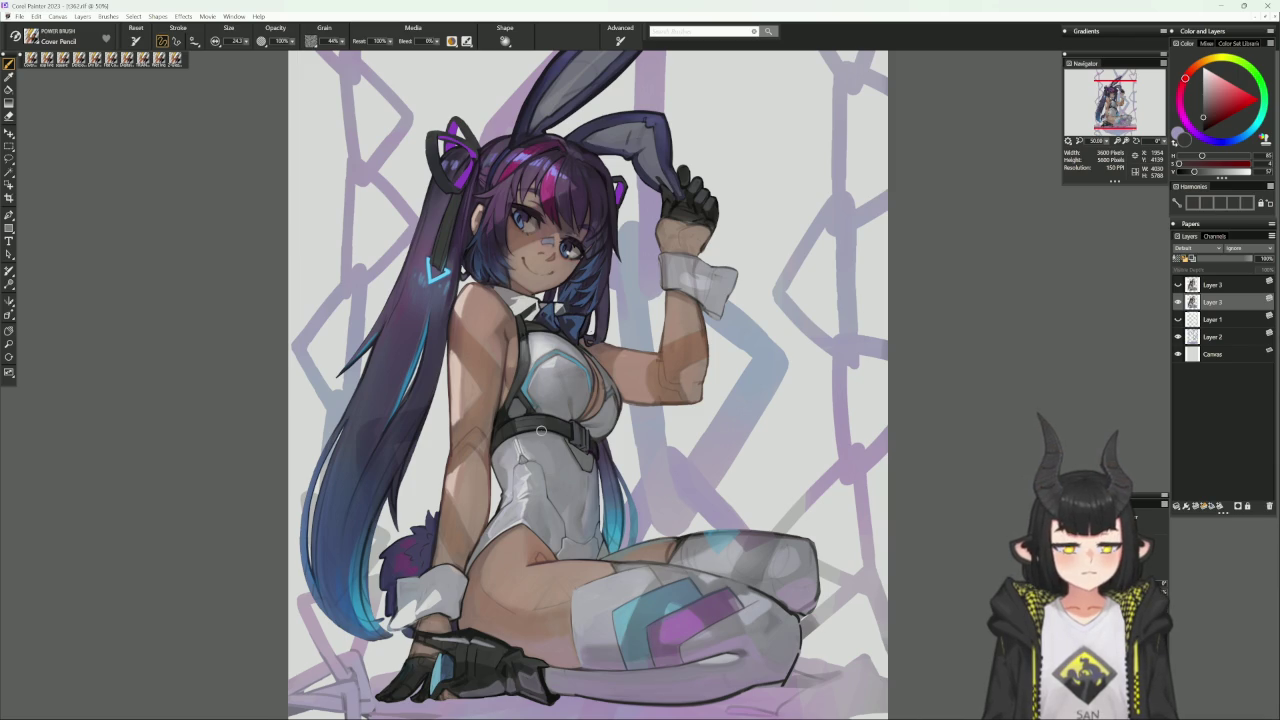
mouse_move(550, 626)
mouse_down()
mouse_move(586, 581)
mouse_move(579, 598)
mouse_up()
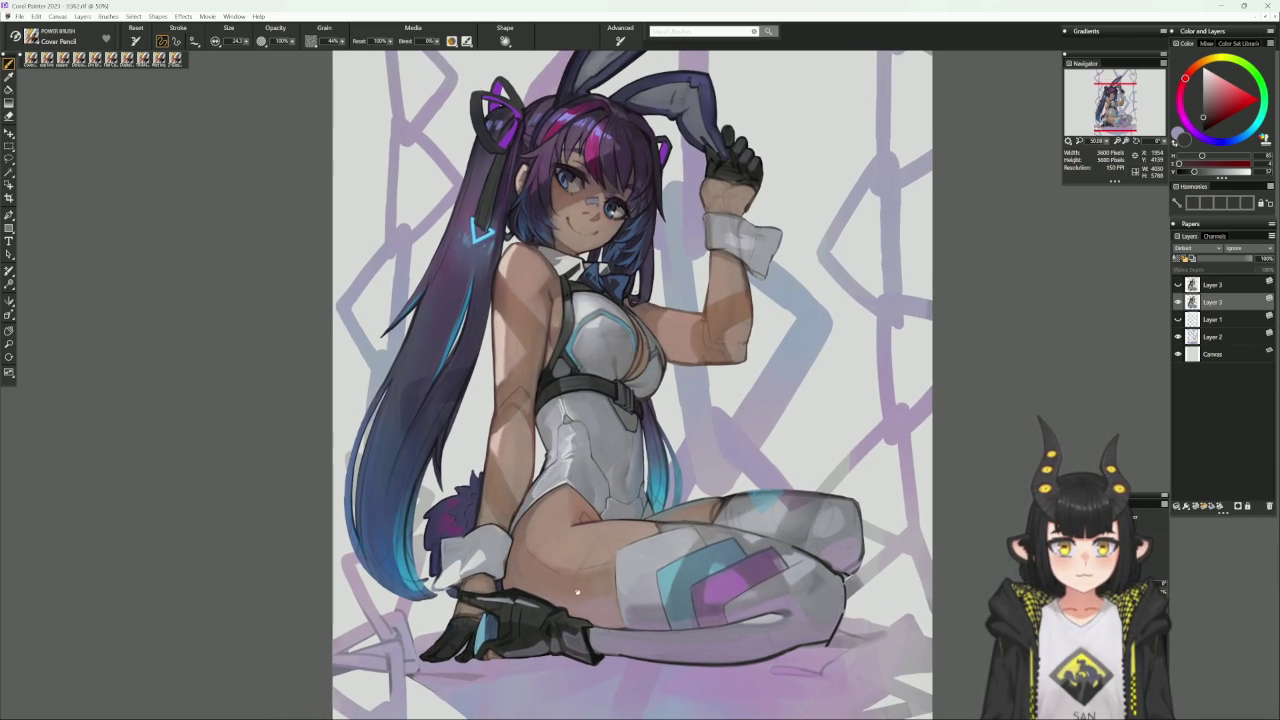
Darken the left hair shading, shrink the brush to about 16, and sample hair blues.
drag(476, 356, 472, 377)
alt+click(466, 408)
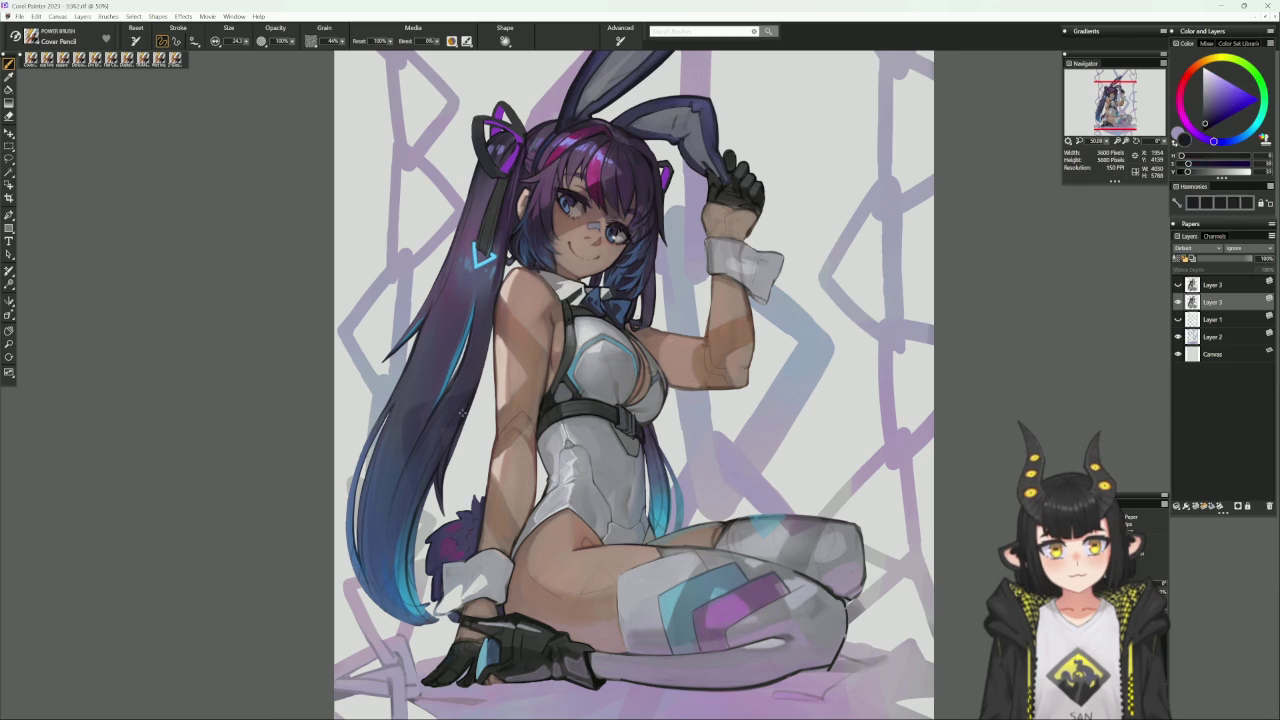
key(bracketleft)
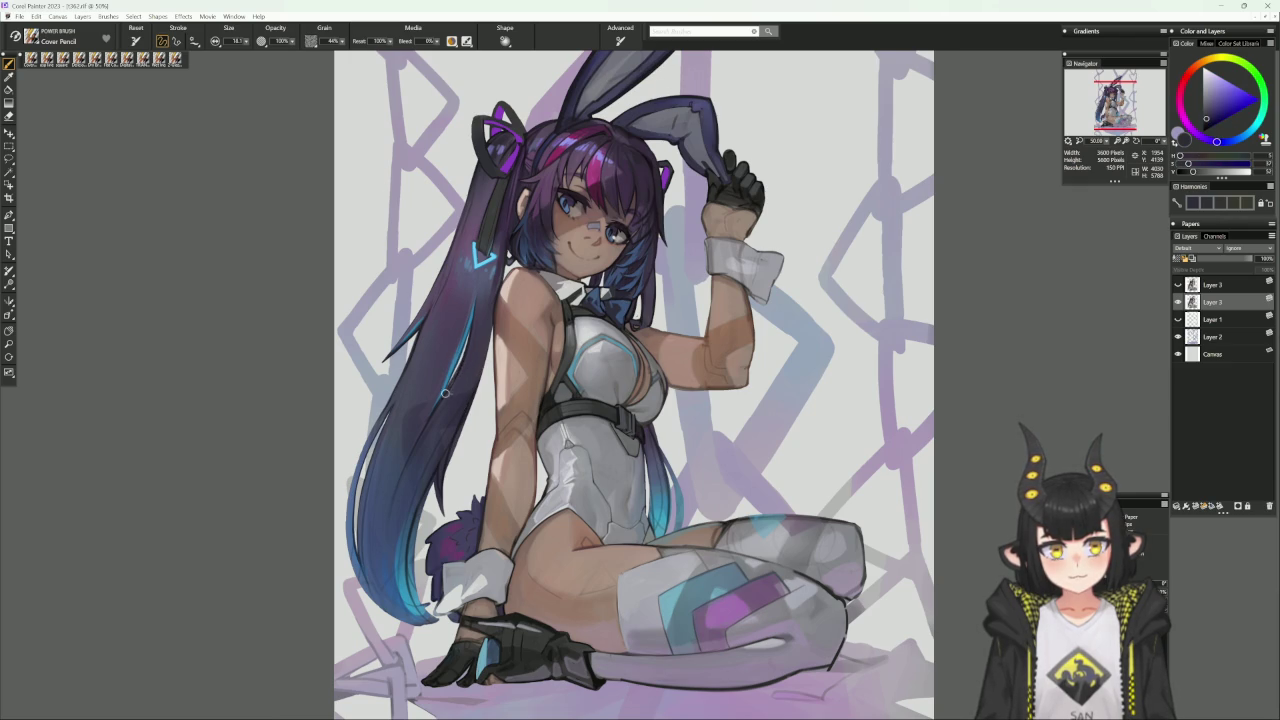
alt+click(452, 384)
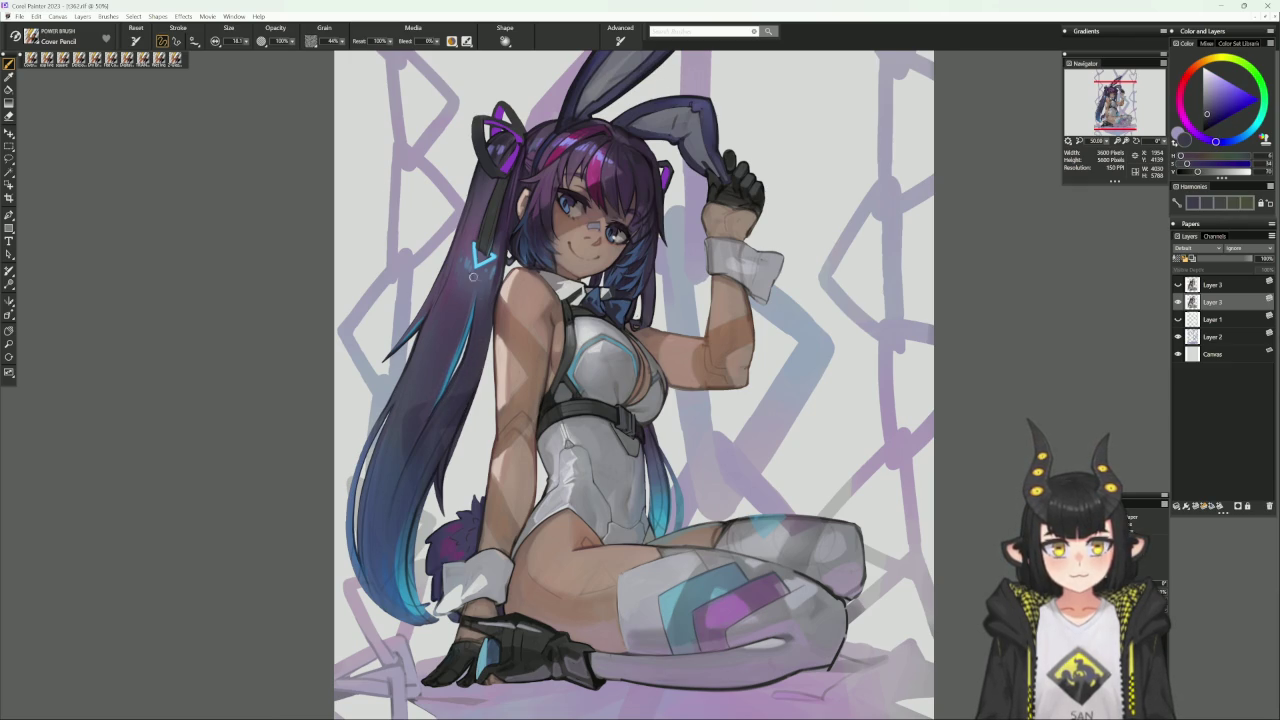
alt+click(472, 340)
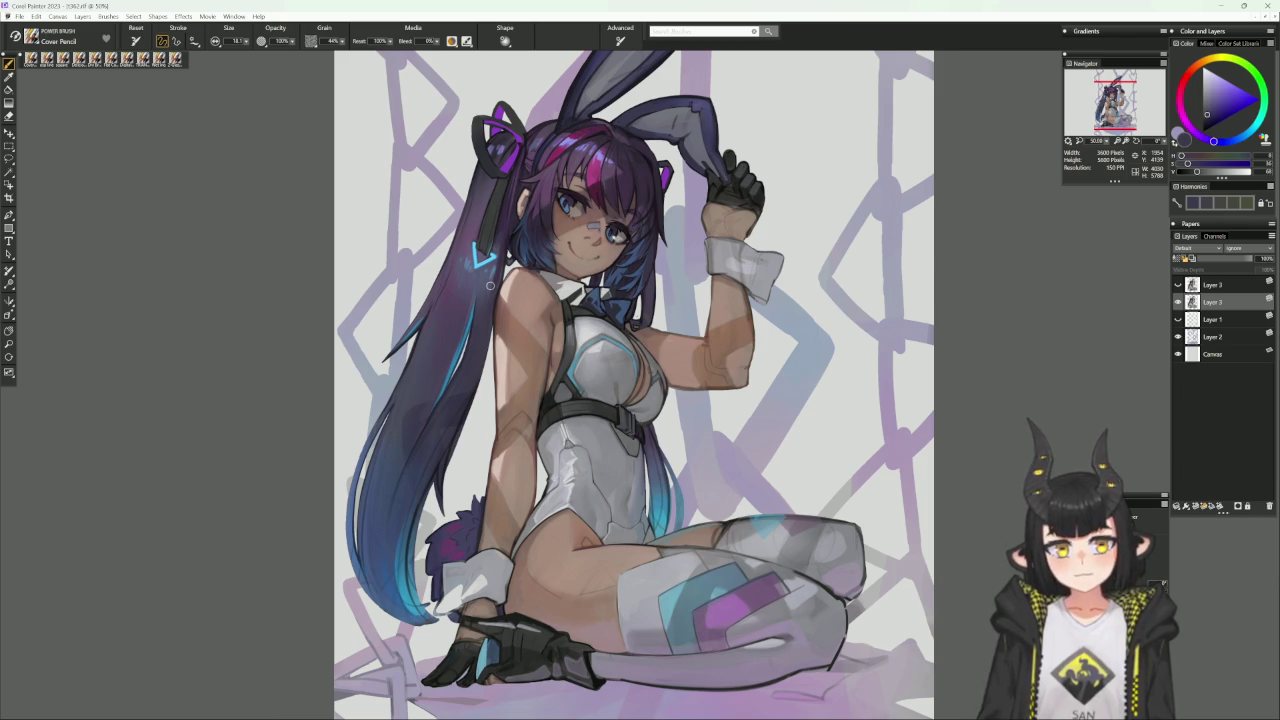
alt+click(406, 475)
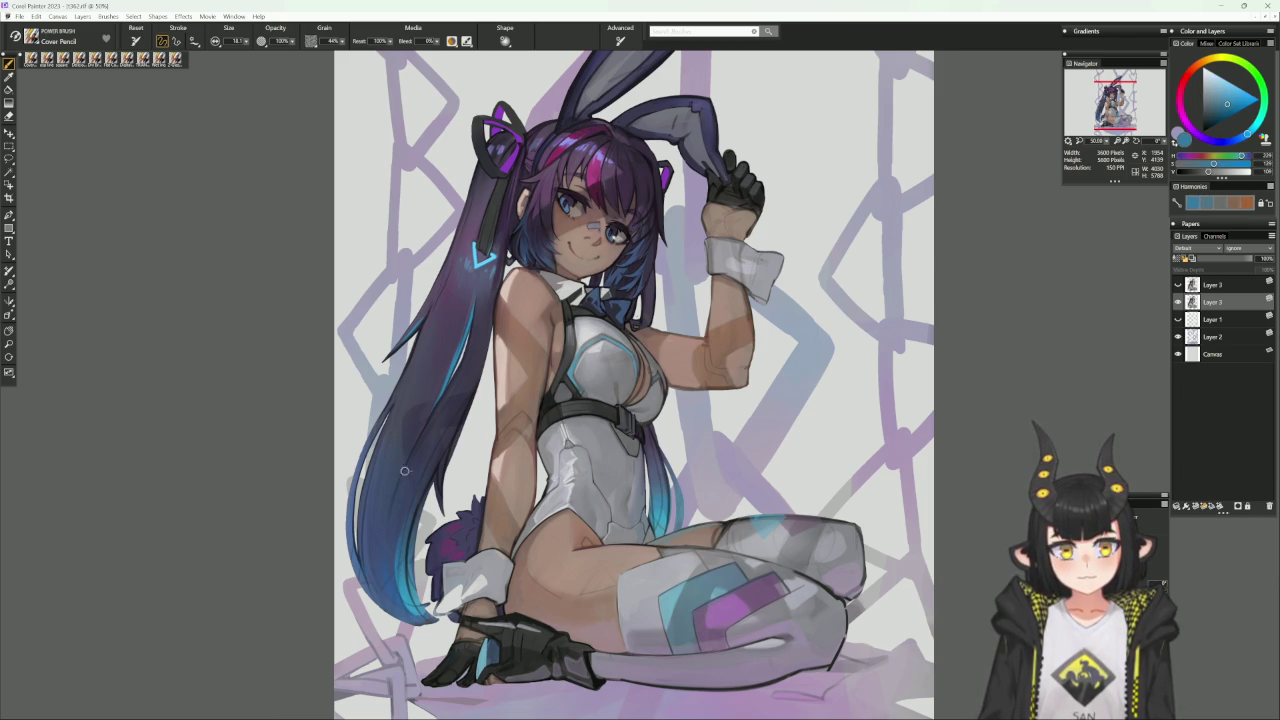
Paint a darker blue stroke and light cyan streaks down the left hair strand.
drag(385, 512, 389, 562)
drag(394, 487, 390, 575)
drag(387, 520, 397, 580)
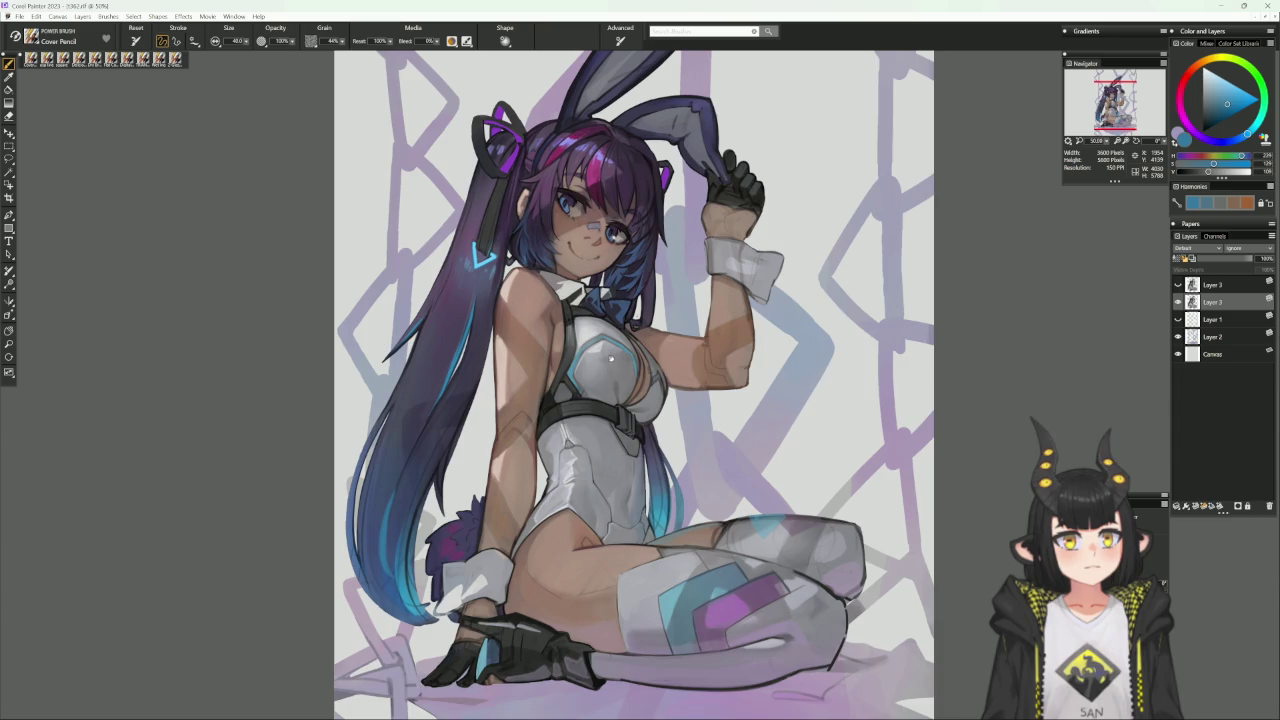
scroll(610, 358, up, 2)
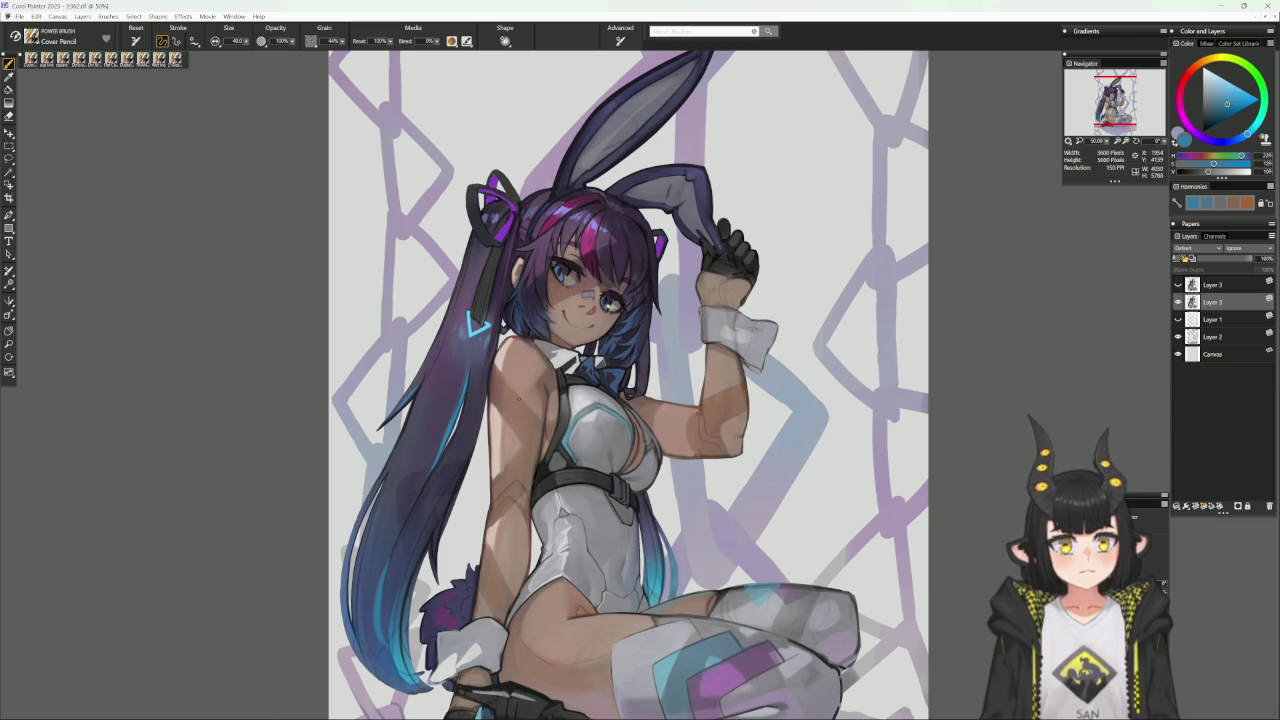
Sample darker and lighter skin tones near the shoulder and rotate the view counter-clockwise.
alt+click(597, 363)
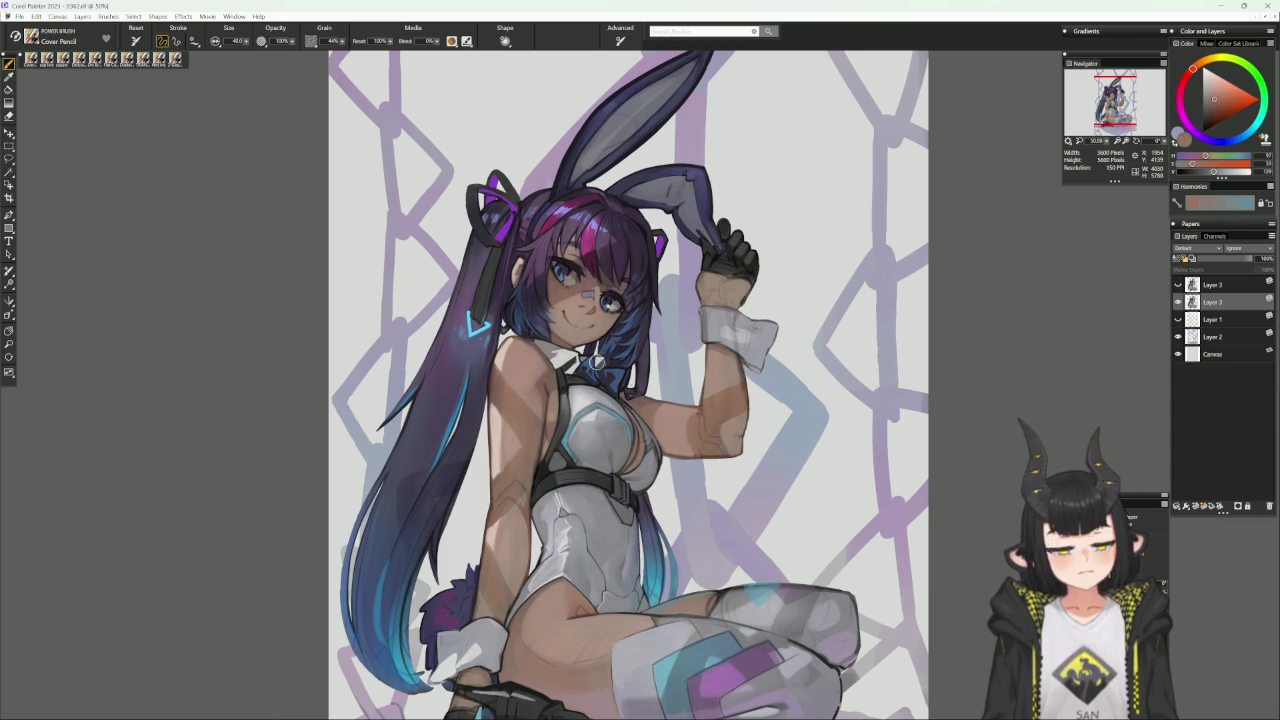
alt+click(636, 404)
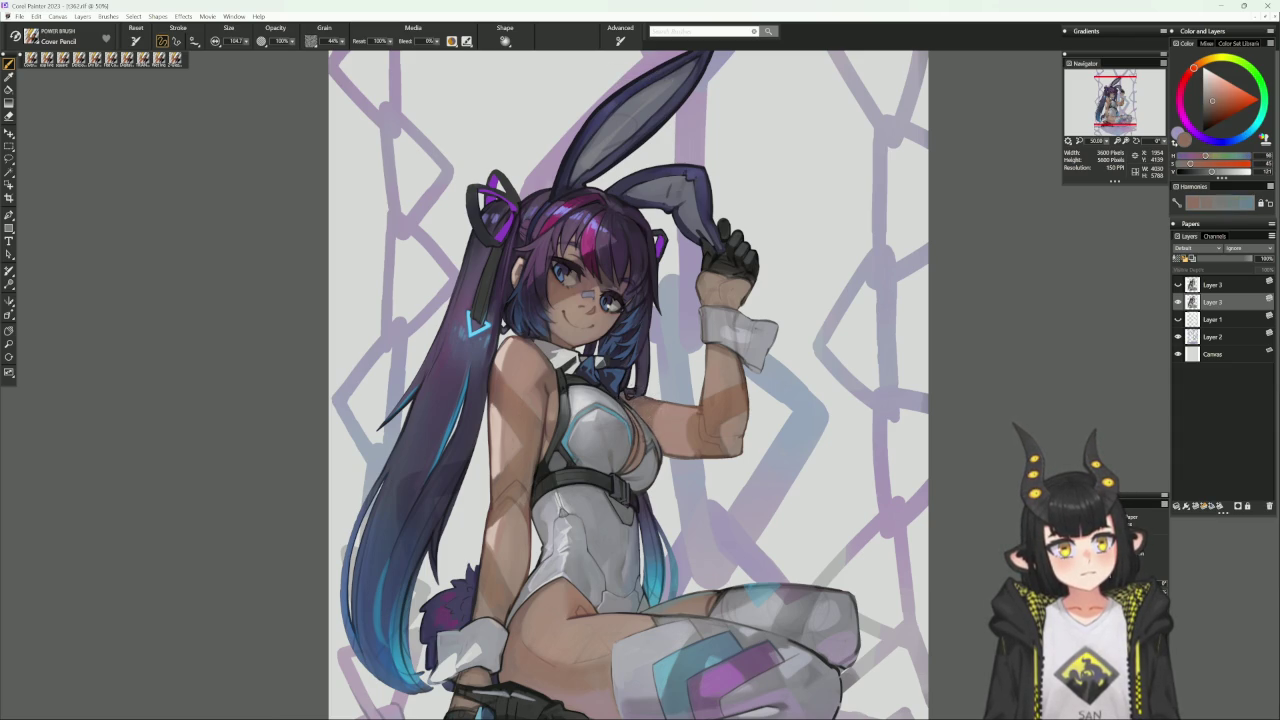
alt+click(636, 402)
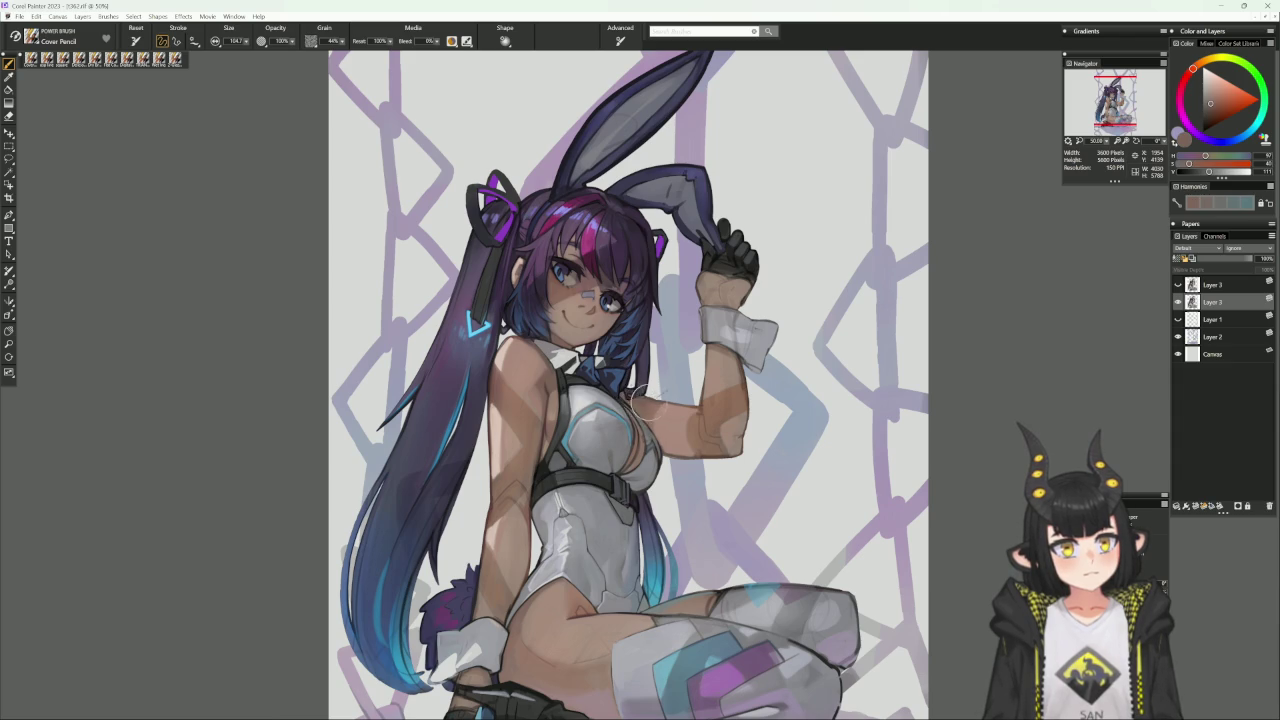
alt+click(645, 410)
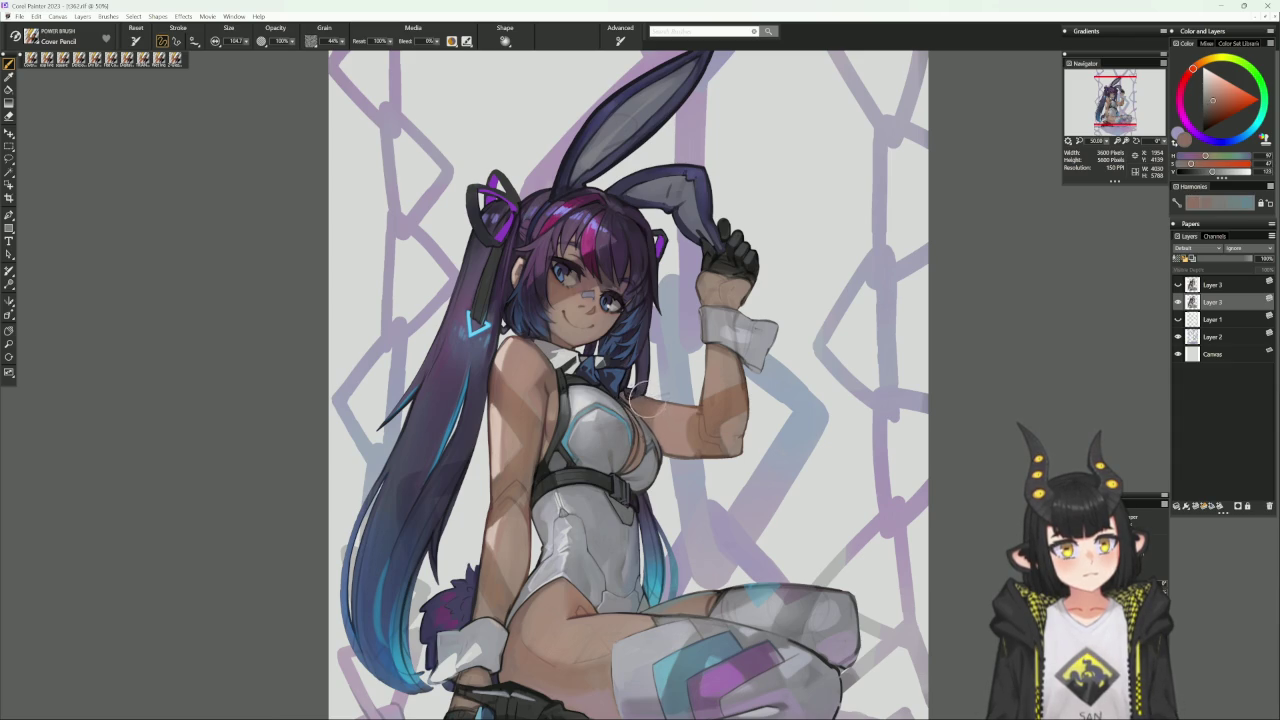
mouse_move(812, 336)
mouse_down()
mouse_move(686, 186)
mouse_move(737, 257)
mouse_up()
Sample reddish-brown tones, shrink the brush to radius 8, and straighten the canvas upright.
alt+click(648, 395)
key(bracketleft)
alt+click(648, 396)
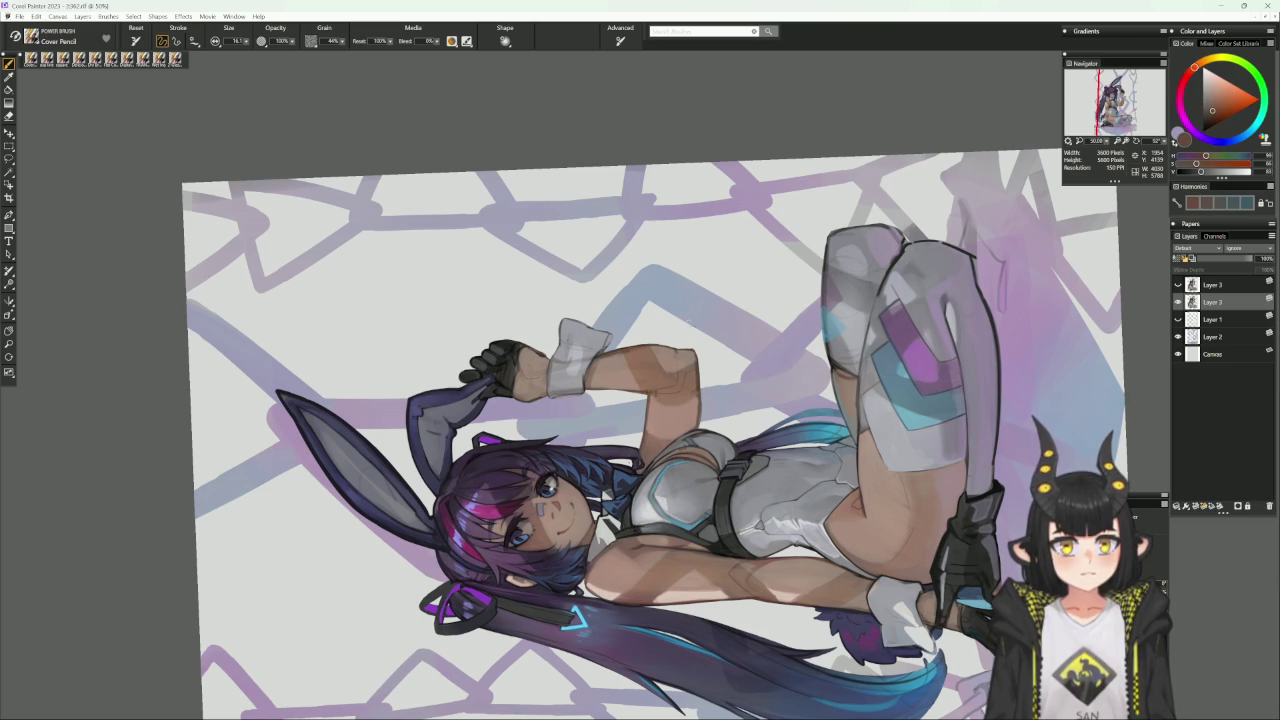
alt+click(698, 387)
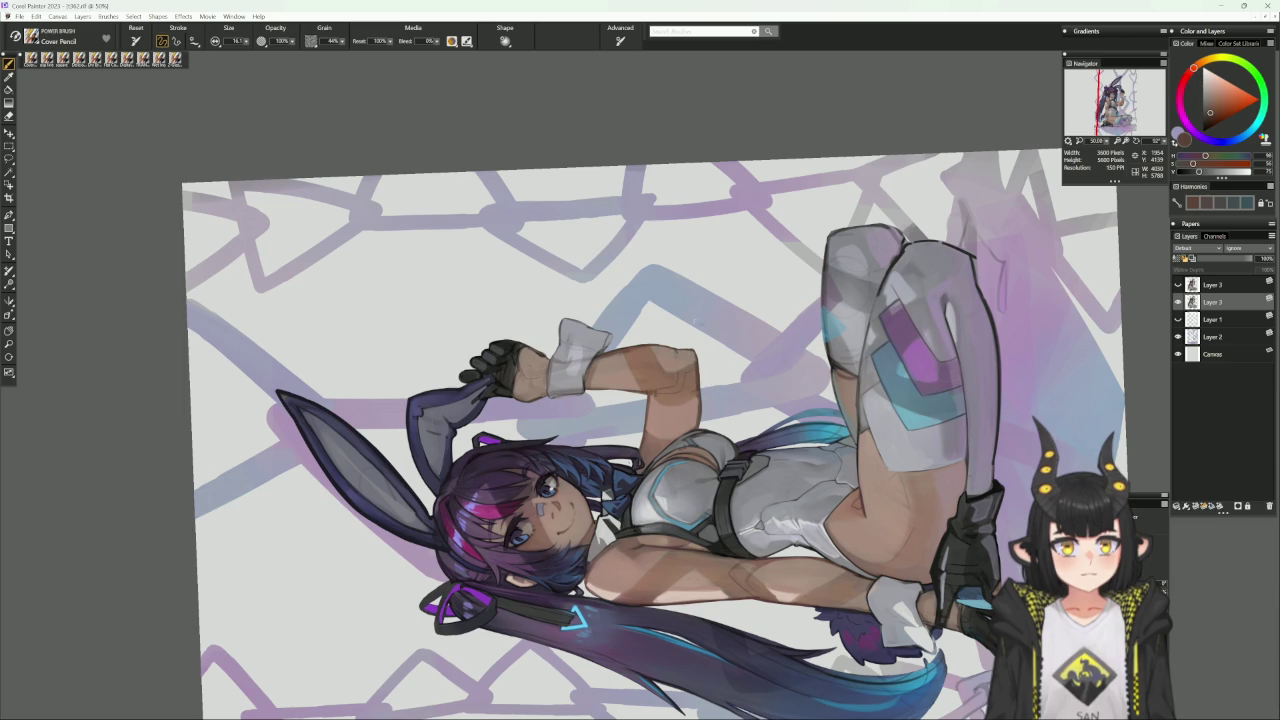
alt+click(696, 388)
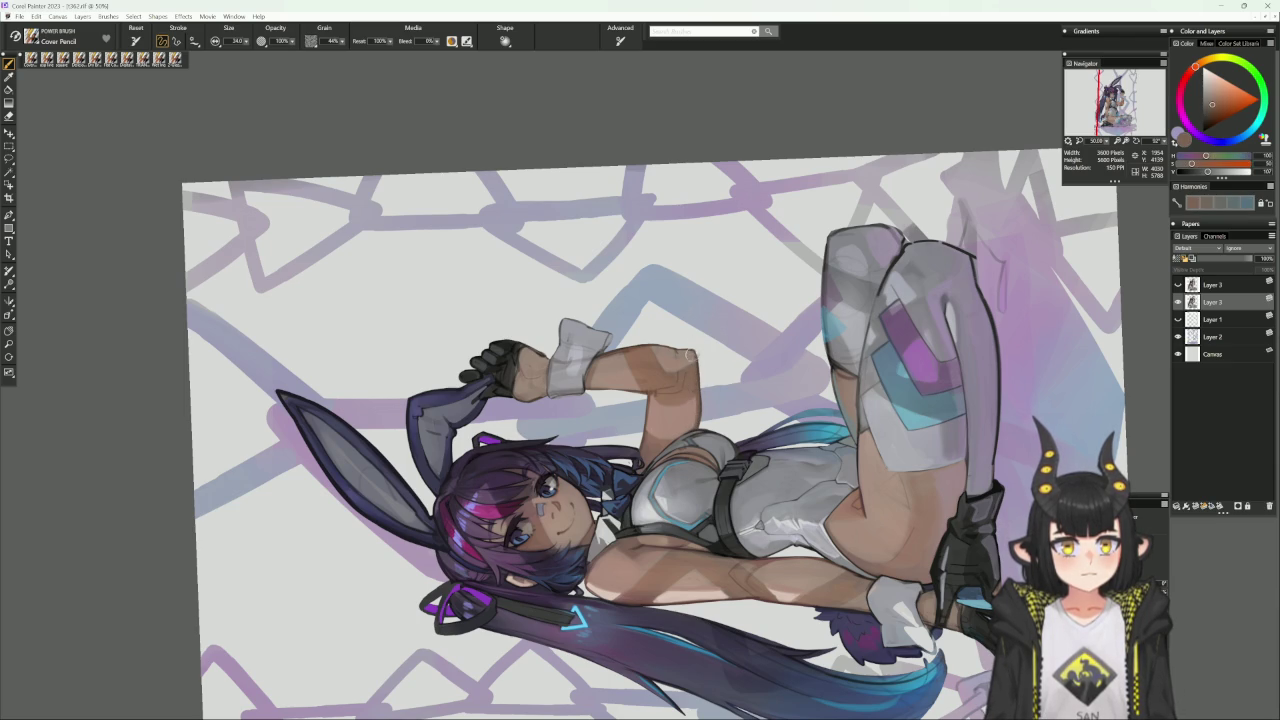
alt+click(694, 355)
scroll(693, 380, up, 2)
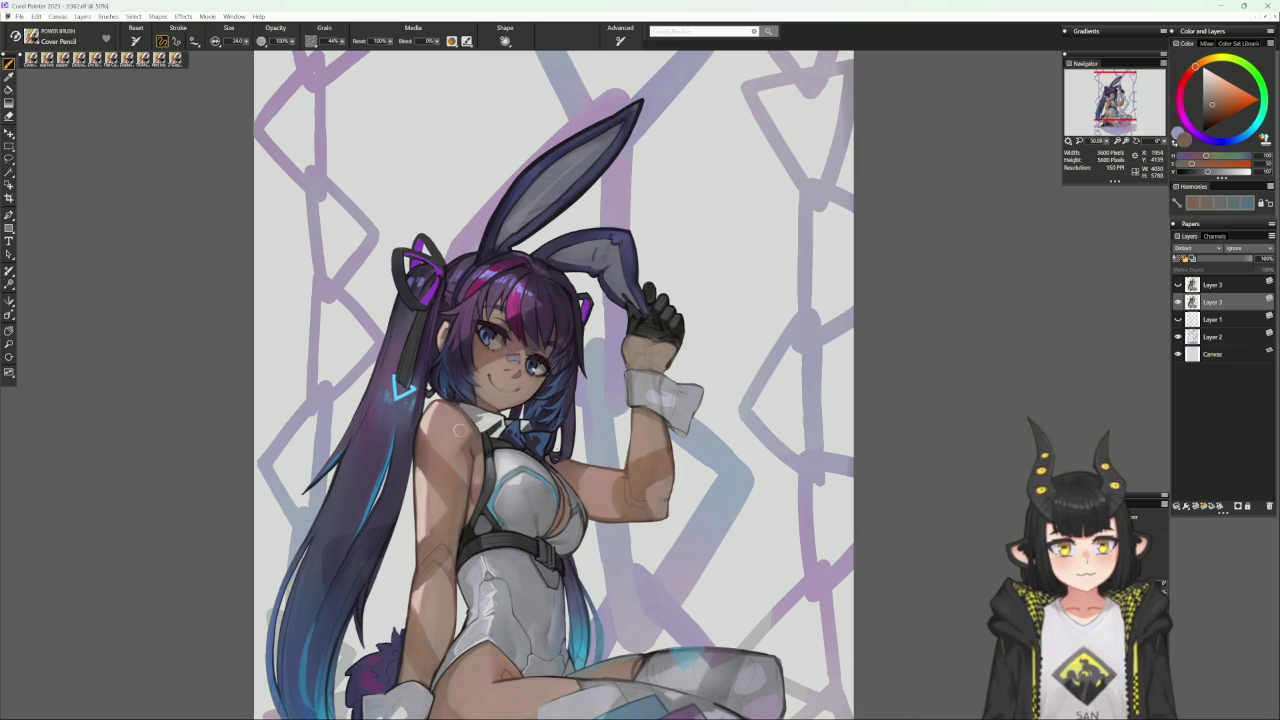
Sample redder, orange, shadow and saturated skin tones while shading the arm and torso.
alt+click(698, 389)
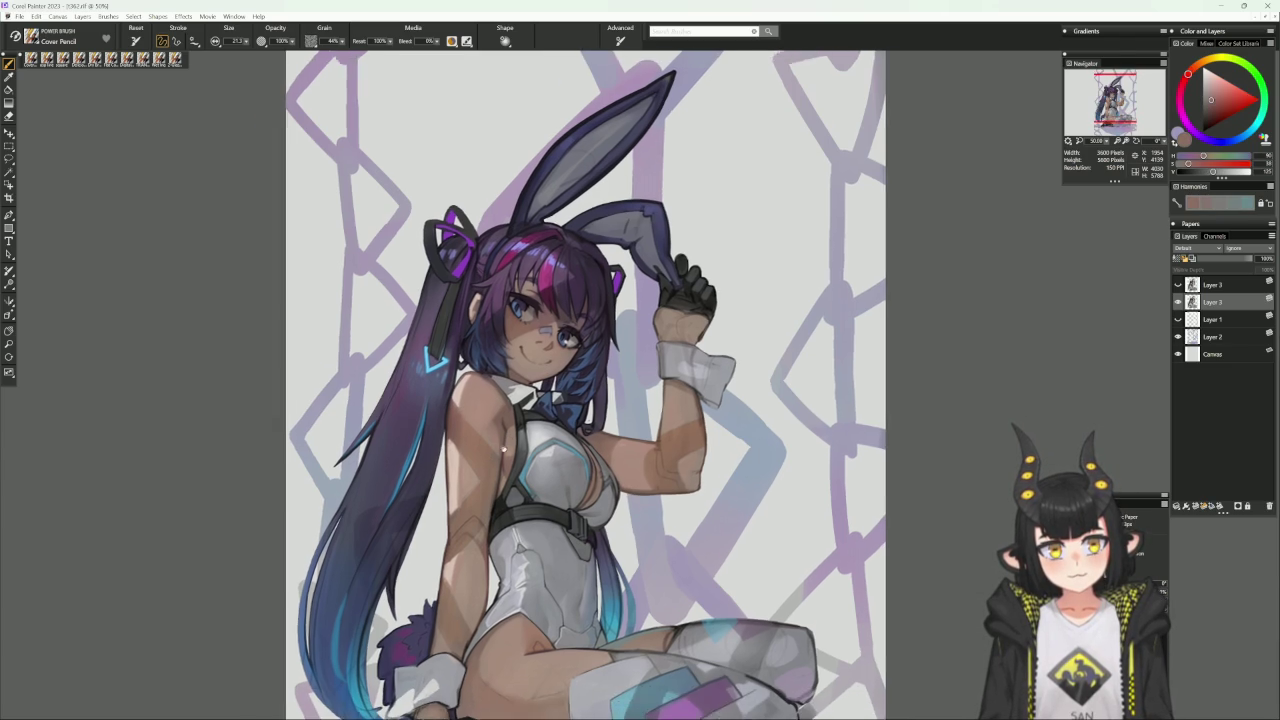
drag(478, 409, 542, 373)
alt+click(542, 373)
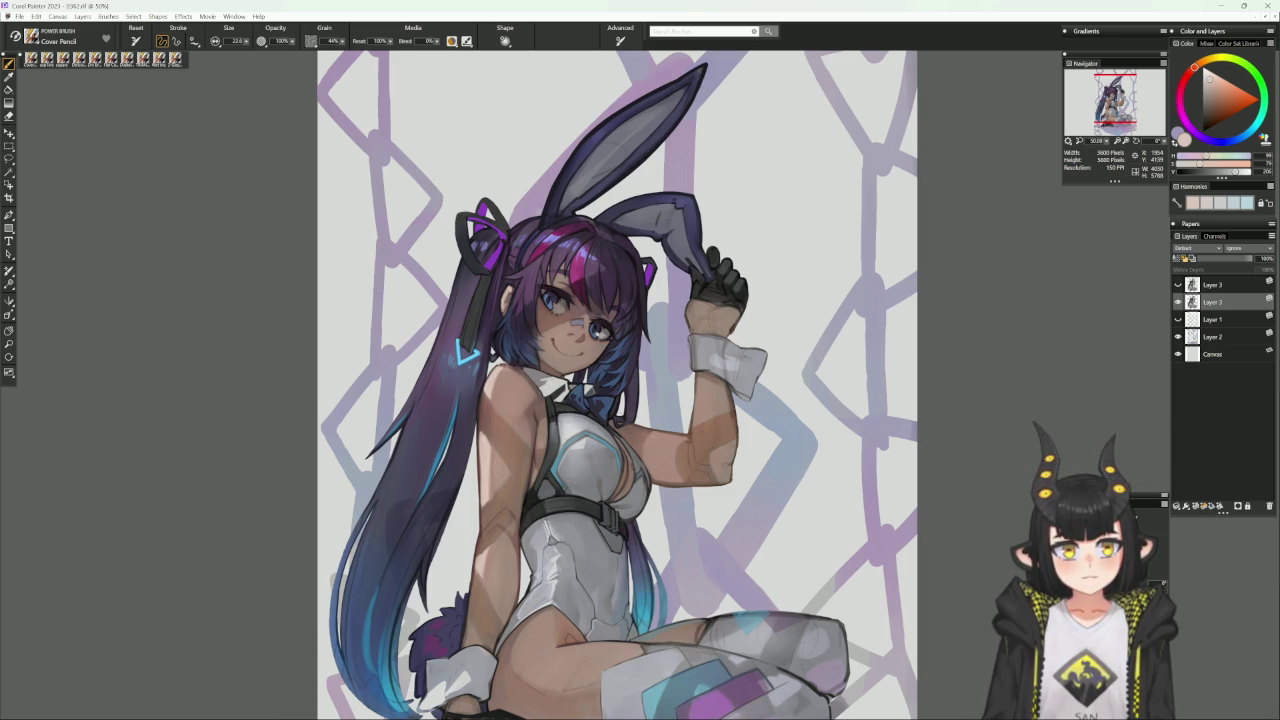
alt+click(532, 352)
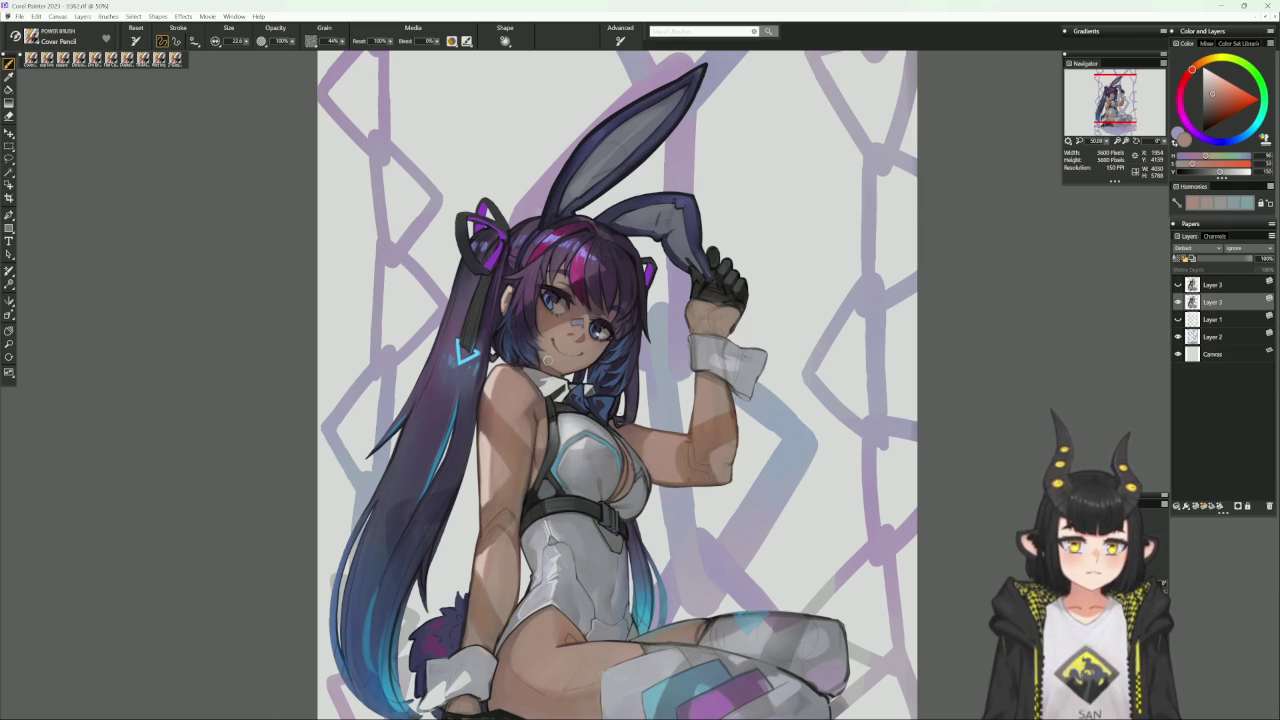
scroll(598, 551, down, 1)
scroll(598, 551, down, 2)
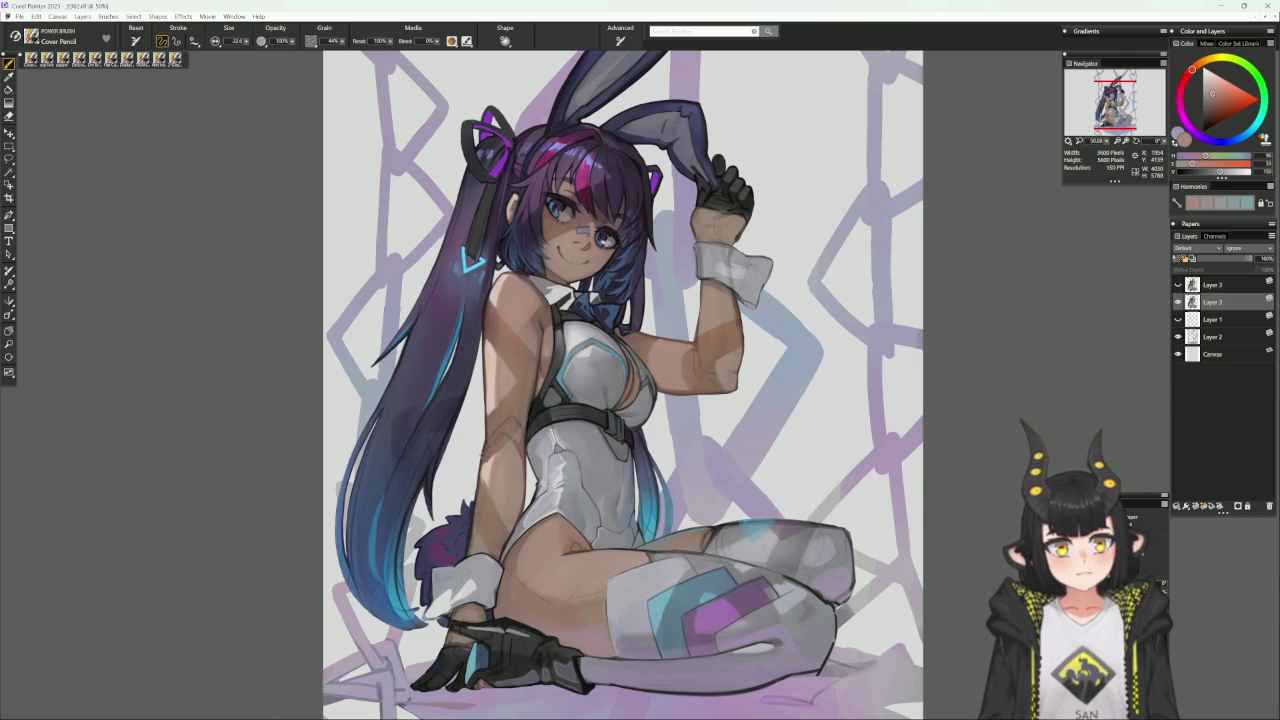
alt+click(550, 522)
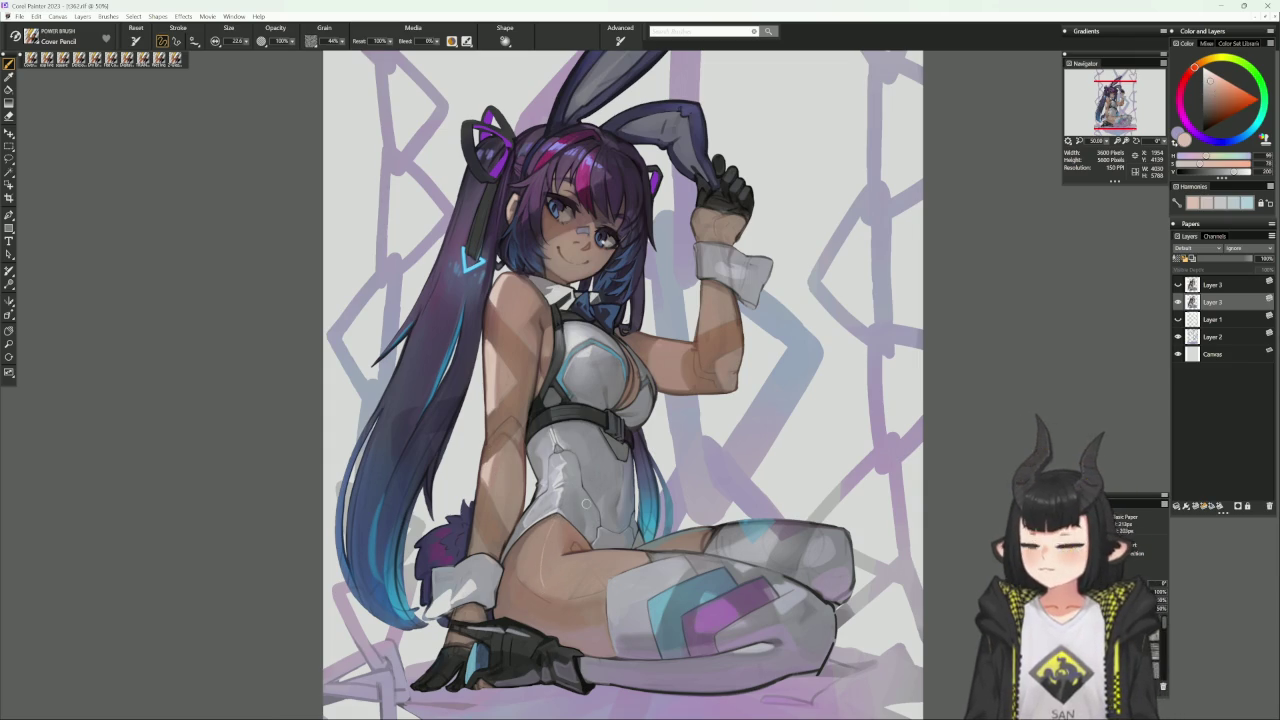
drag(539, 583, 560, 563)
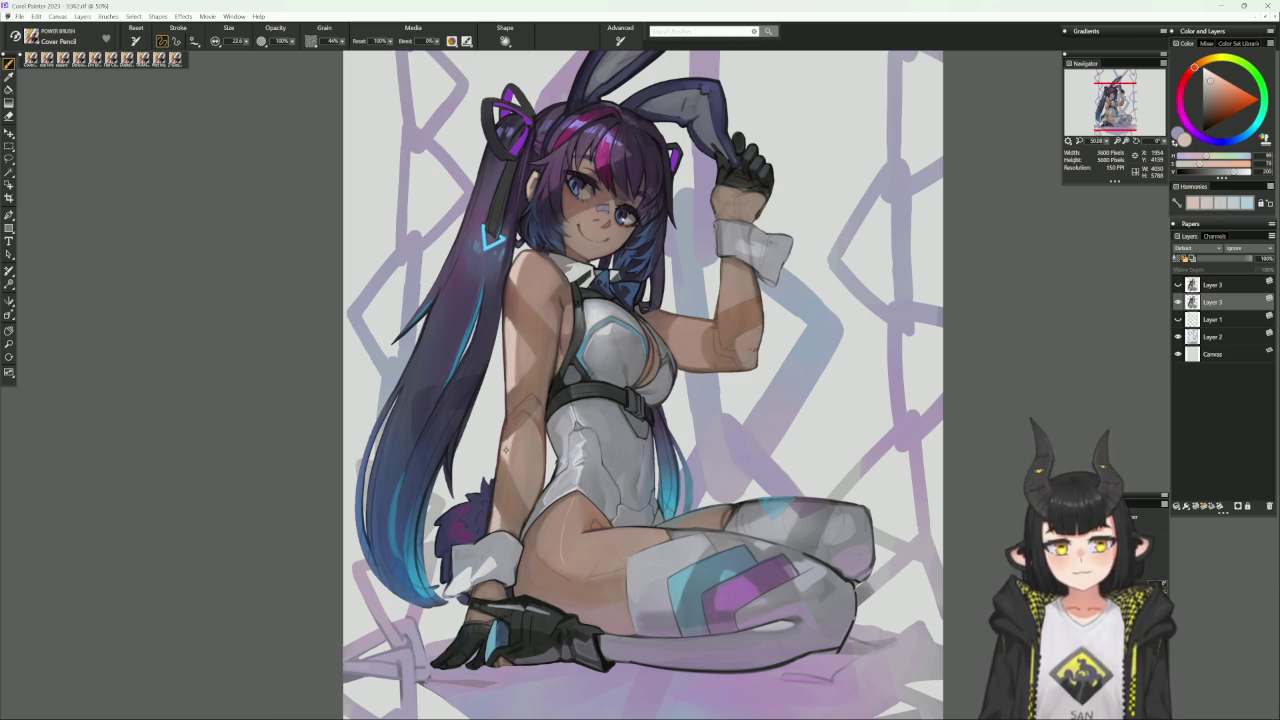
Halve the brush size, shade with darker and pinkish skin tones, then sample the hair purple.
key(bracketleft)
key(bracketleft)
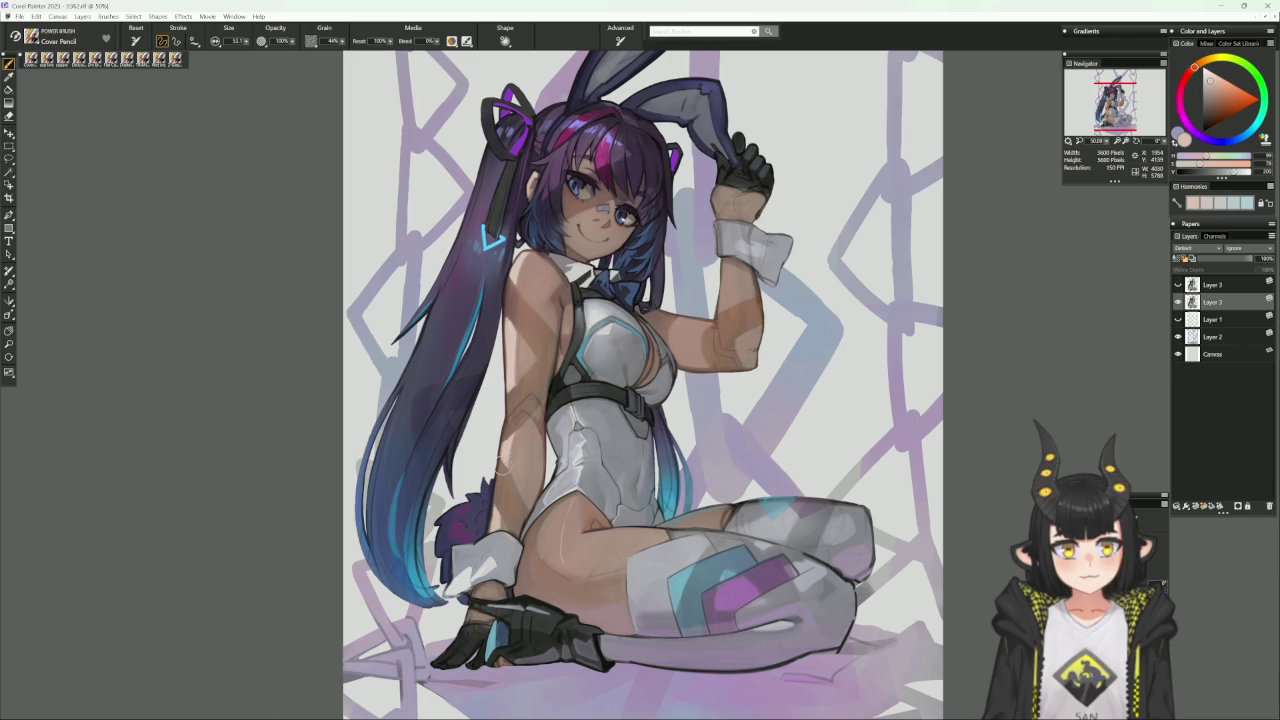
alt+click(511, 447)
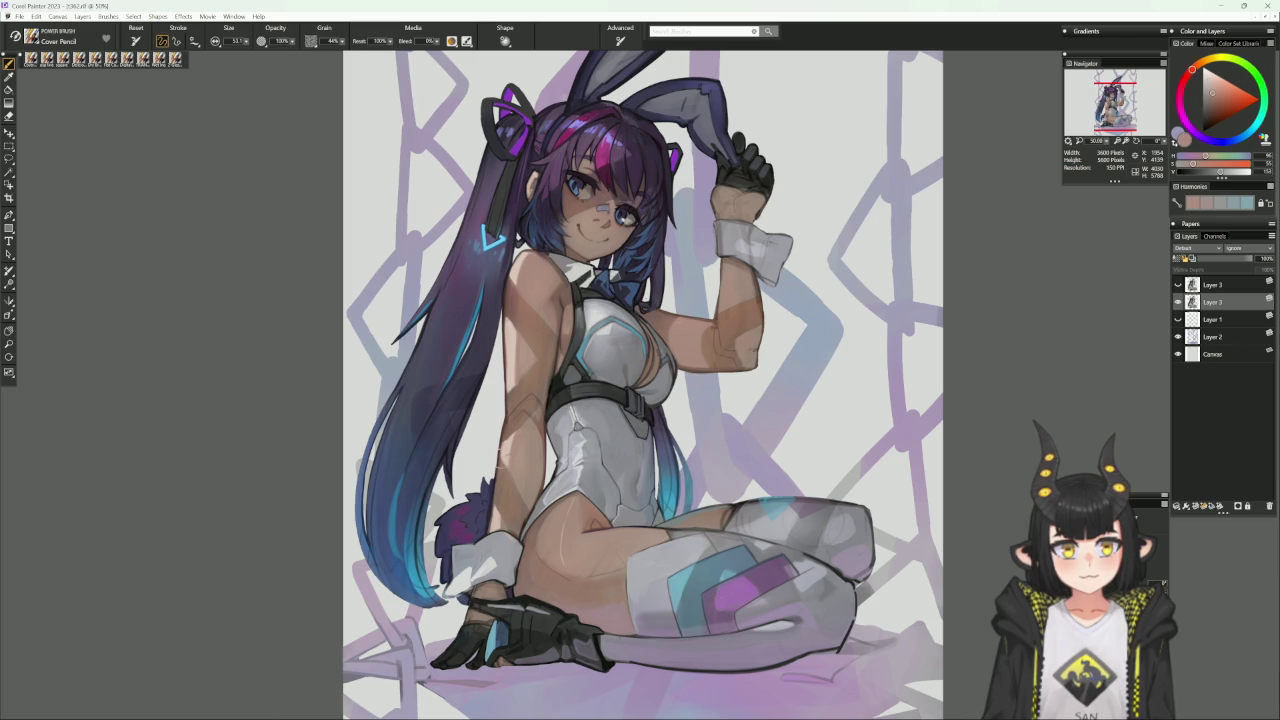
alt+click(512, 488)
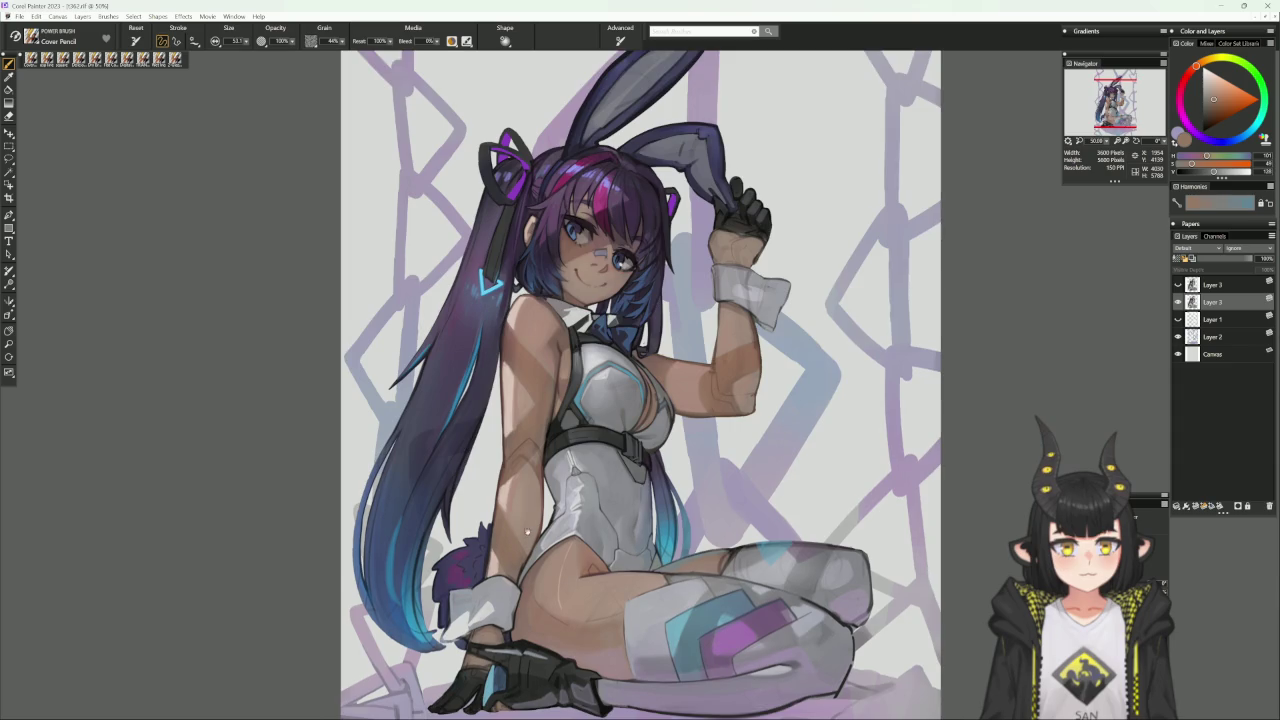
drag(497, 522, 515, 527)
alt+click(506, 590)
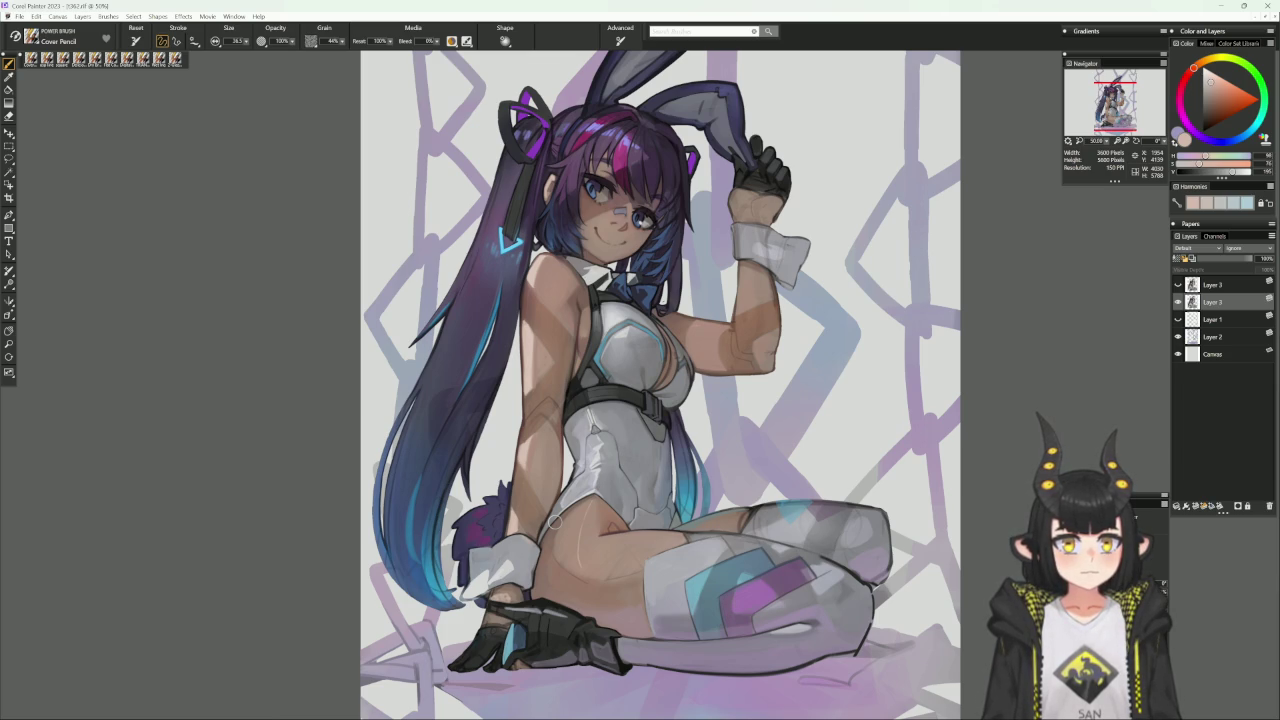
scroll(700, 440, up, 2)
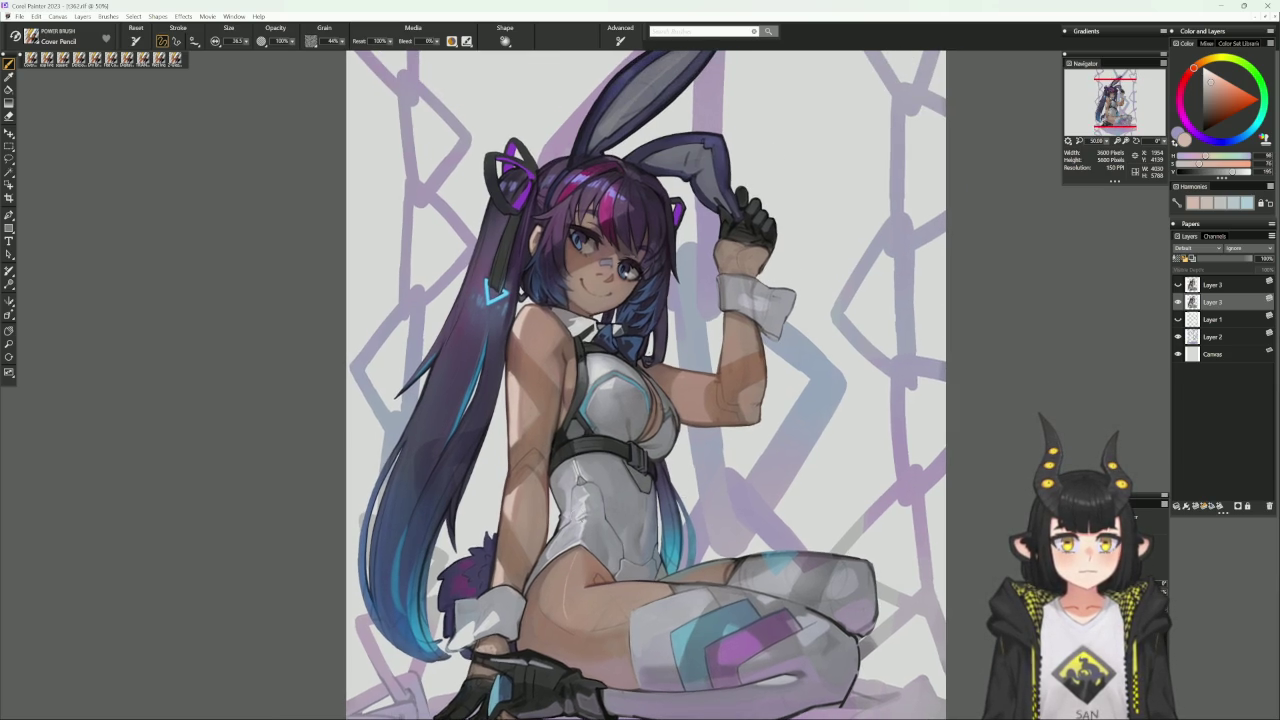
scroll(690, 440, up, 2)
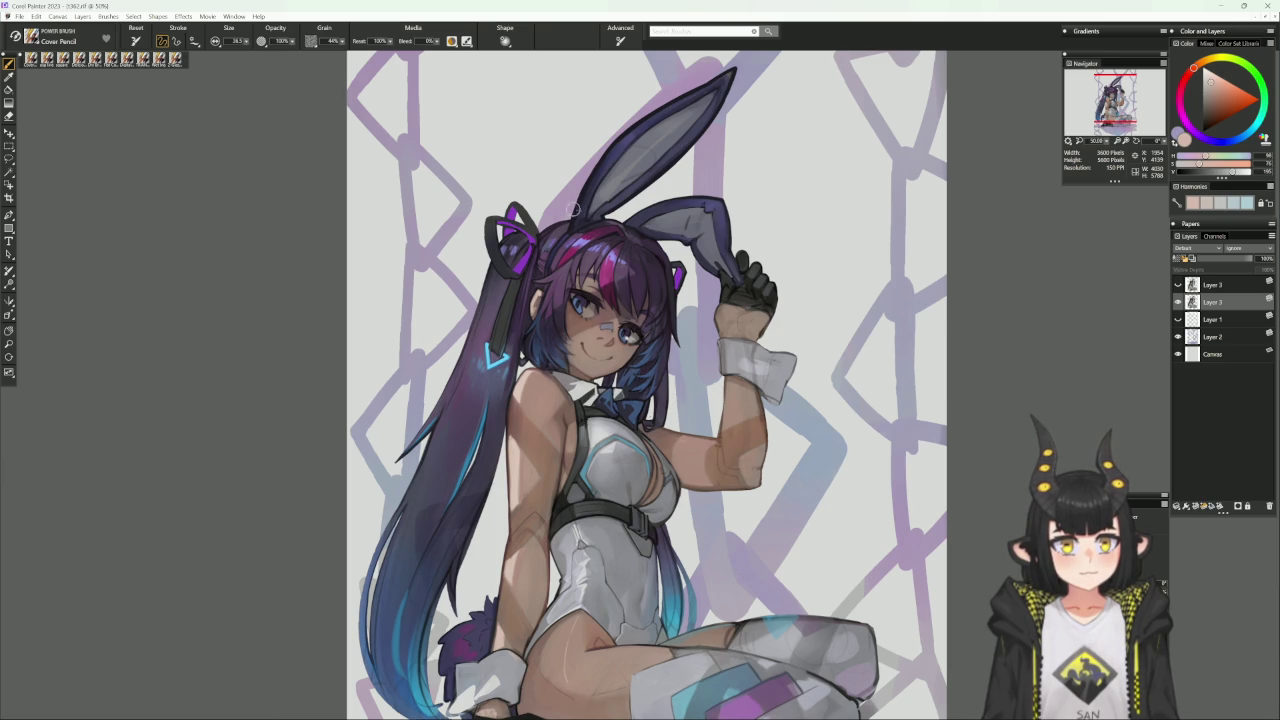
alt+click(574, 257)
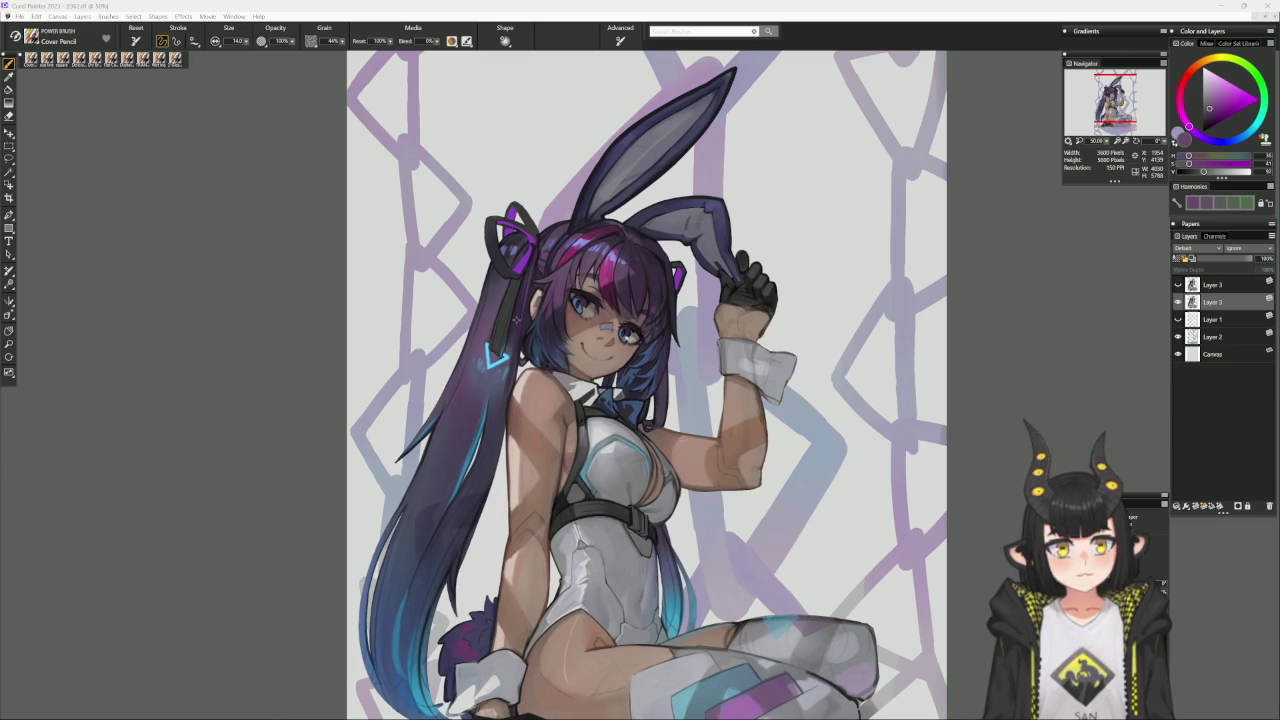
Sample a darker brown, reframe on the head and ears, and load the square brush variant.
alt+click(515, 321)
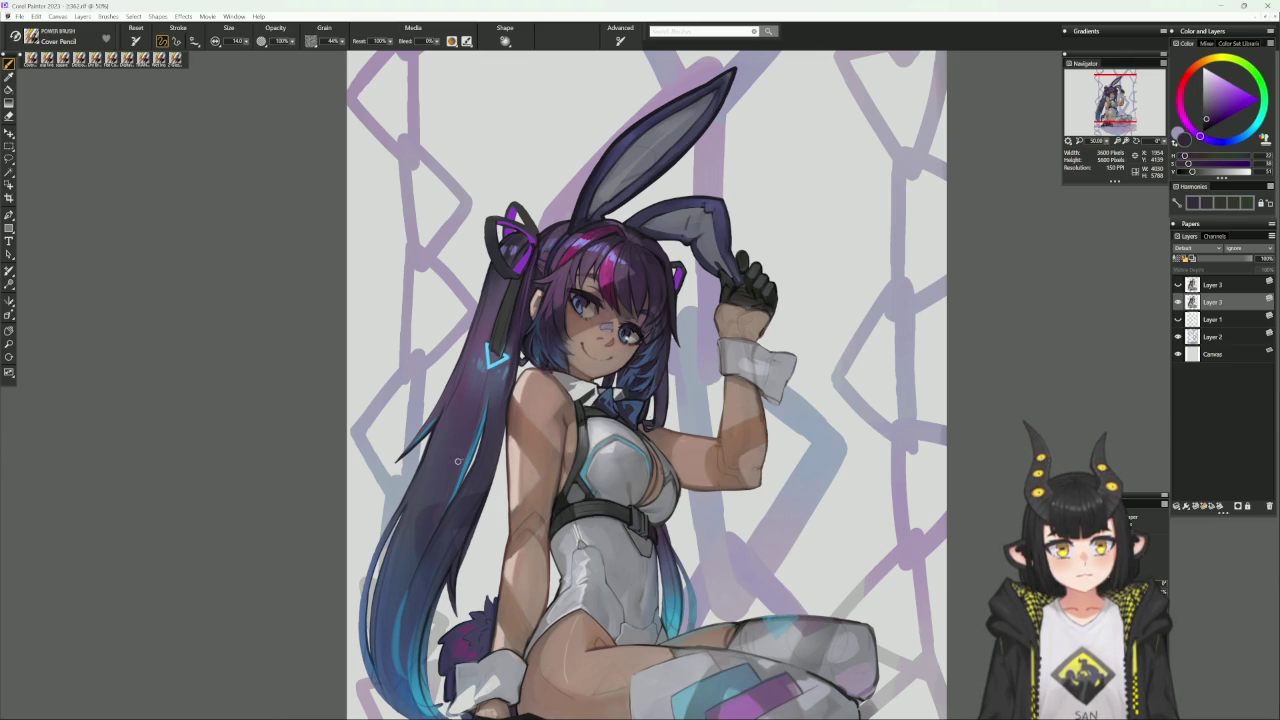
drag(427, 605, 457, 500)
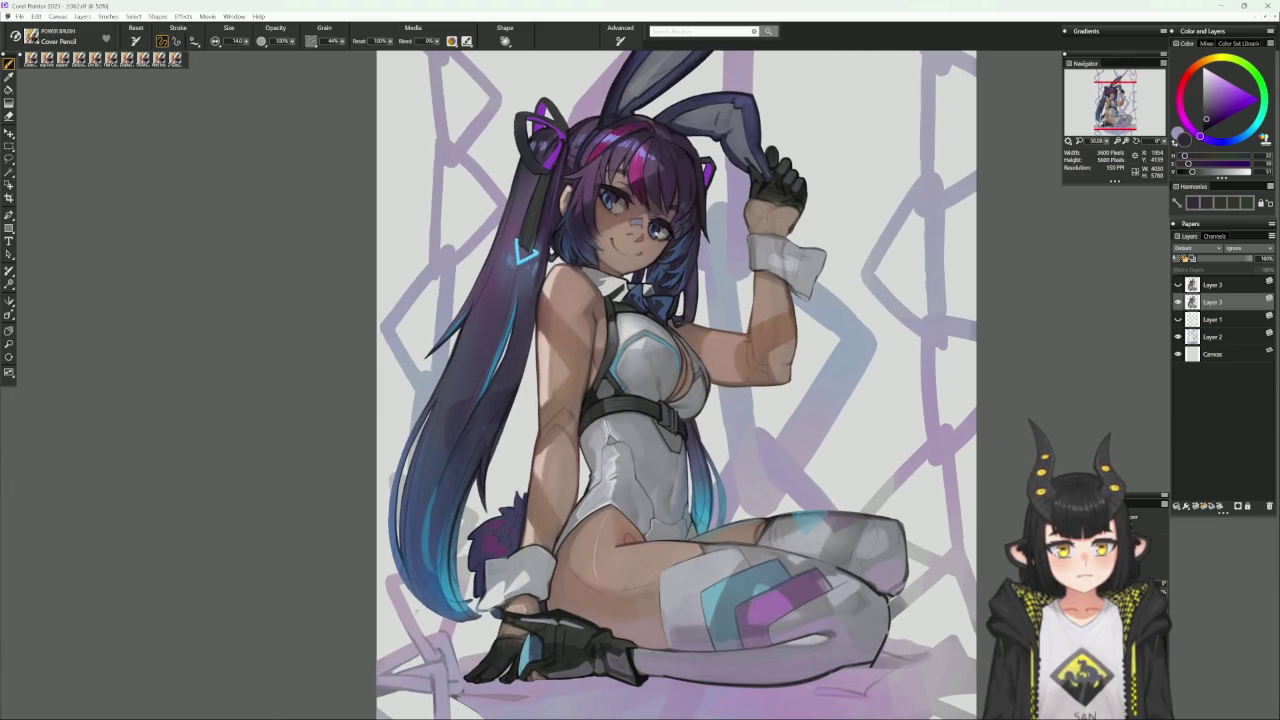
drag(548, 440, 540, 523)
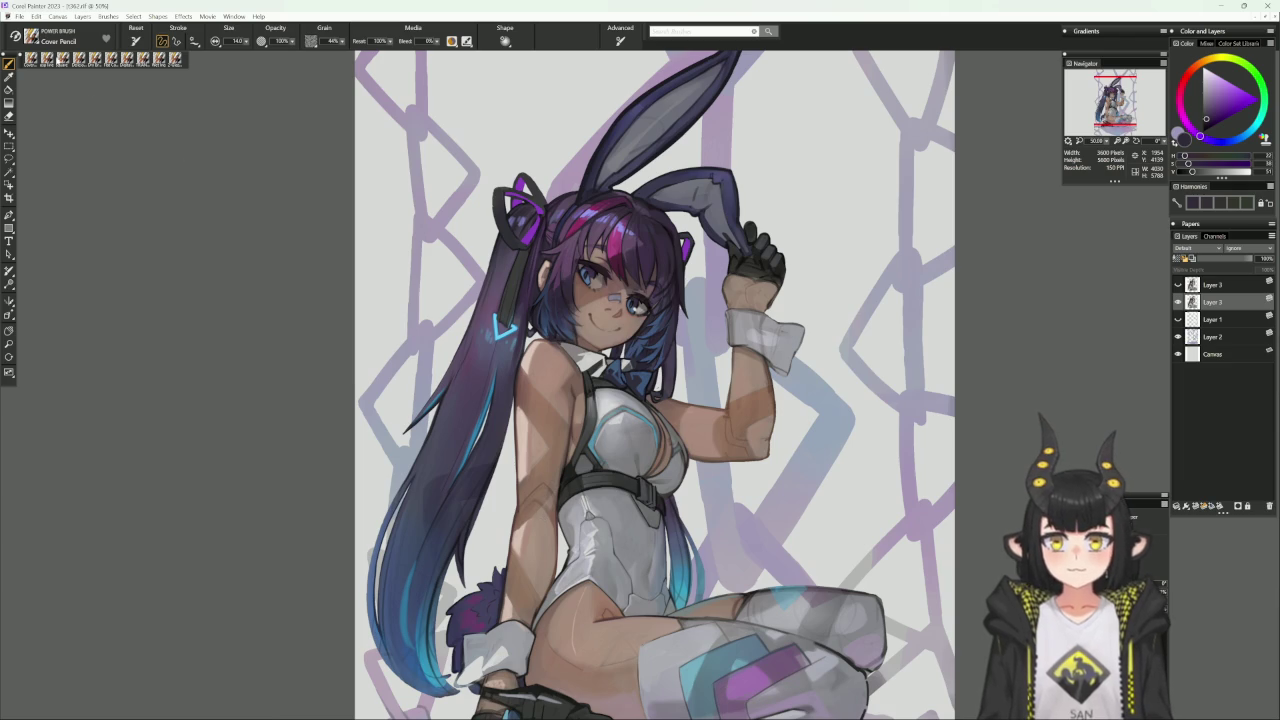
key(1)
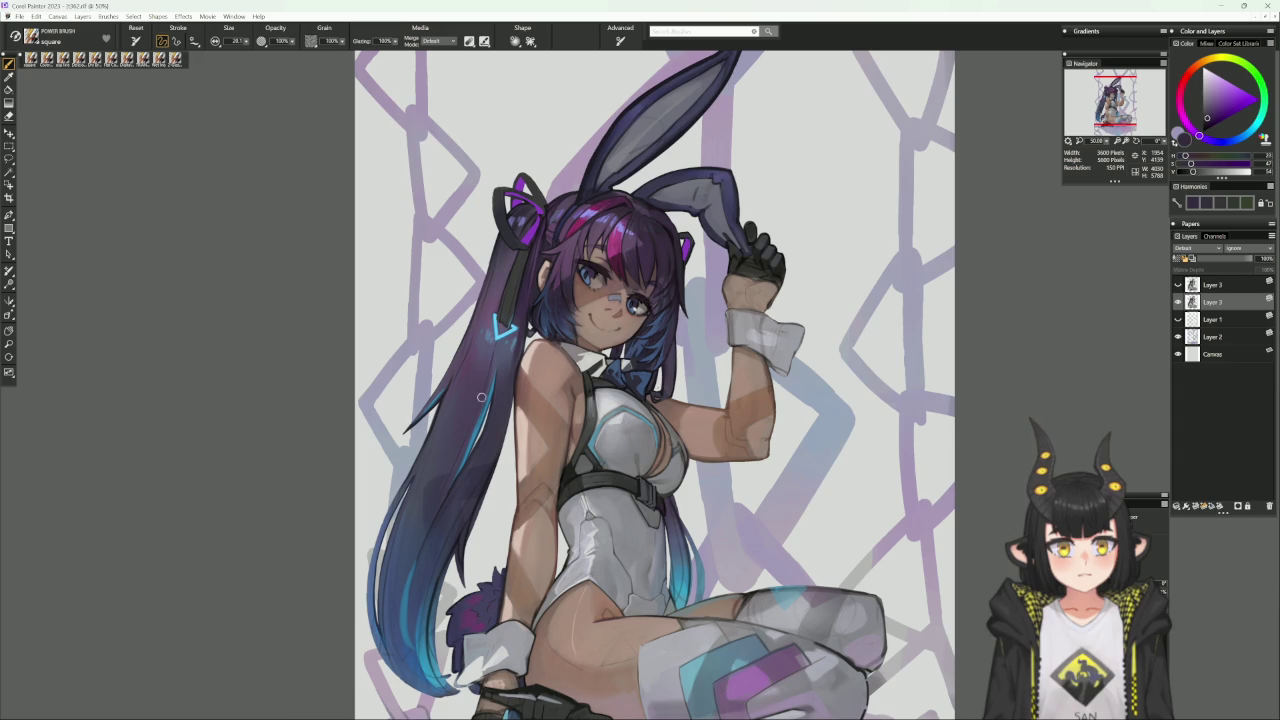
Reposition the view on the hair and switch back to the Cover Pencil brush.
drag(474, 428, 494, 376)
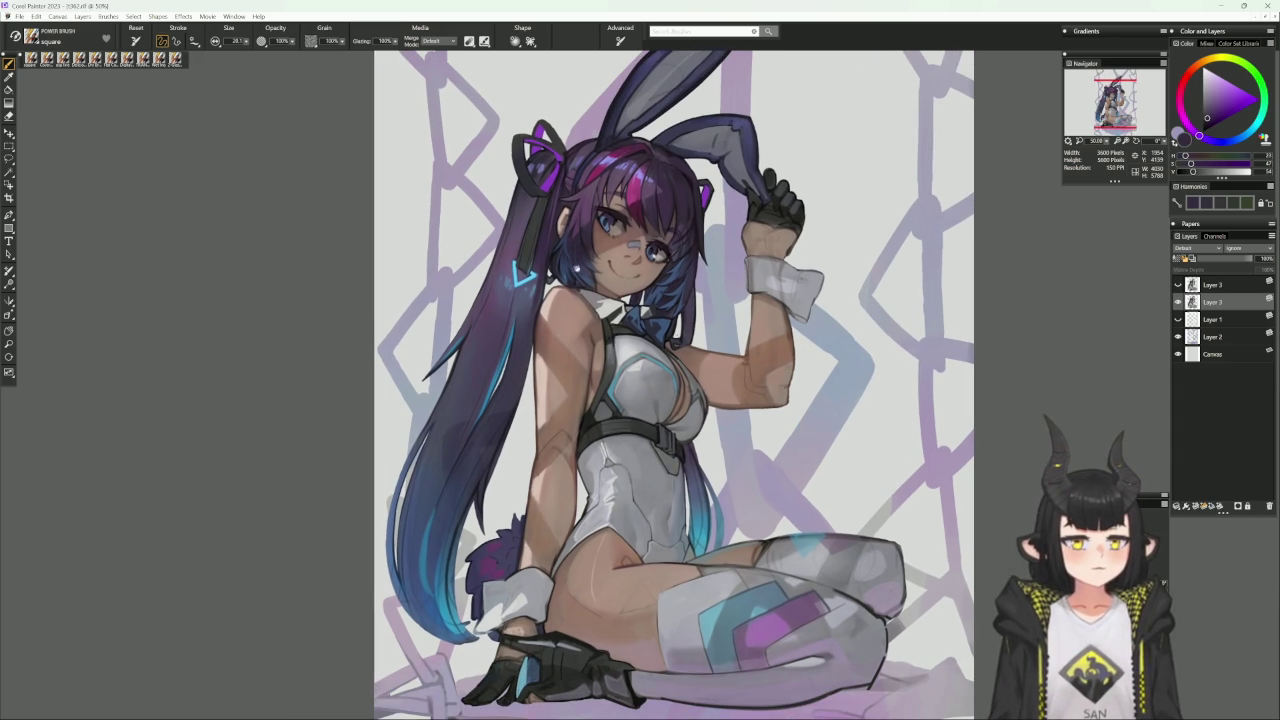
drag(578, 286, 572, 338)
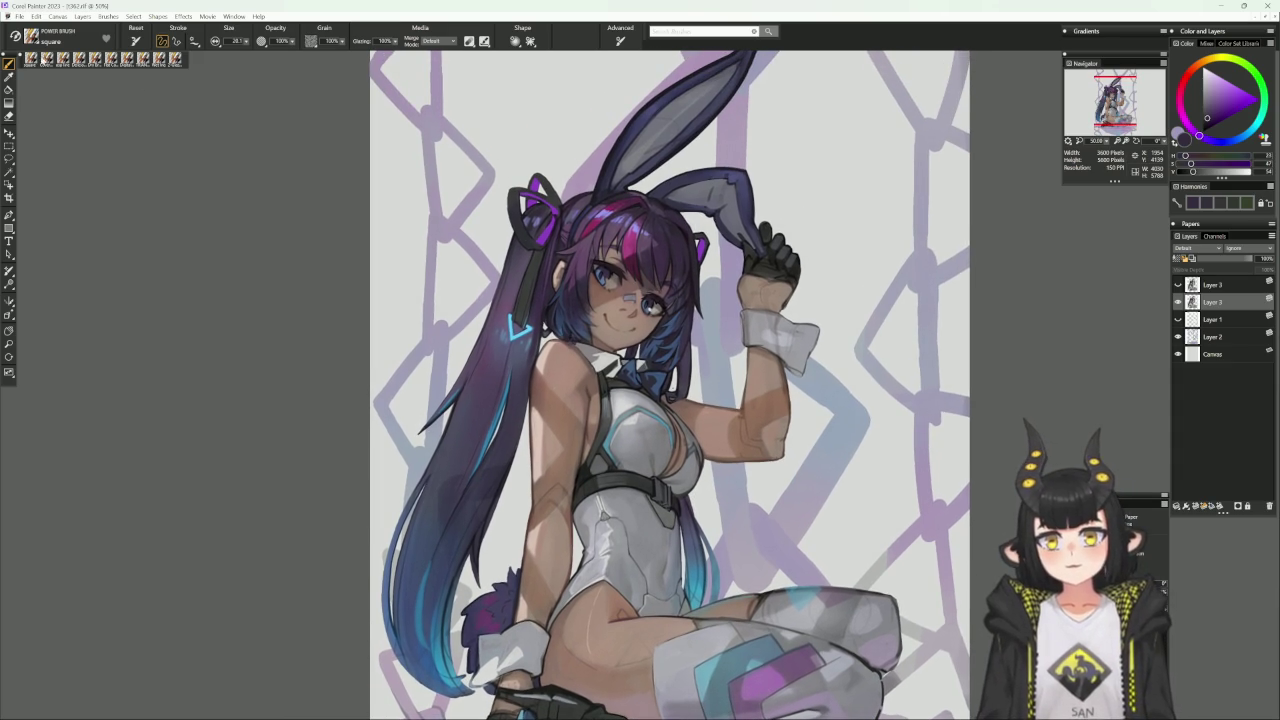
key(b)
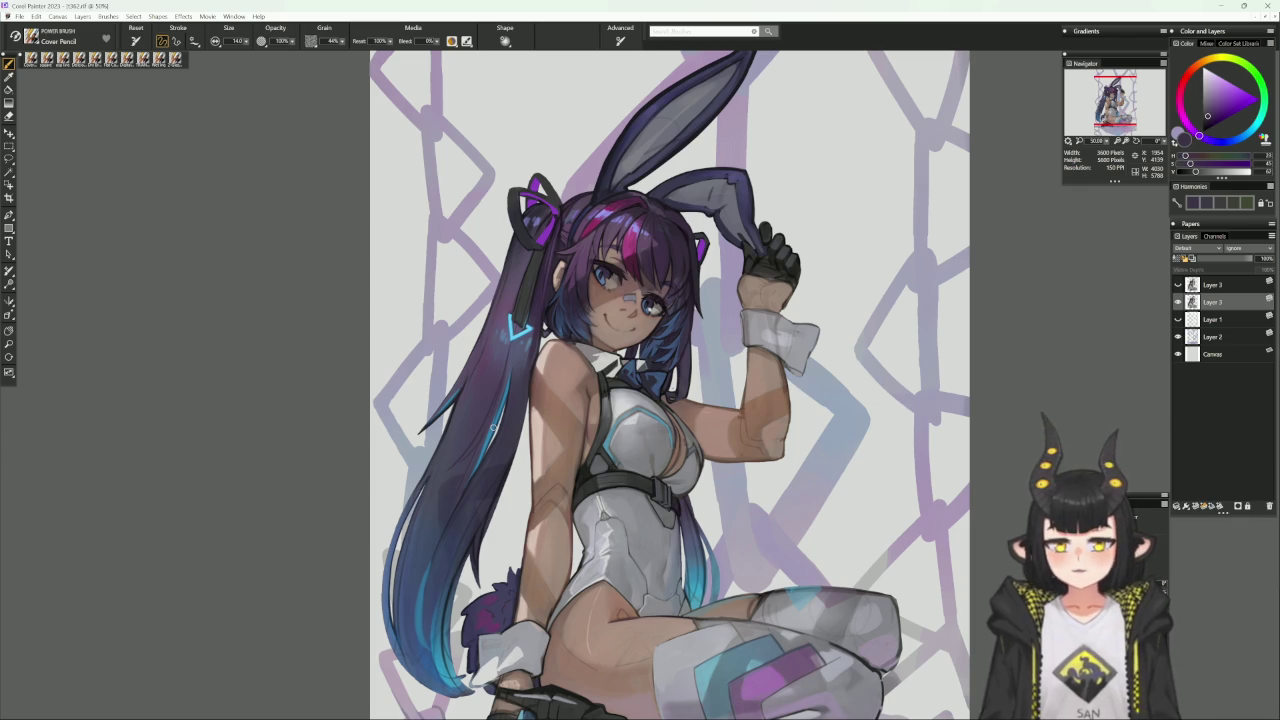
Enlarge the square brush to about 64 for broad hair shading, then load the Dry Brush variant.
key(b)
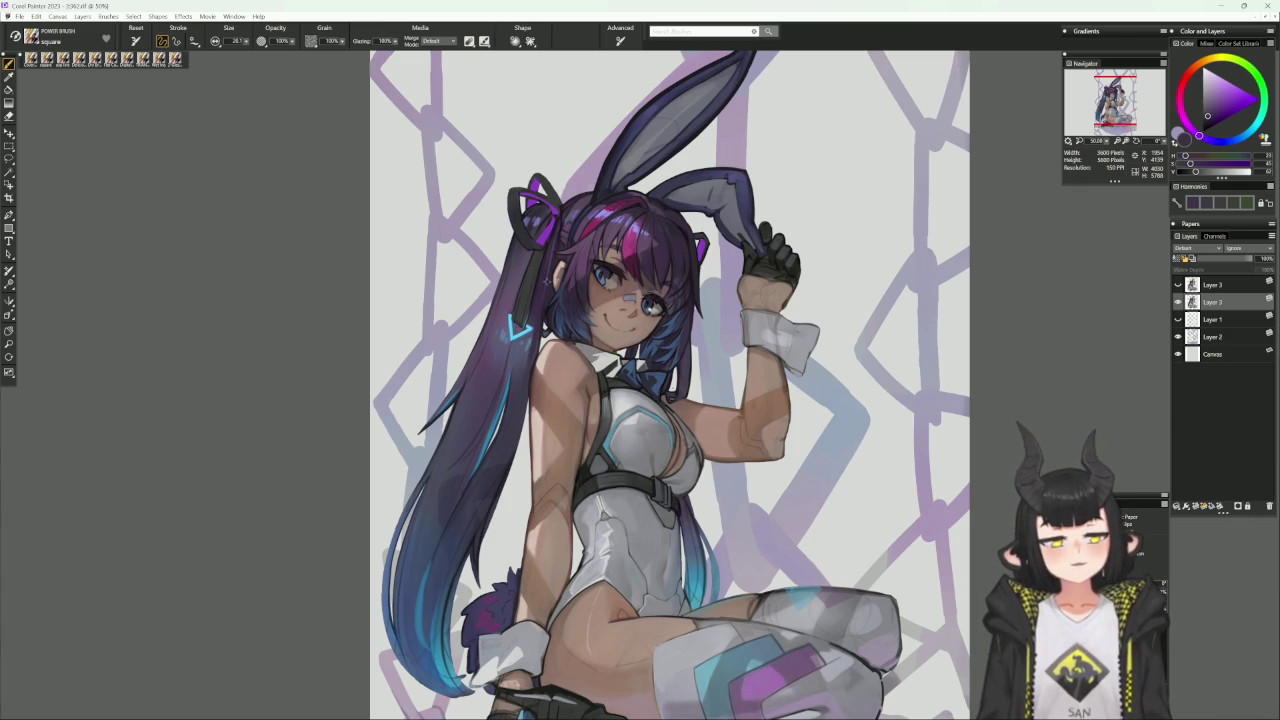
key(bracketright)
key(bracketright)
key(bracketright)
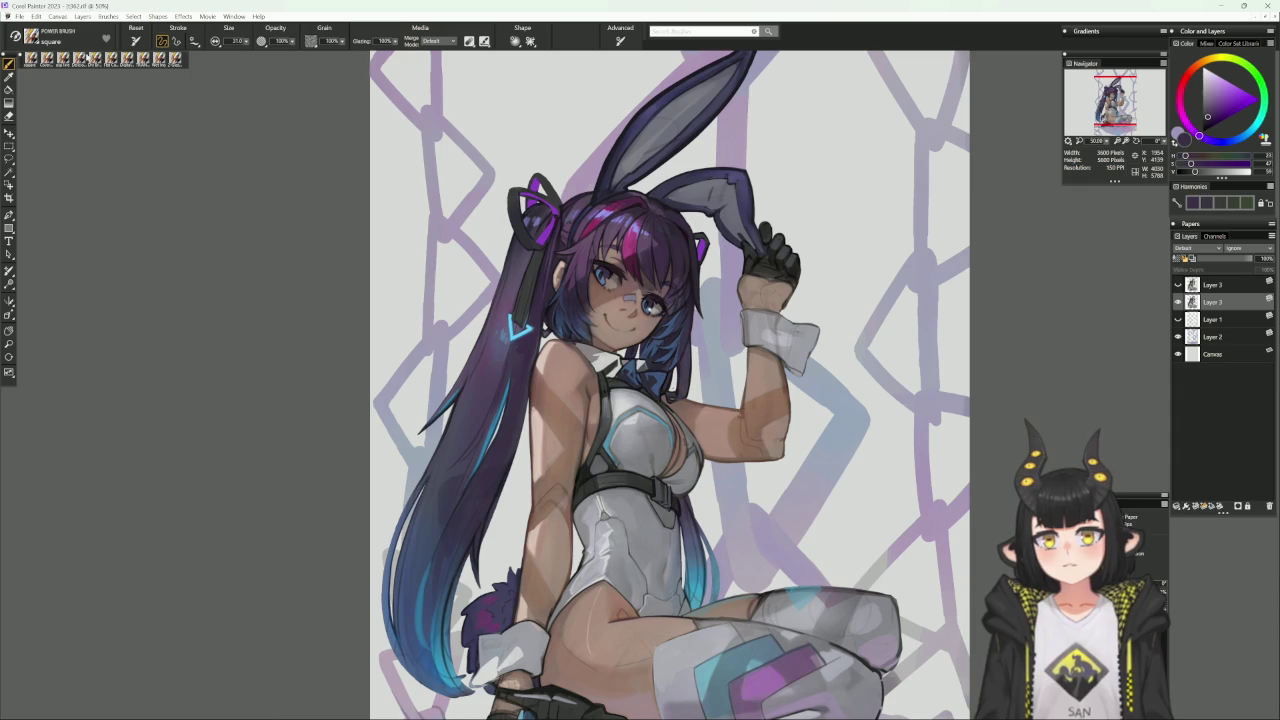
click(105, 59)
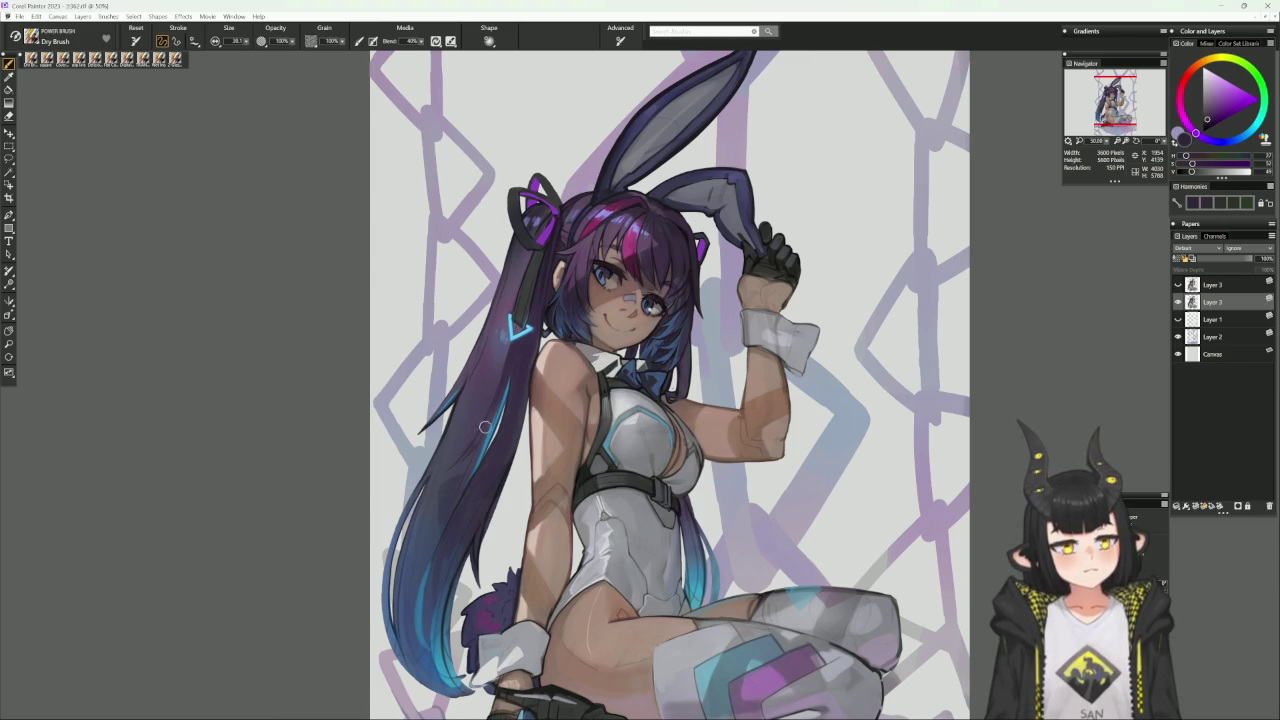
Darken the long hair with downward strokes and enlarge the brush to about 116.
drag(484, 423, 441, 511)
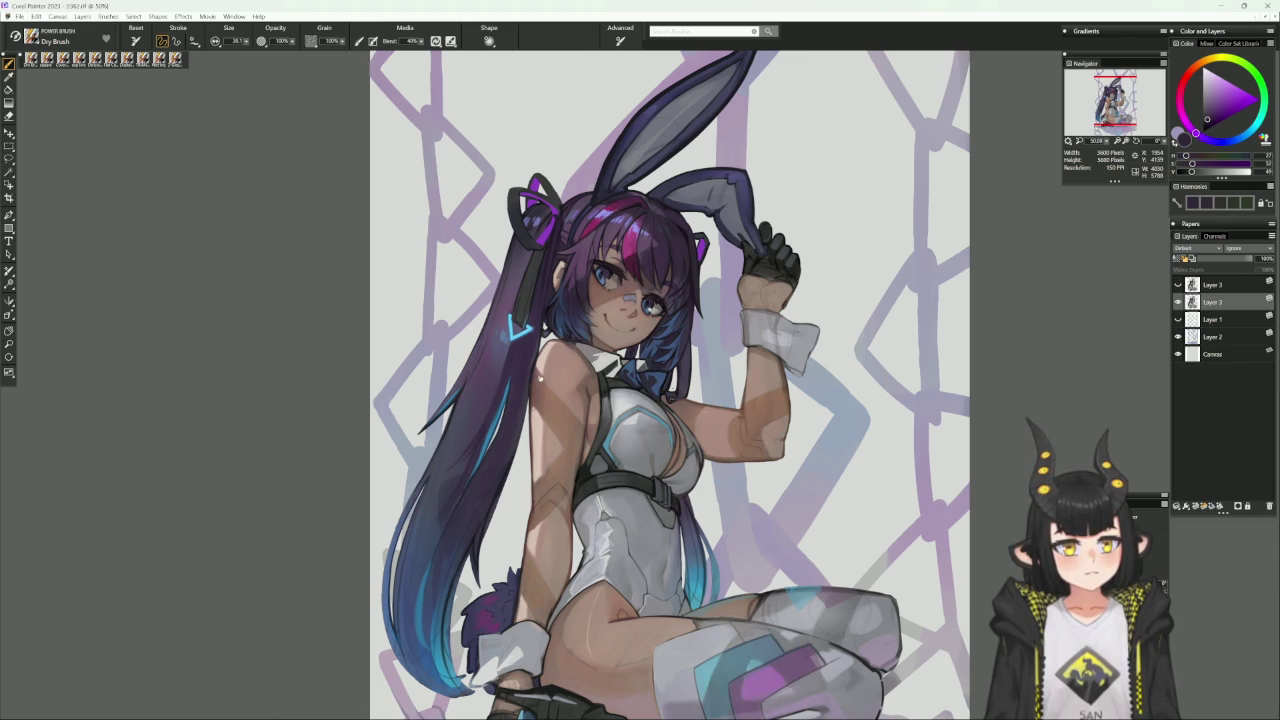
drag(531, 371, 579, 311)
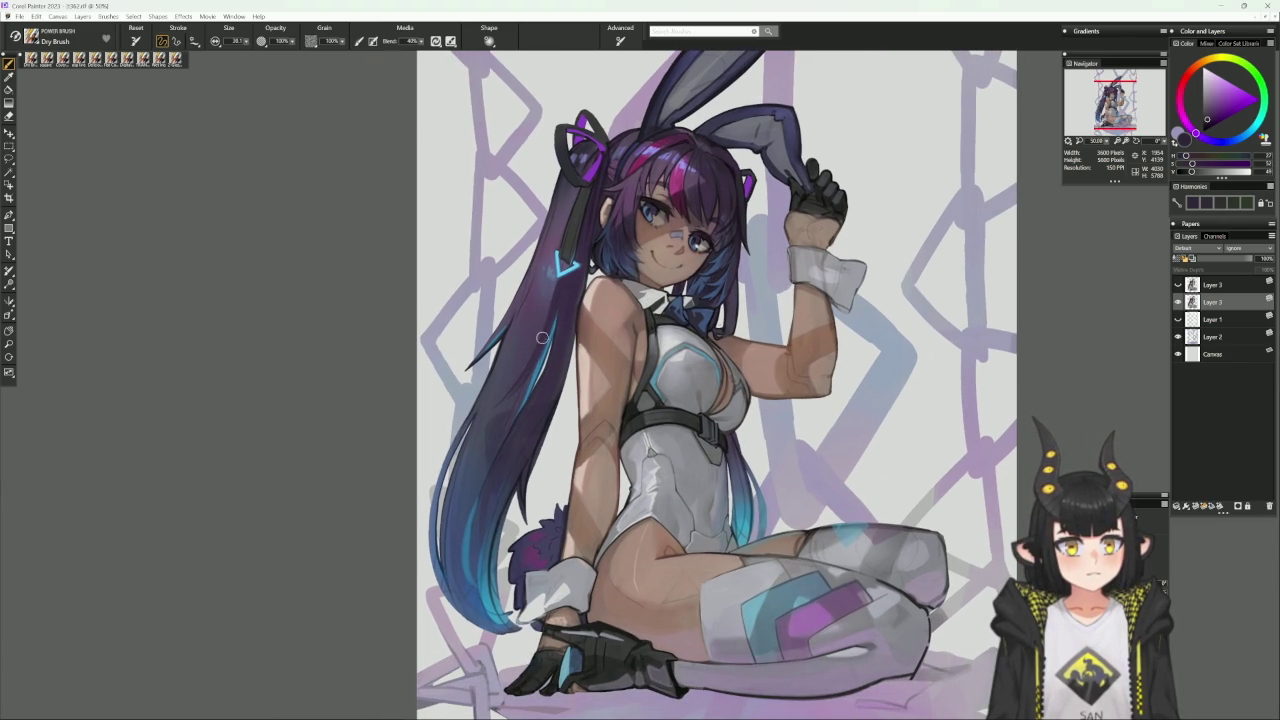
drag(515, 404, 473, 514)
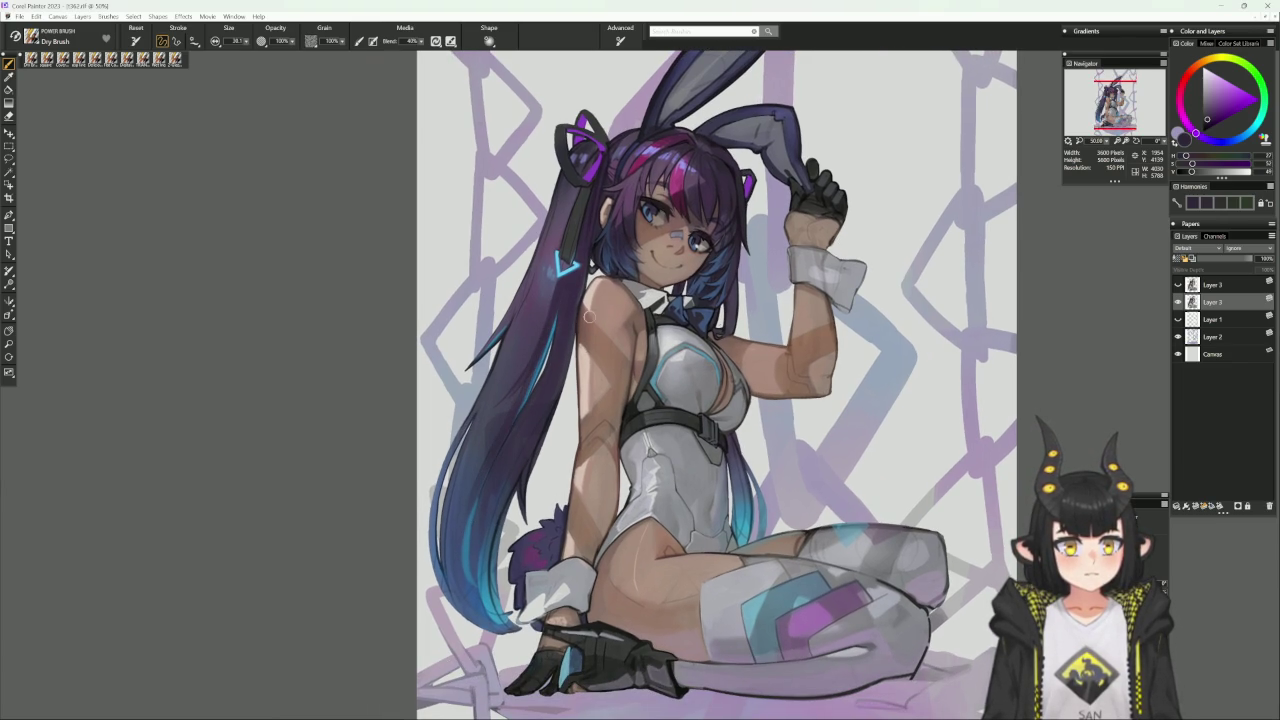
key(bracketright)
key(bracketright)
key(bracketright)
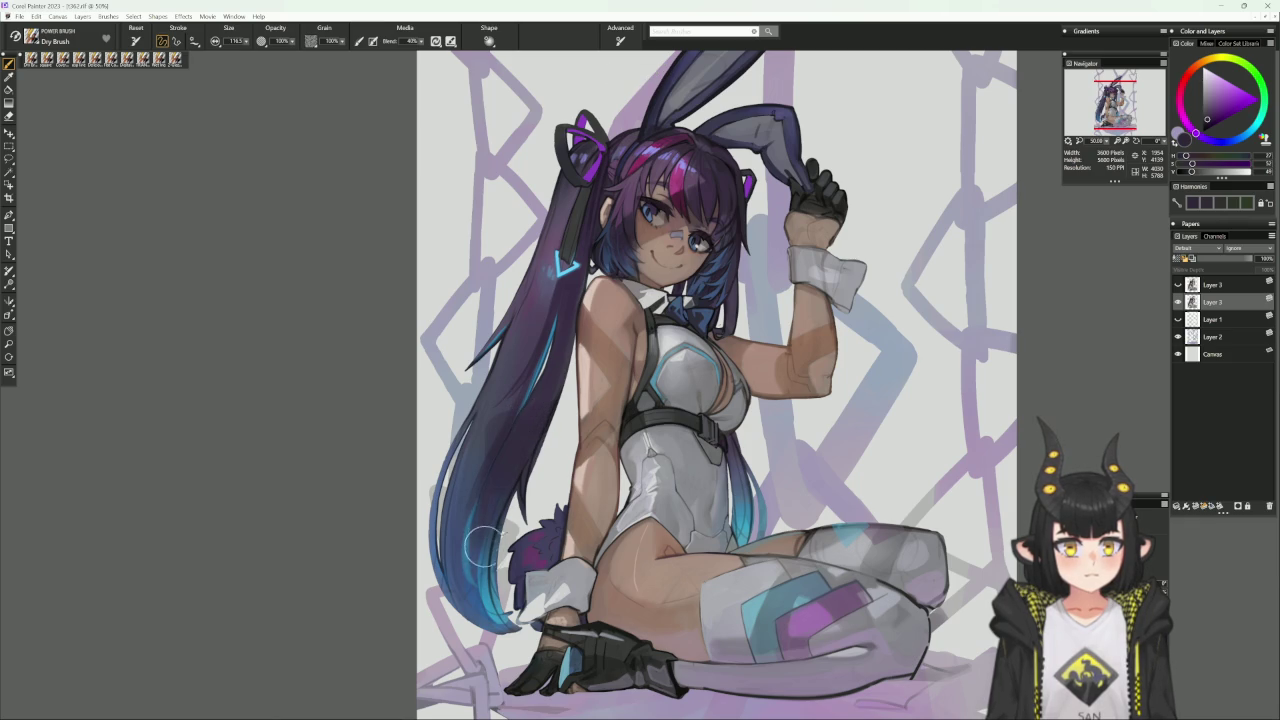
Bring the view back up to the face and load the Digital Airbrush variant.
drag(590, 368, 544, 452)
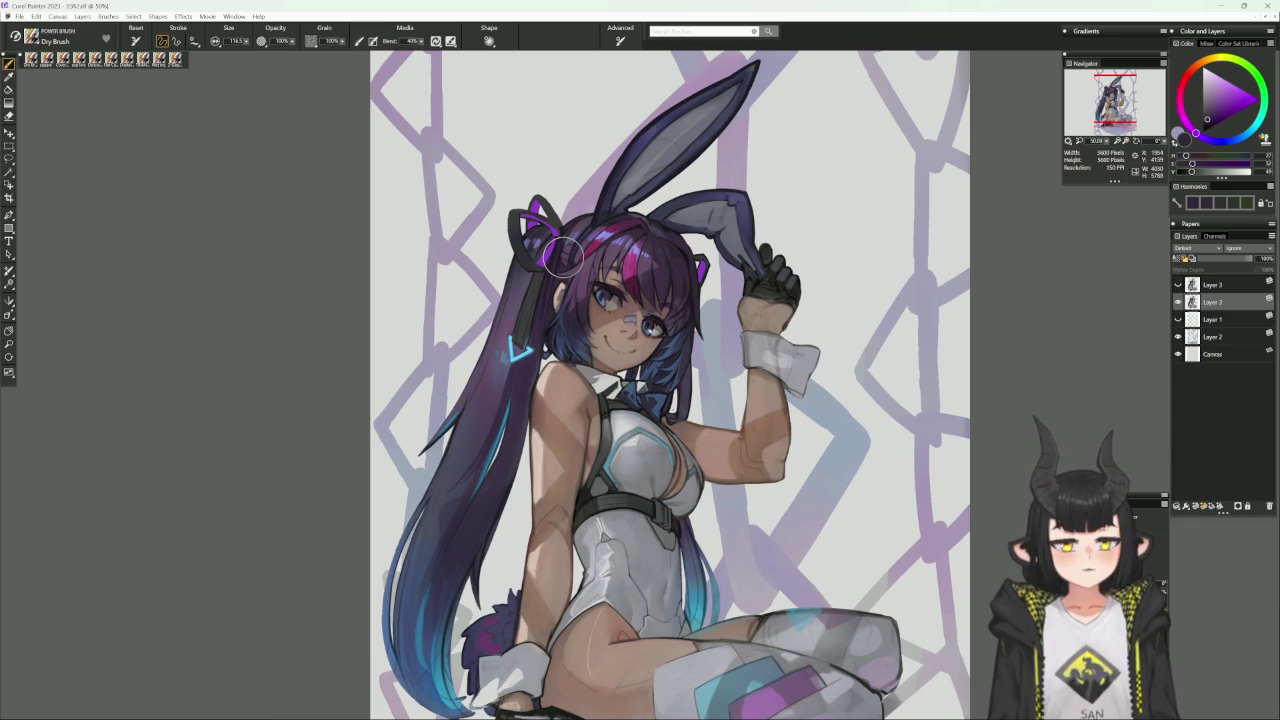
drag(586, 383, 583, 381)
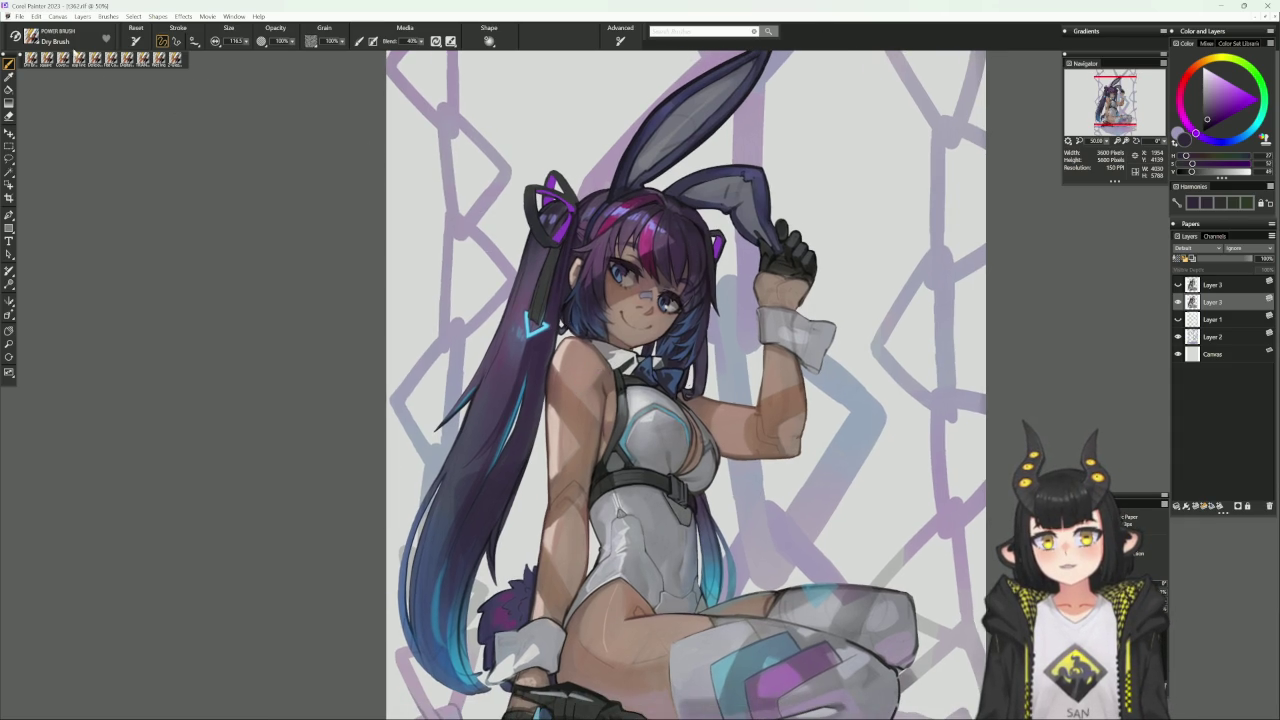
click(127, 57)
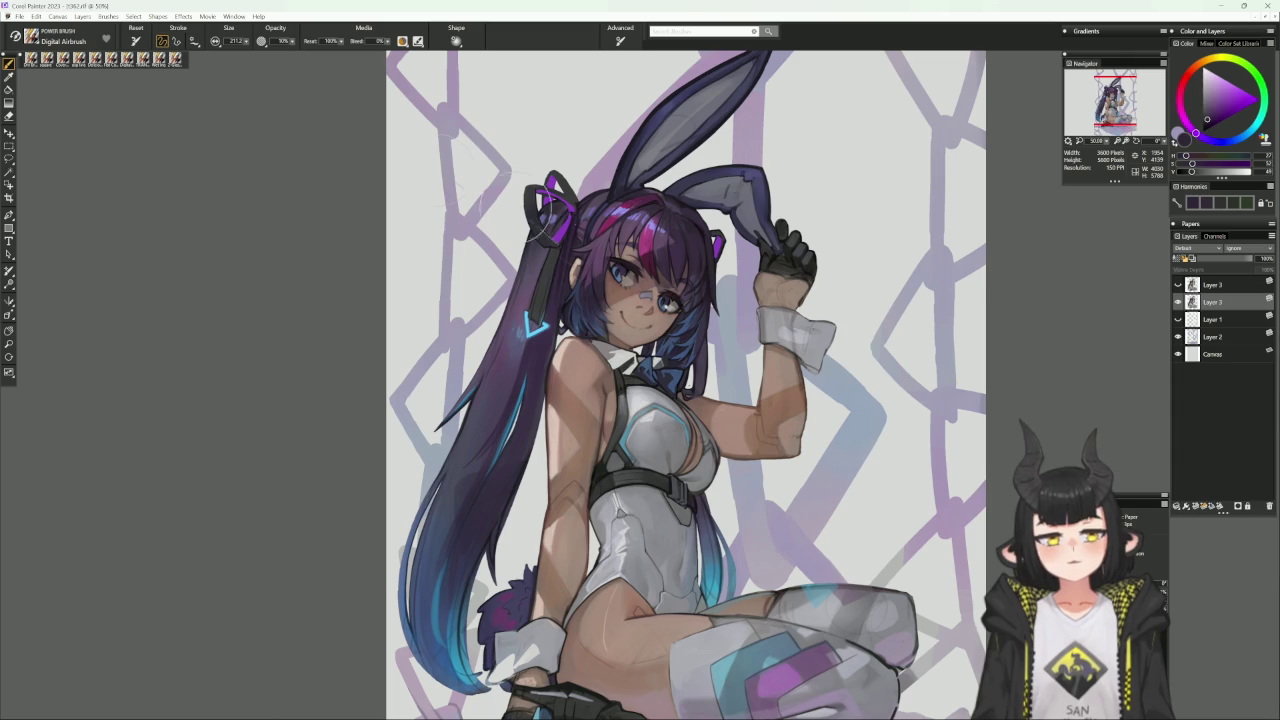
Try the Digital Airbrush and Dry Brush, then settle on the square brush, size about 14.1, in lavender.
alt+click(540, 325)
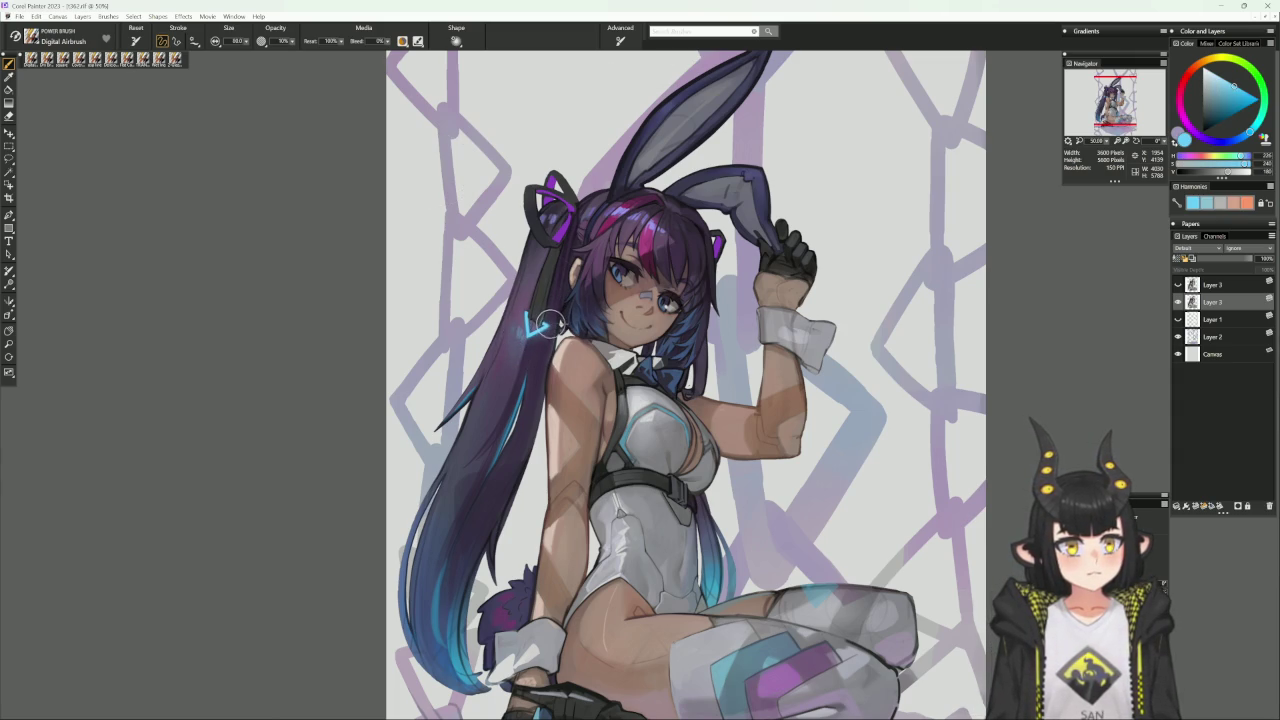
click(47, 58)
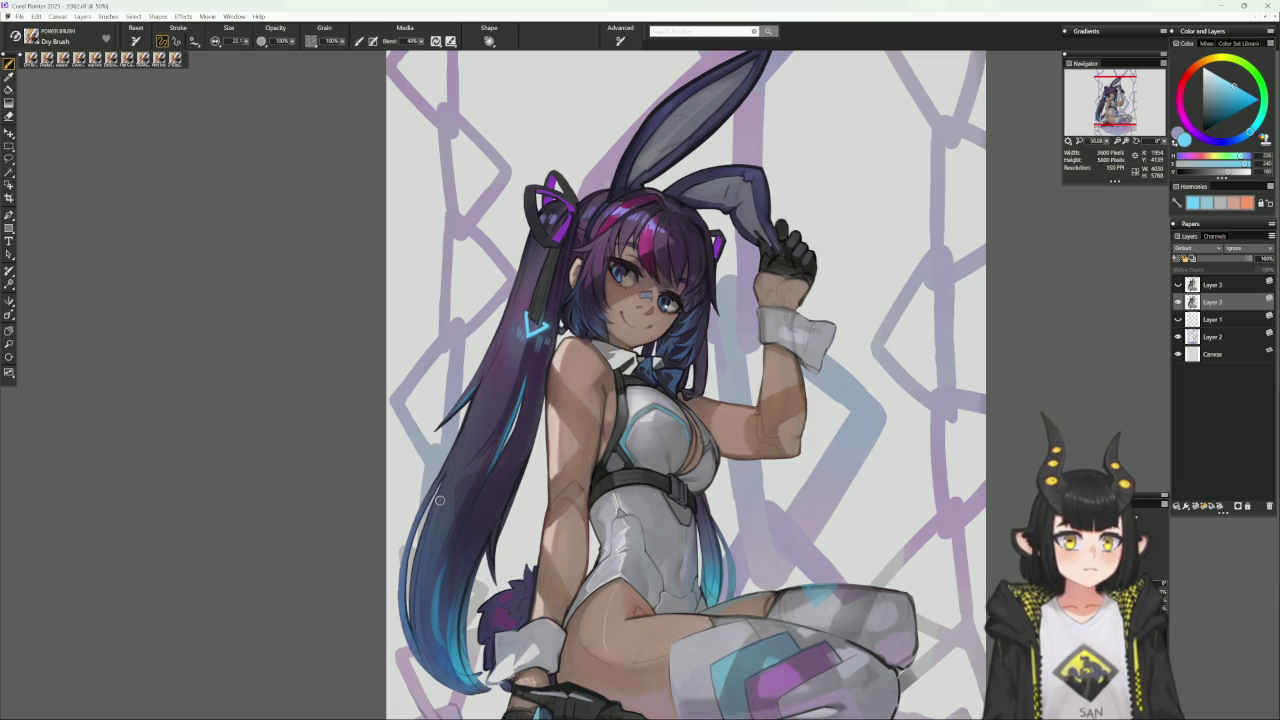
drag(473, 309, 449, 383)
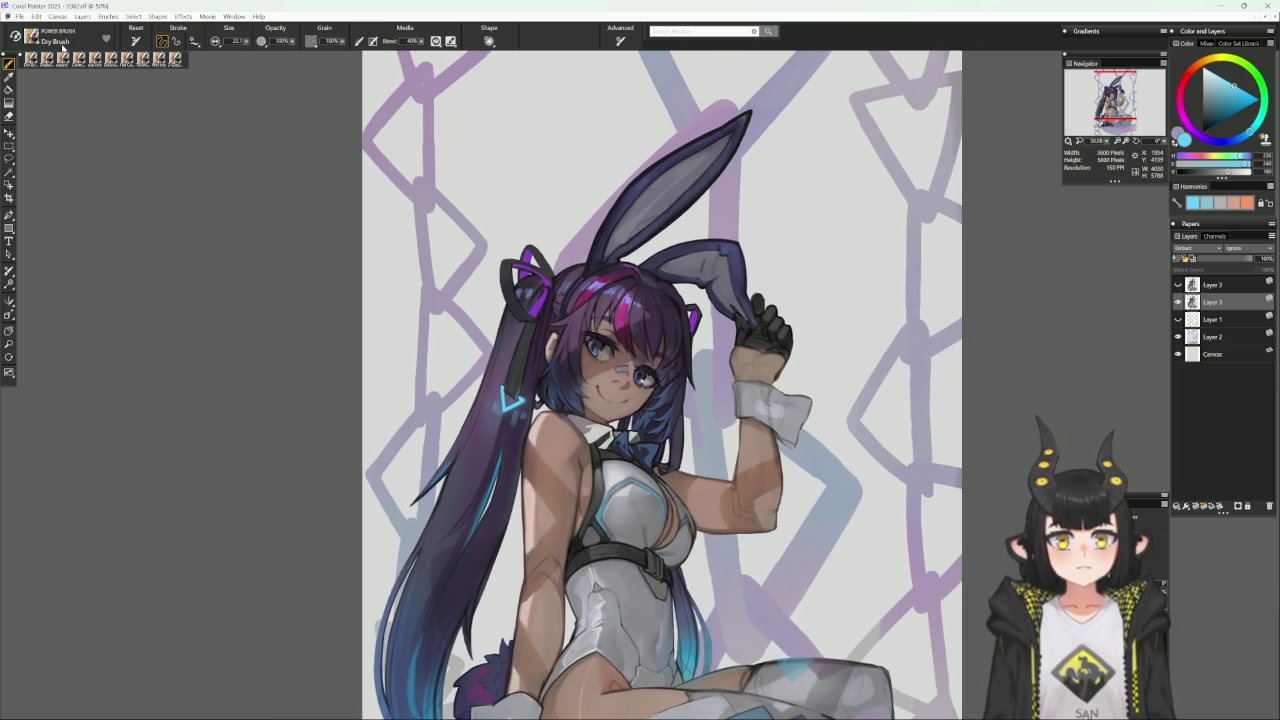
click(48, 58)
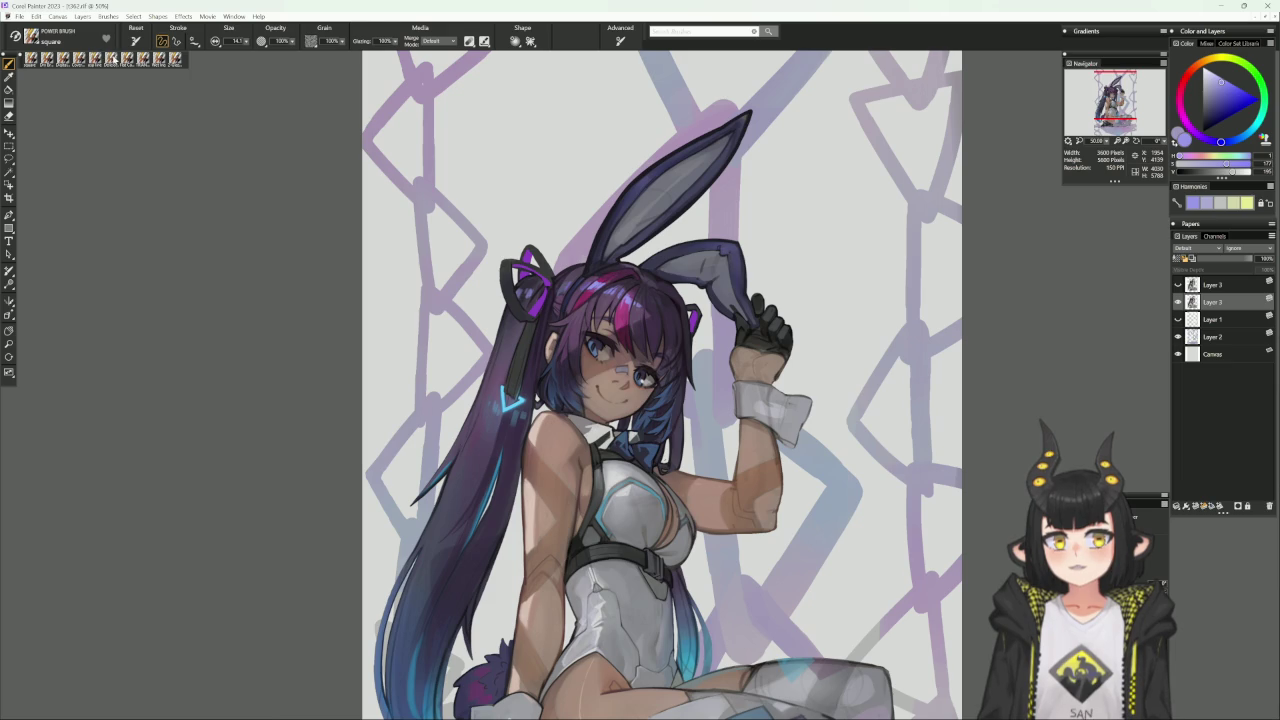
With the Delicious Flat Colour brush, sample dark, bright and greyish purples from the hair bow.
click(115, 58)
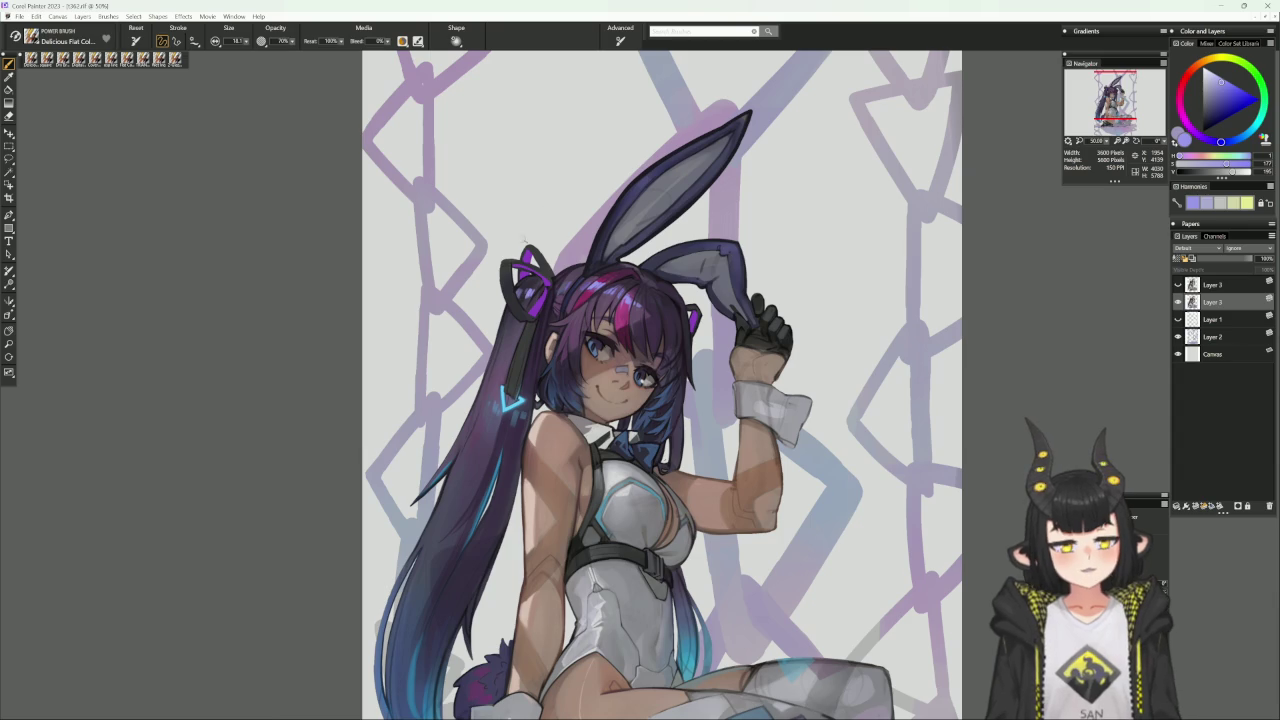
alt+click(532, 275)
alt+click(524, 291)
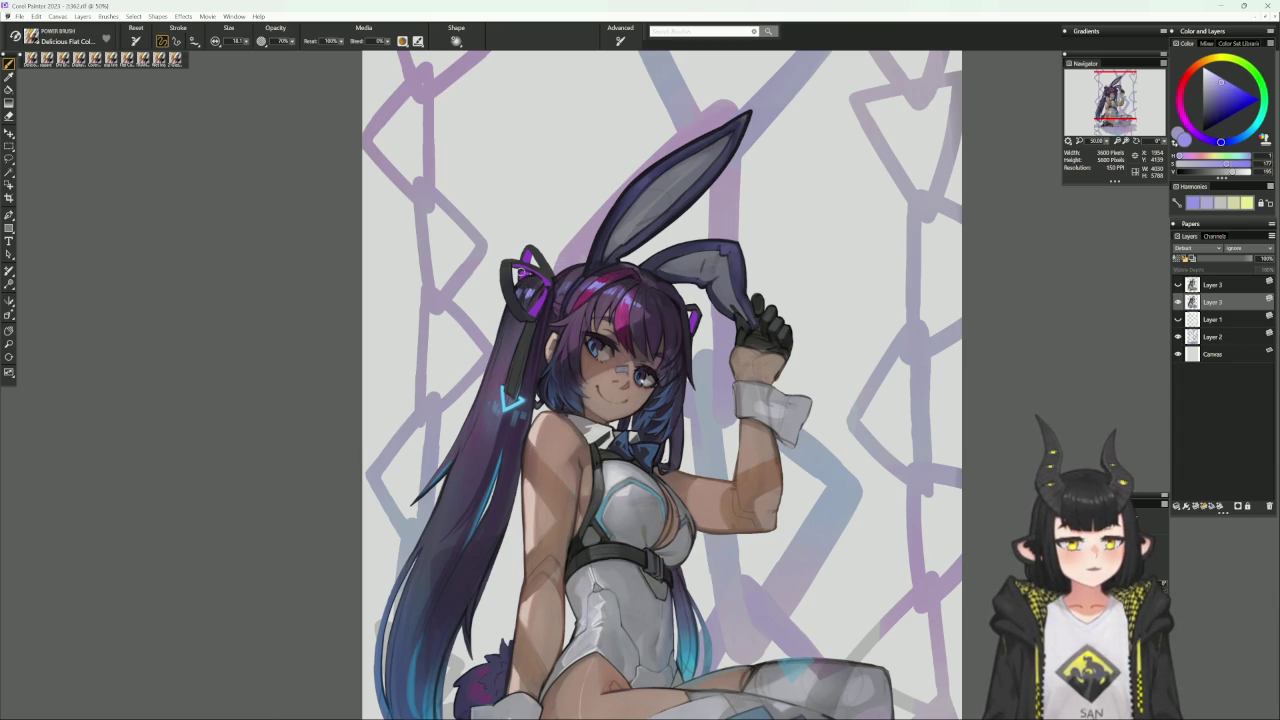
alt+click(524, 288)
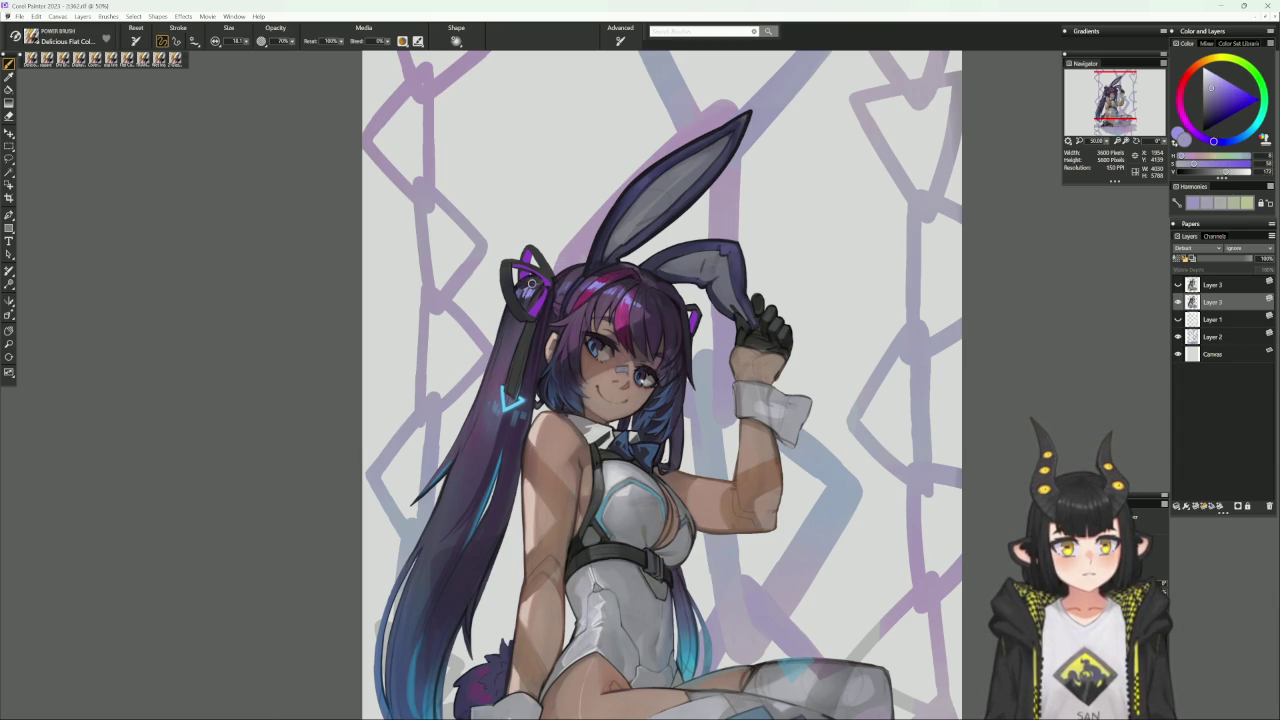
alt+click(530, 284)
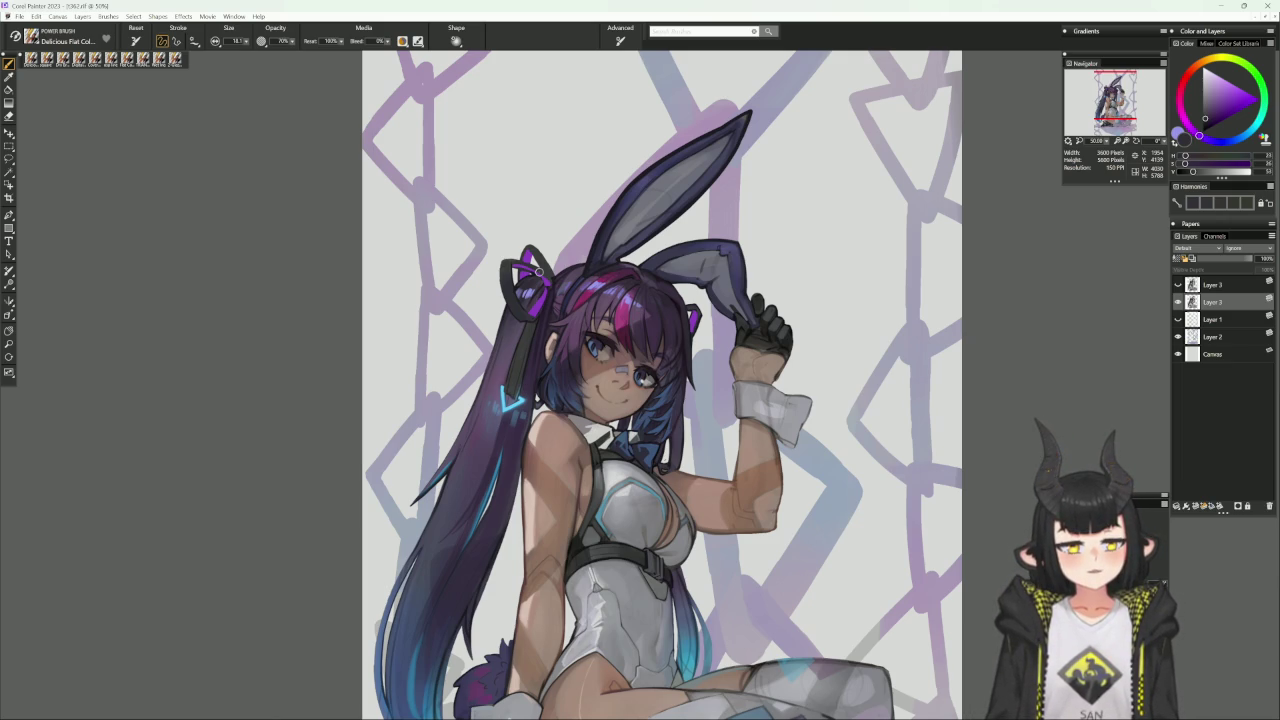
Show more of the legs, sample another hair colour, and load the Wet Ink brush.
drag(539, 273, 525, 205)
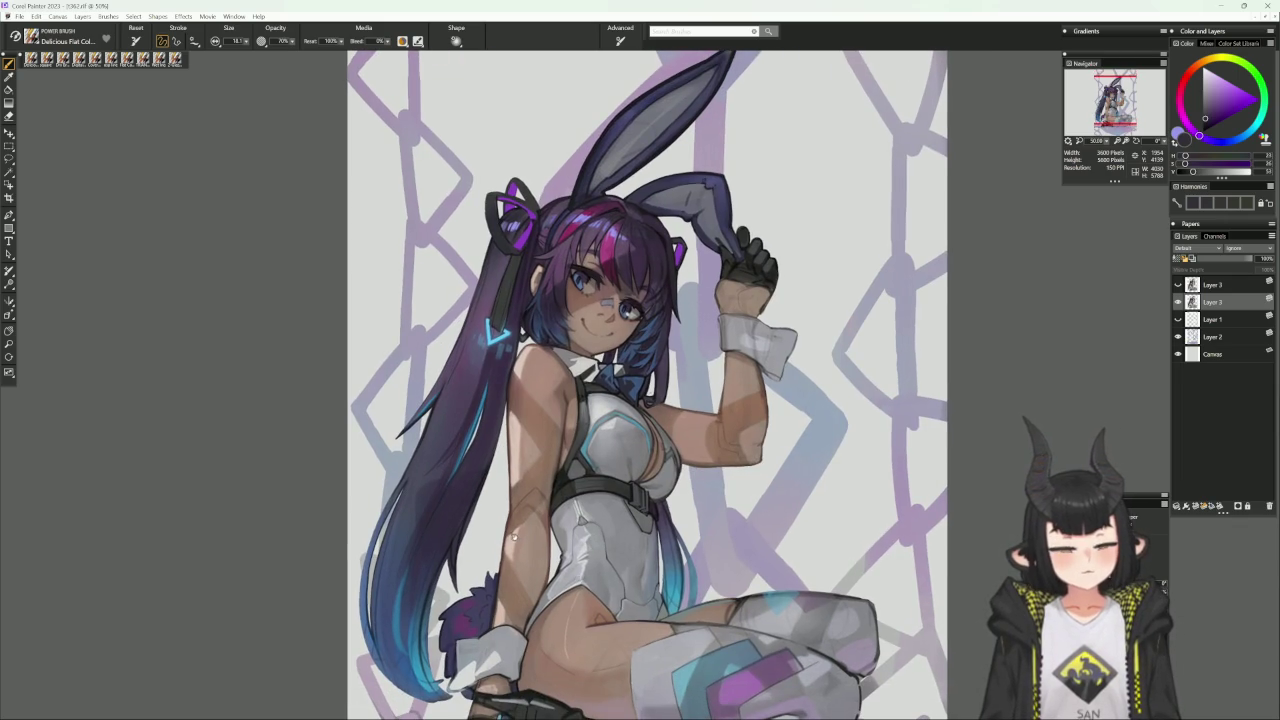
scroll(505, 481, down, 2)
alt+click(469, 458)
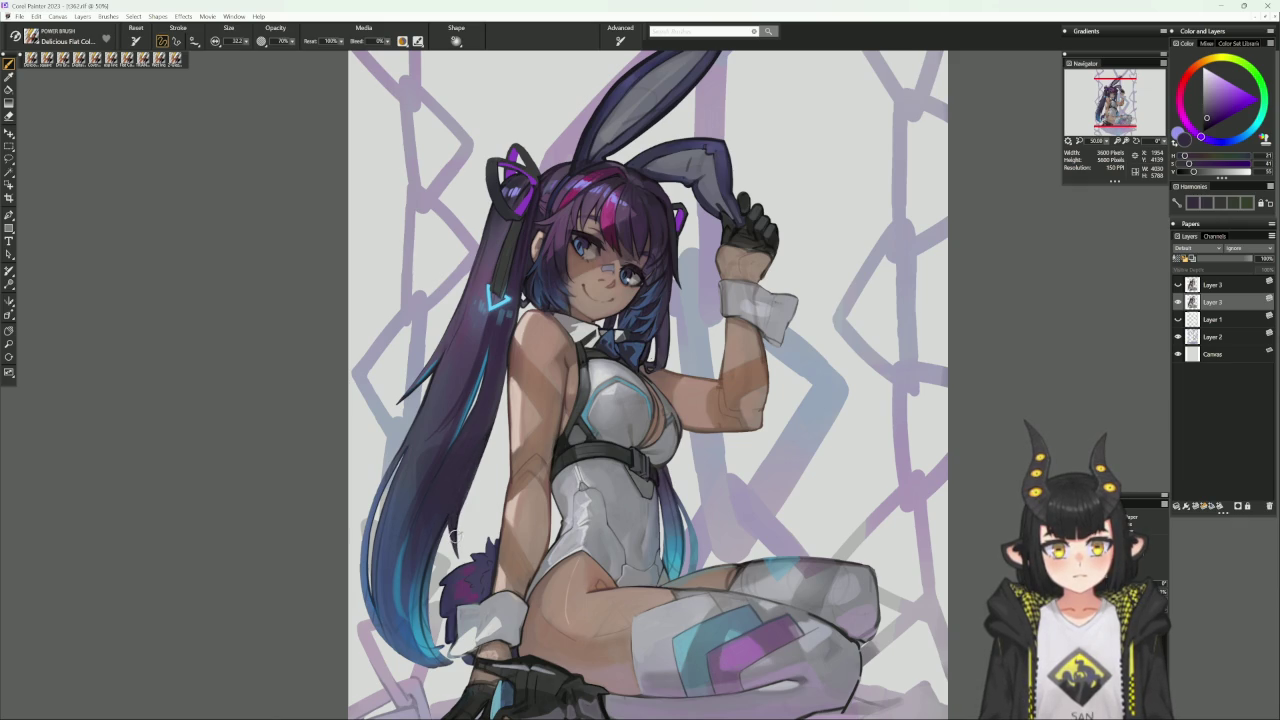
scroll(446, 520, down, 3)
scroll(446, 520, down, 3)
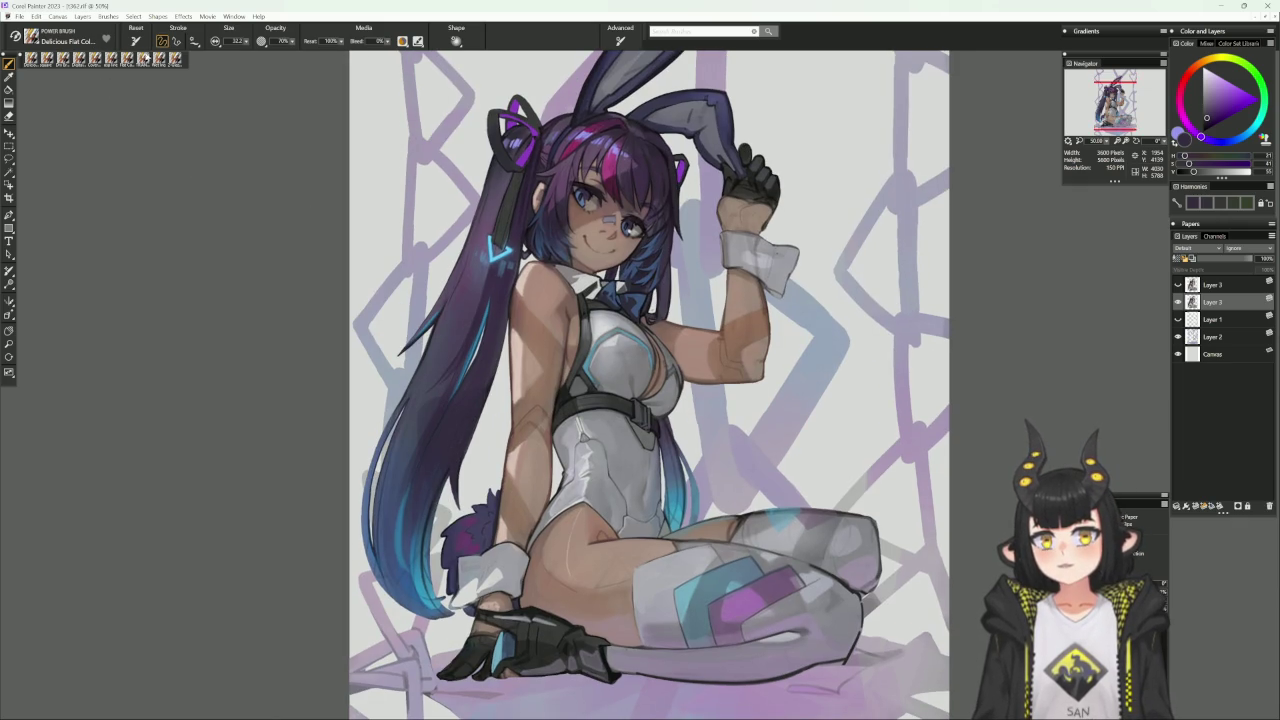
click(100, 58)
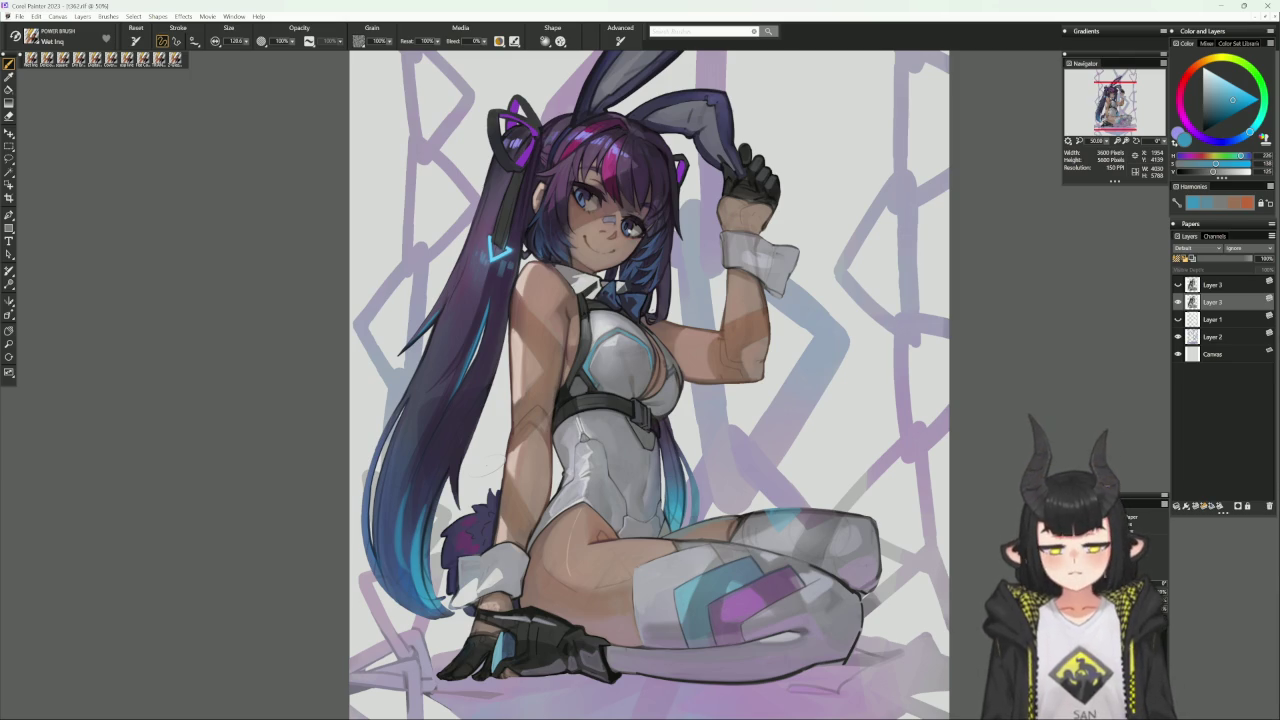
Sample three darker blues from the lower hair for the Wet Ink brush.
alt+click(386, 545)
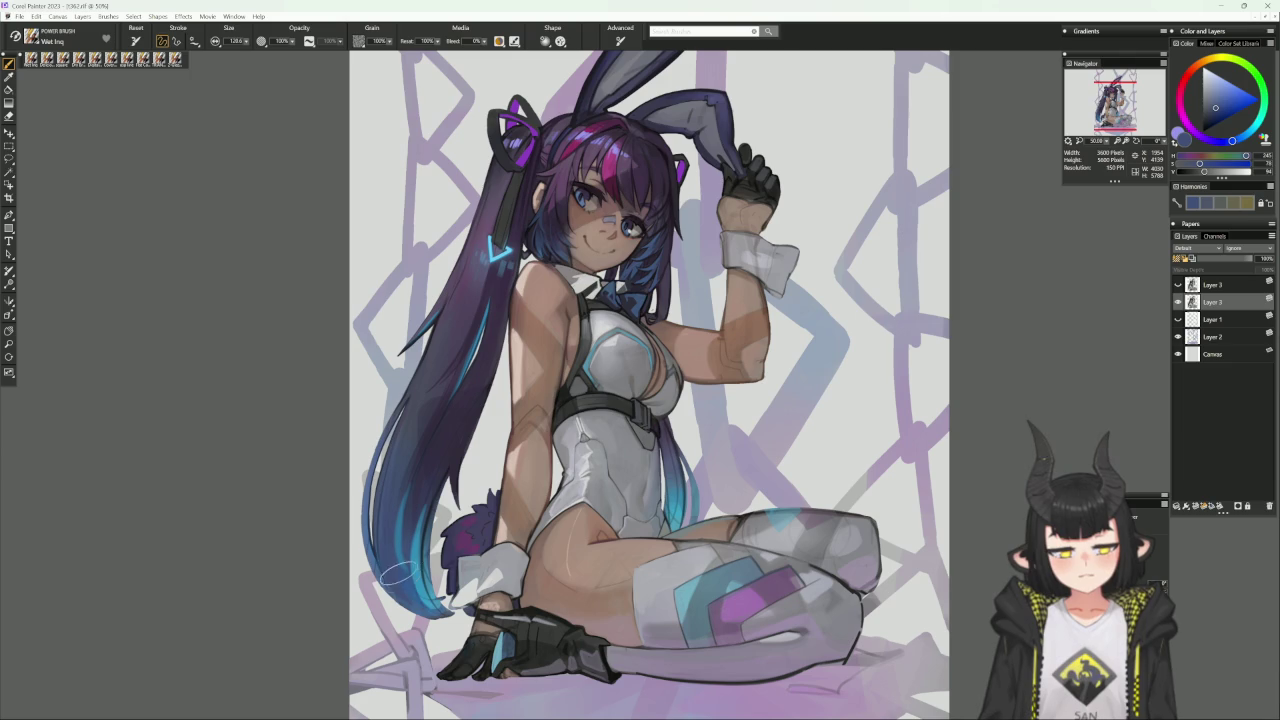
alt+click(410, 592)
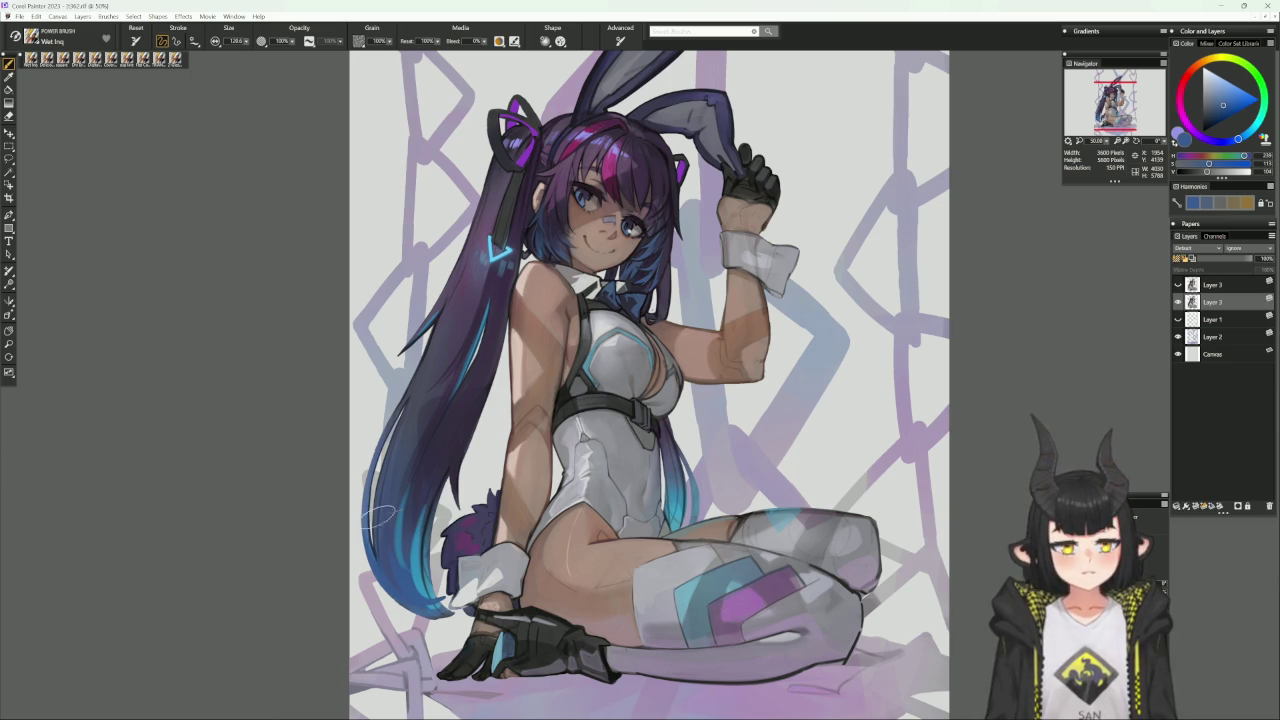
alt+click(405, 470)
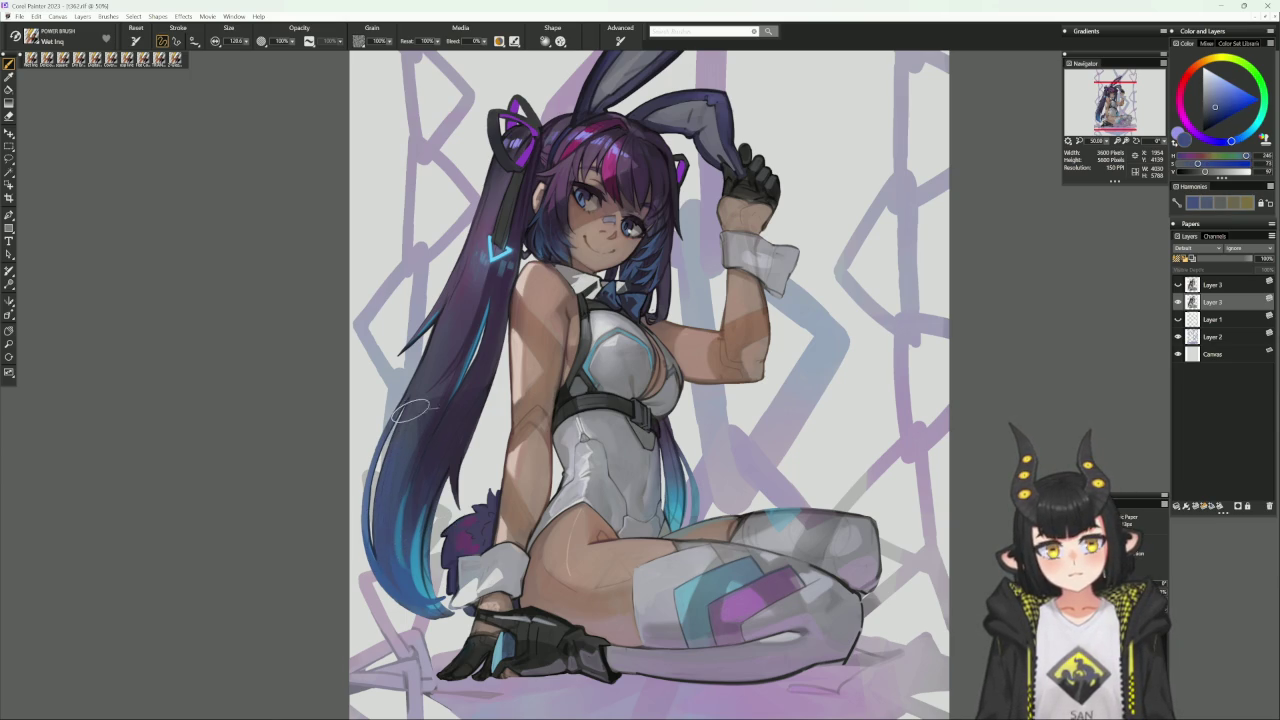
scroll(469, 397, up, 1)
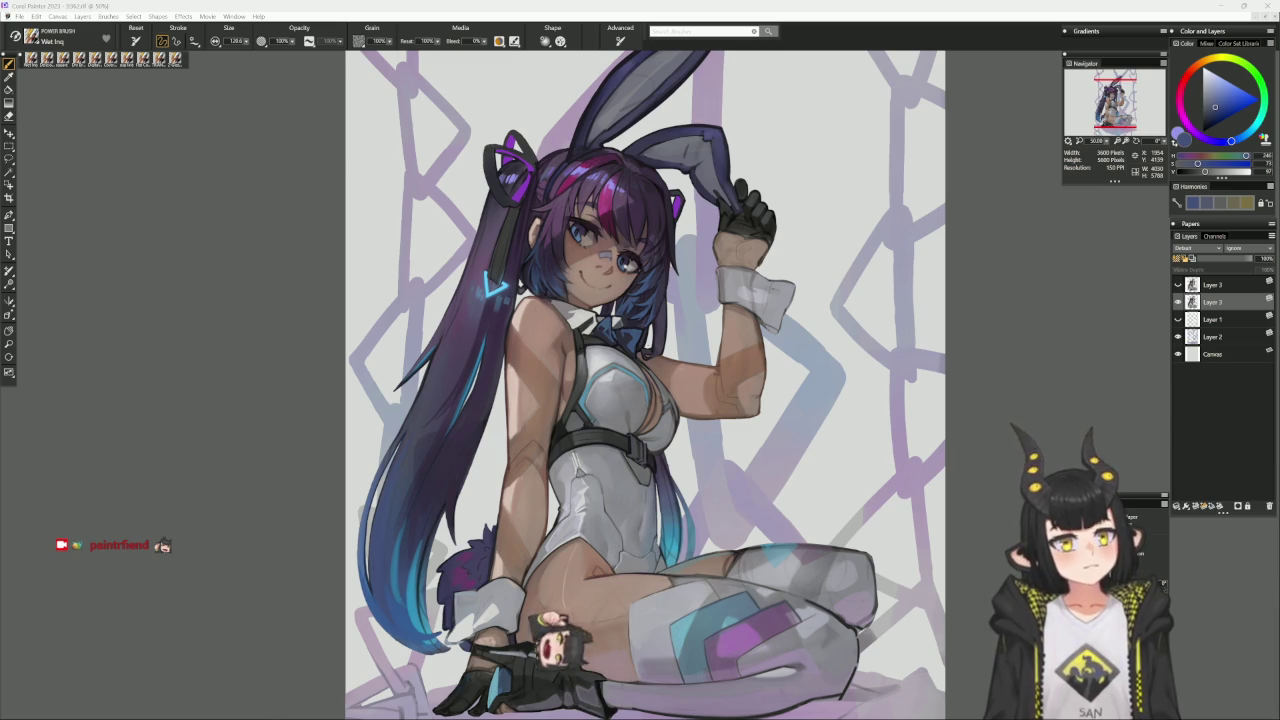
Paint light-blue highlights on the long hair ends, then sample a dark greyish blue from the hair.
click(1232, 100)
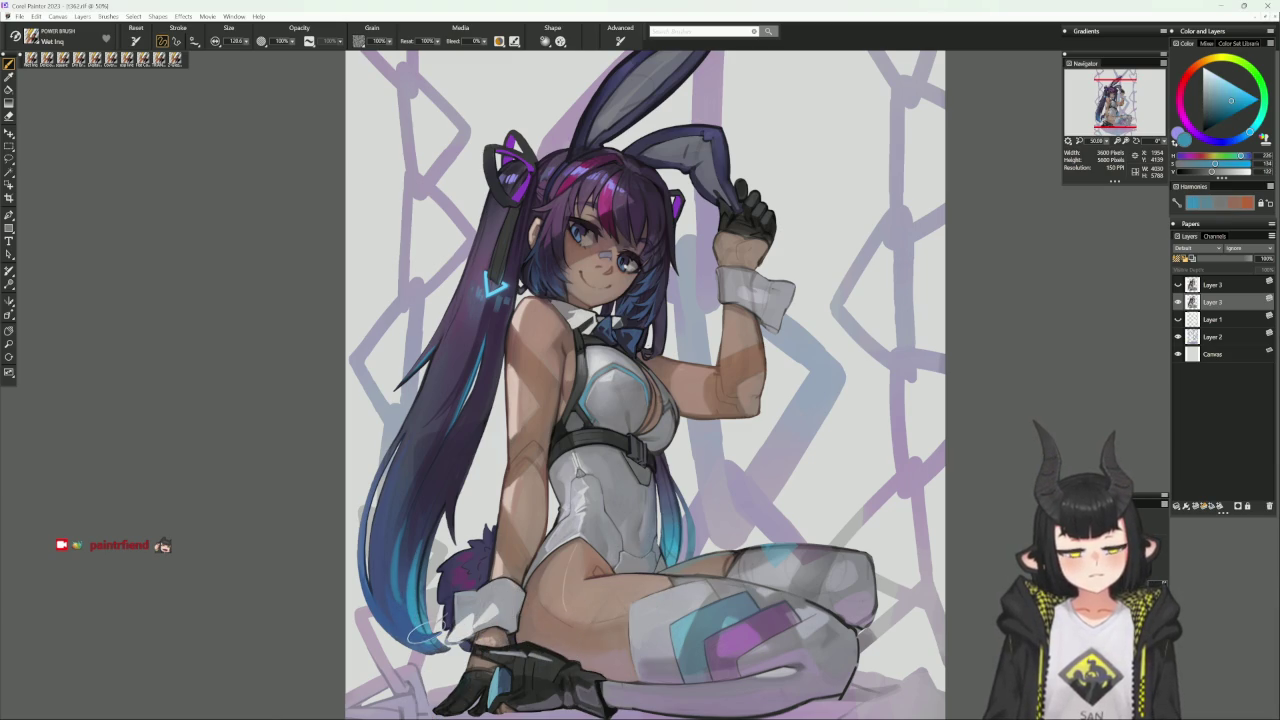
drag(422, 630, 418, 588)
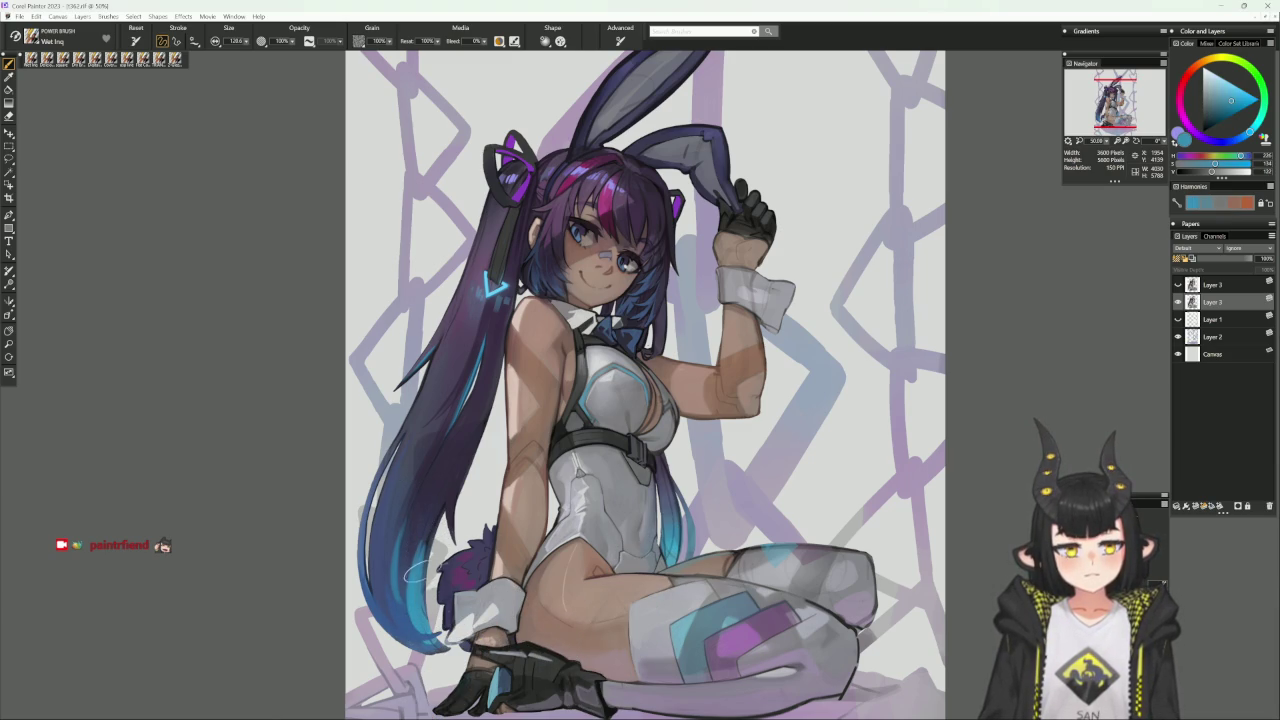
alt+click(420, 548)
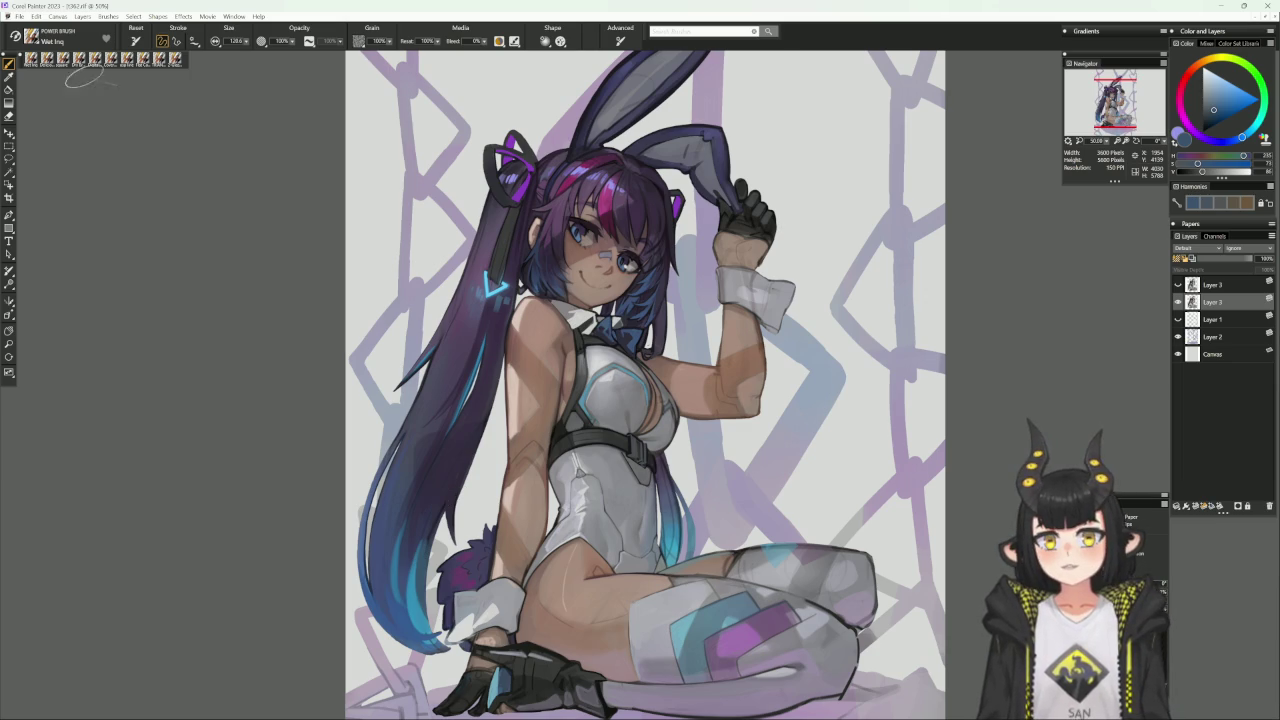
drag(527, 270, 483, 318)
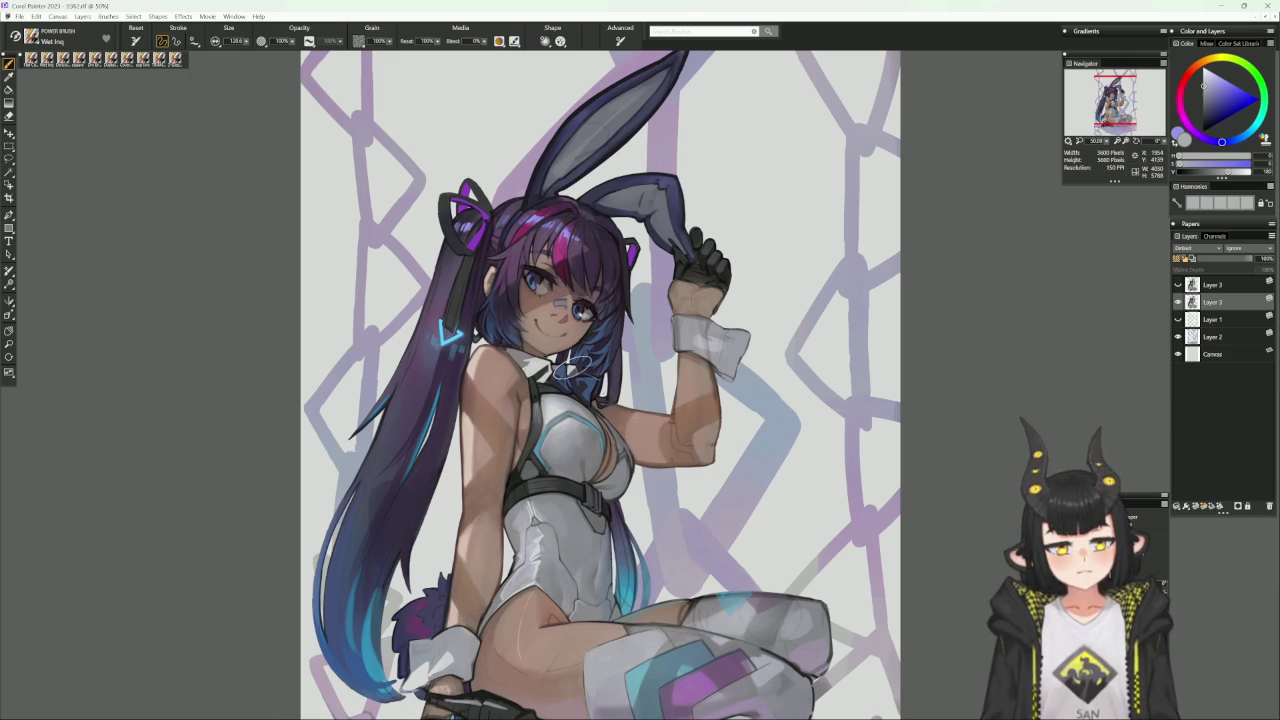
Shrink the Wet Ink brush to about 43 and pick a light skin tone from the chest.
alt+click(605, 415)
key(bracketleft)
key(bracketleft)
key(bracketleft)
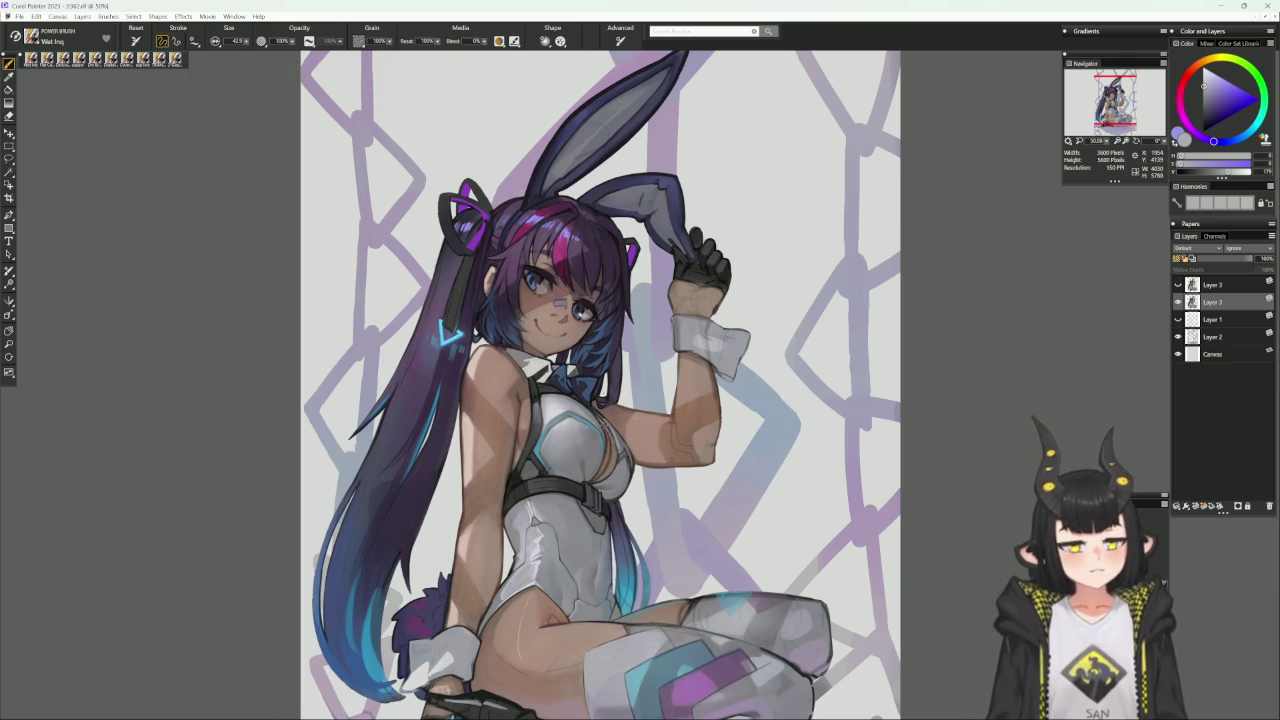
alt+click(612, 445)
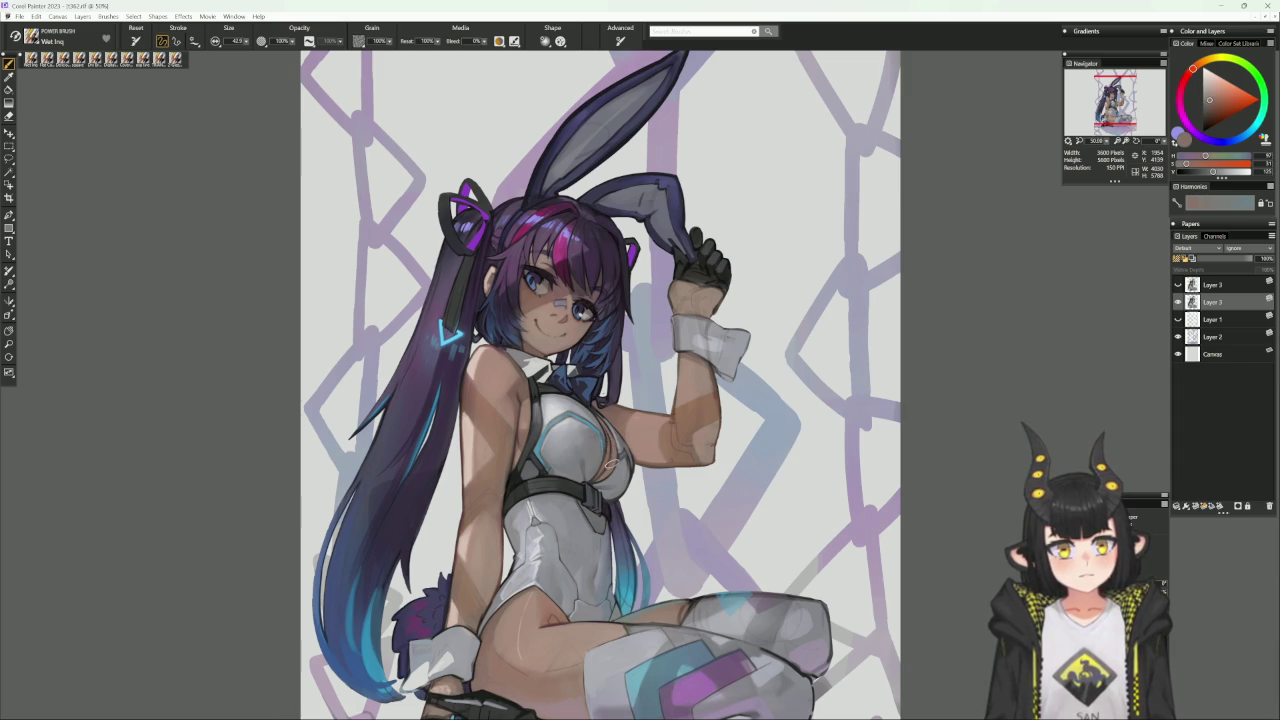